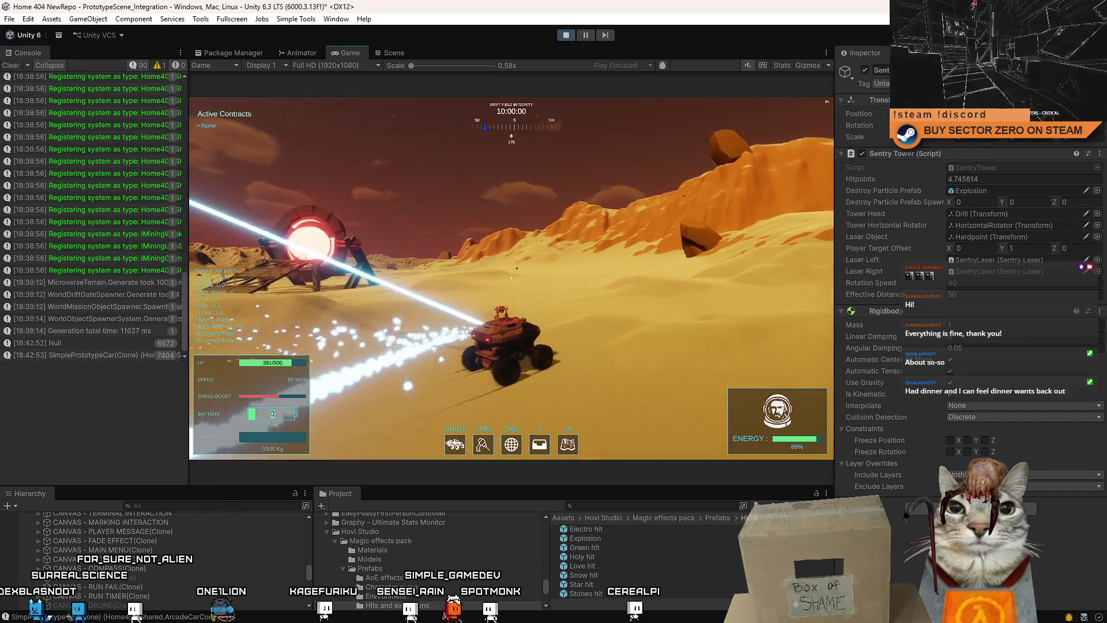
# Drive the rover while the sentry tower's laser tracks and strikes it, then pause the game
pyautogui.press('Escape')
pyautogui.press('Escape')
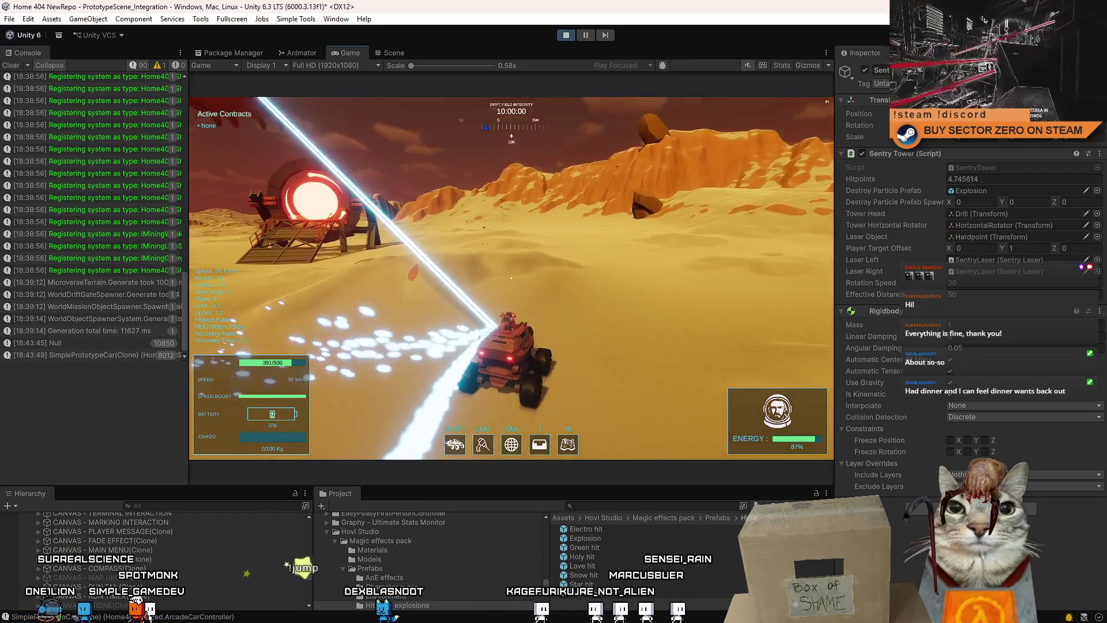
pyautogui.click(587, 35)
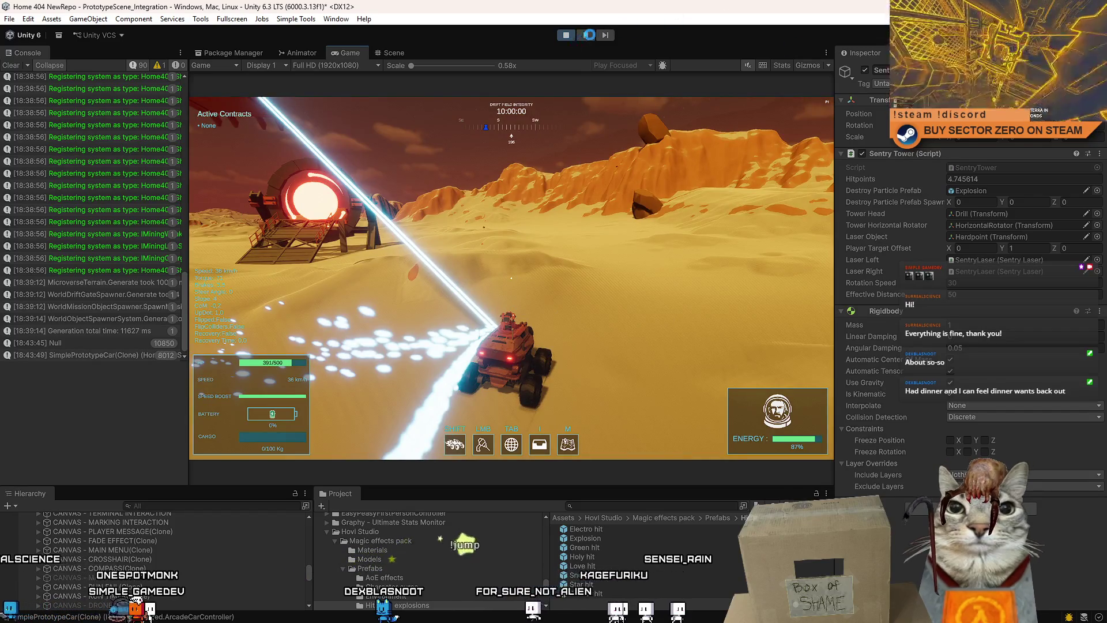
# Exit Play mode, cancel the Building Player build, and clear the Console log
pyautogui.hotkey('ctrl', 'b')
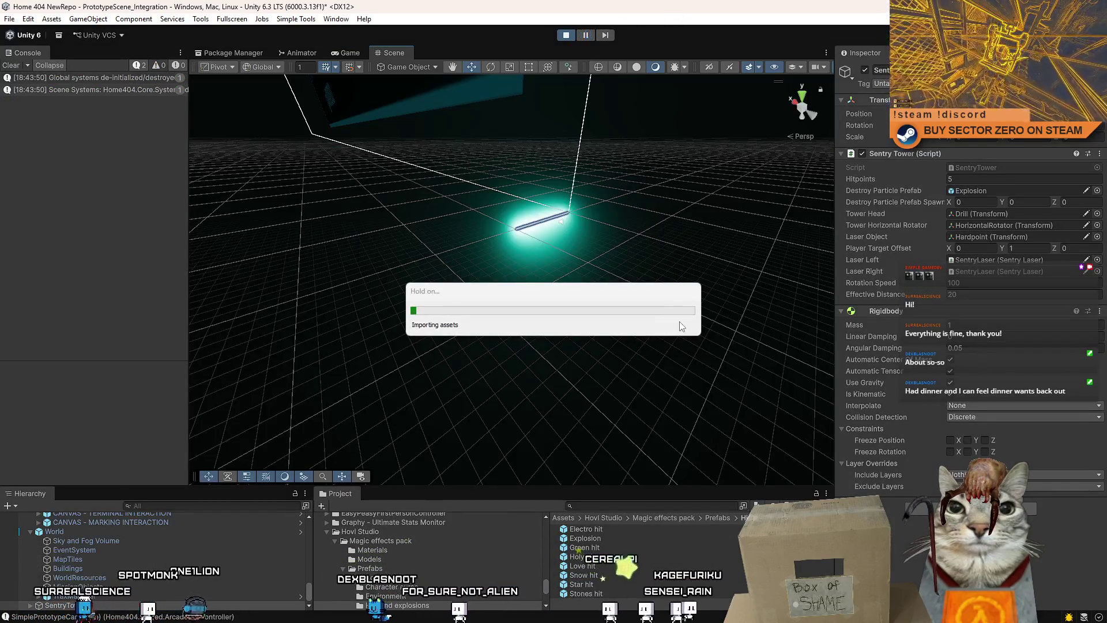
pyautogui.click(679, 325)
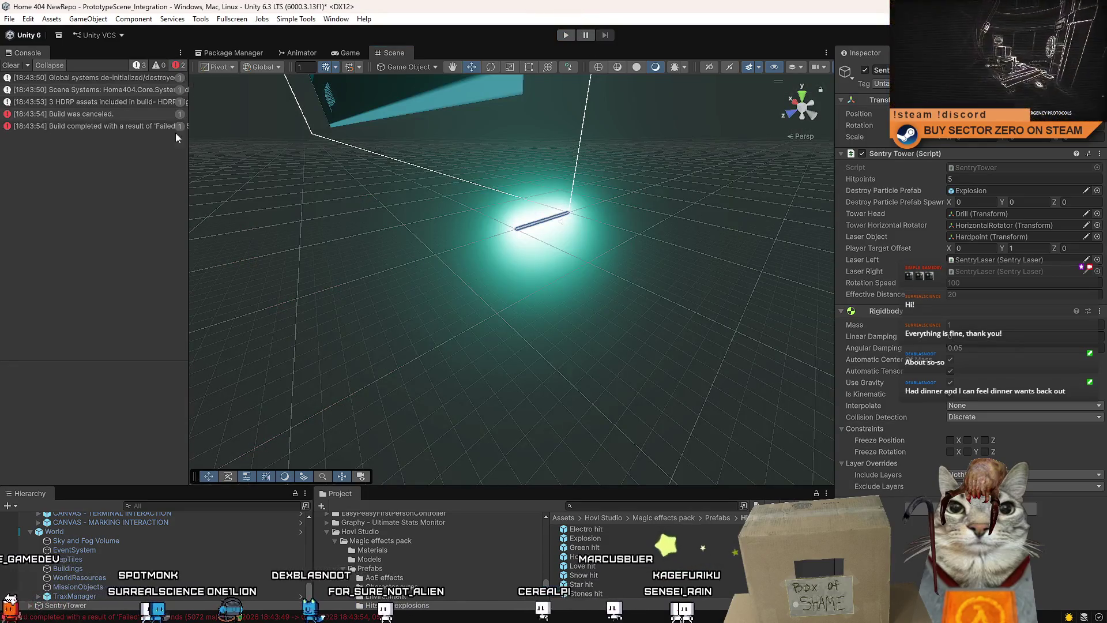
pyautogui.click(11, 66)
pyautogui.moveTo(455, 321)
pyautogui.mouseDown()
pyautogui.moveTo(441, 279)
pyautogui.moveTo(474, 289)
pyautogui.mouseUp()
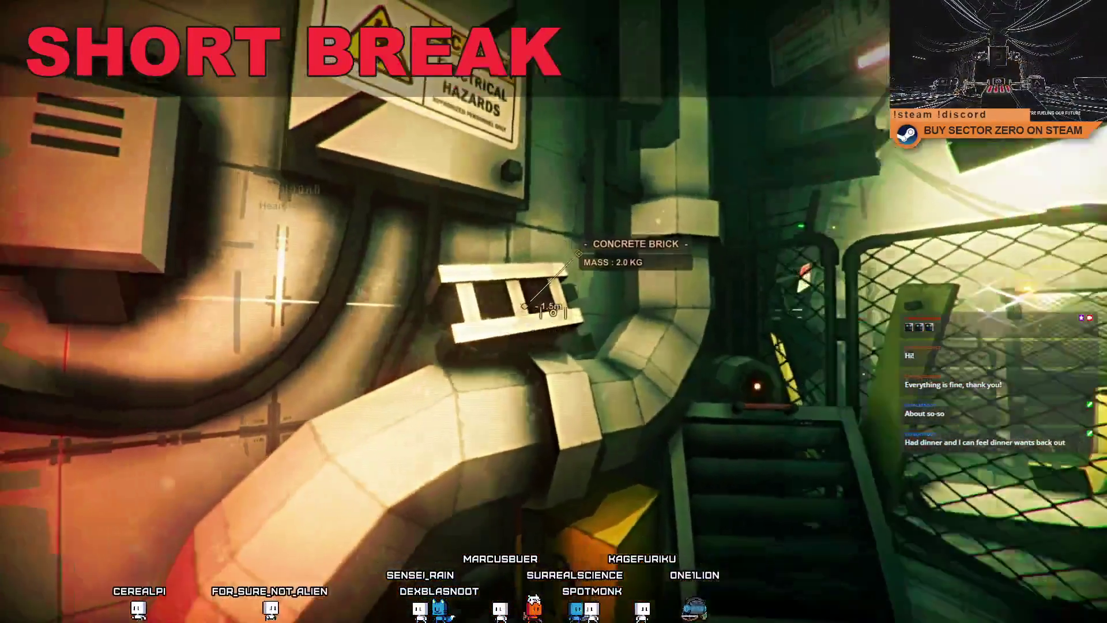
# Dismiss the break screen to return to the Unity prototype scene
pyautogui.click(554, 312)
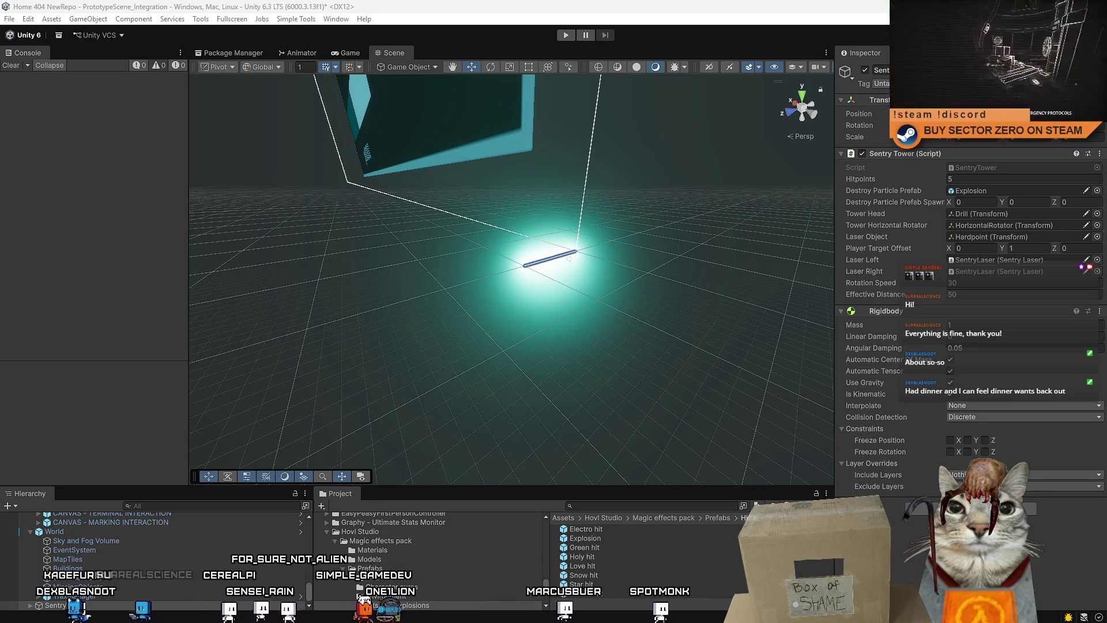
# Turn off Emission on the LaserTool_SparksParticles particle system
pyautogui.moveTo(552, 301)
pyautogui.mouseDown()
pyautogui.moveTo(576, 313)
pyautogui.moveTo(502, 321)
pyautogui.moveTo(635, 312)
pyautogui.moveTo(597, 312)
pyautogui.mouseUp()
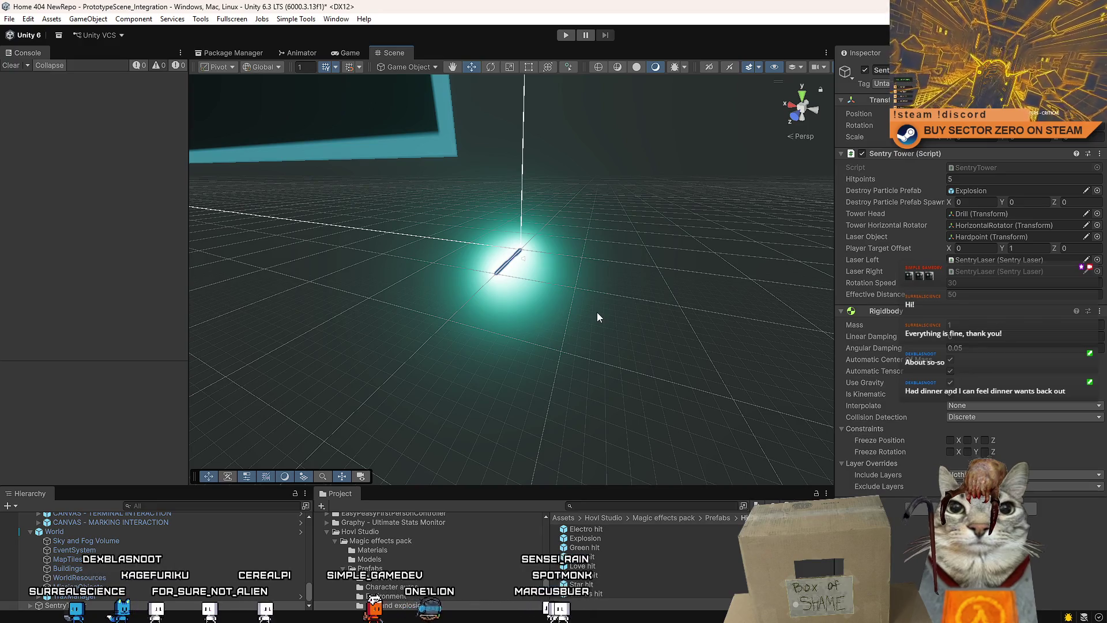
pyautogui.moveTo(601, 309)
pyautogui.mouseDown()
pyautogui.moveTo(603, 296)
pyautogui.moveTo(477, 297)
pyautogui.mouseUp()
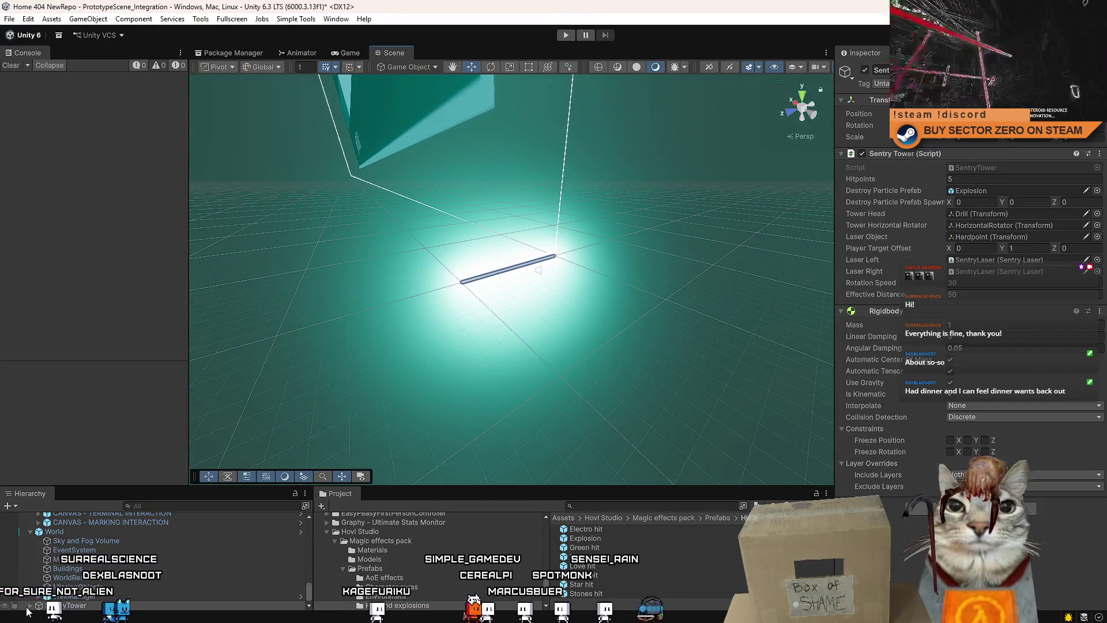
pyautogui.click(181, 548)
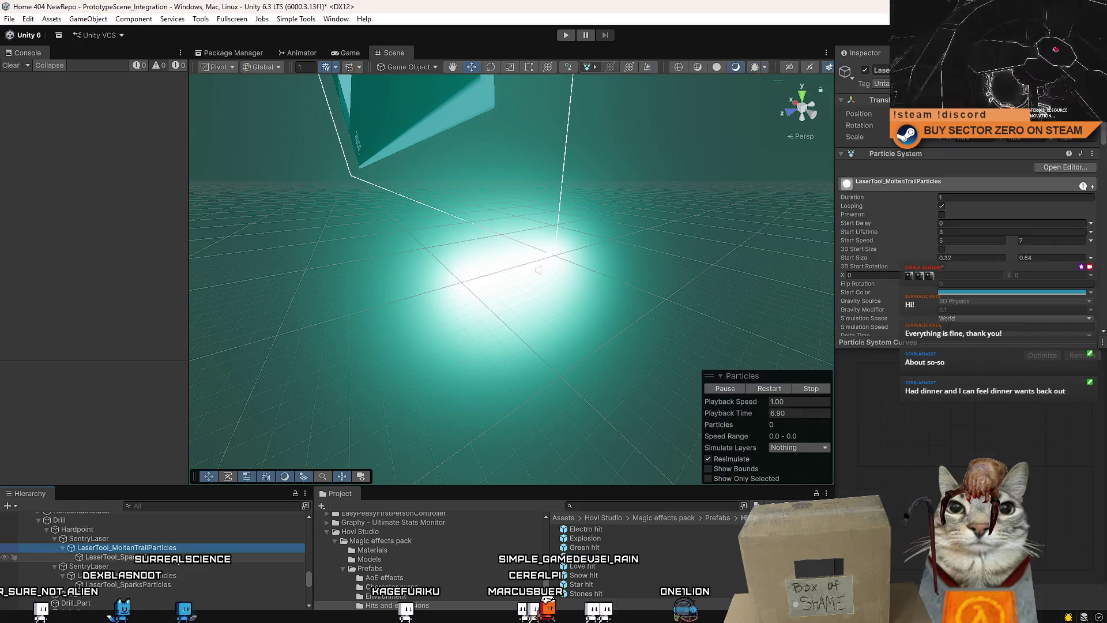
pyautogui.click(171, 549)
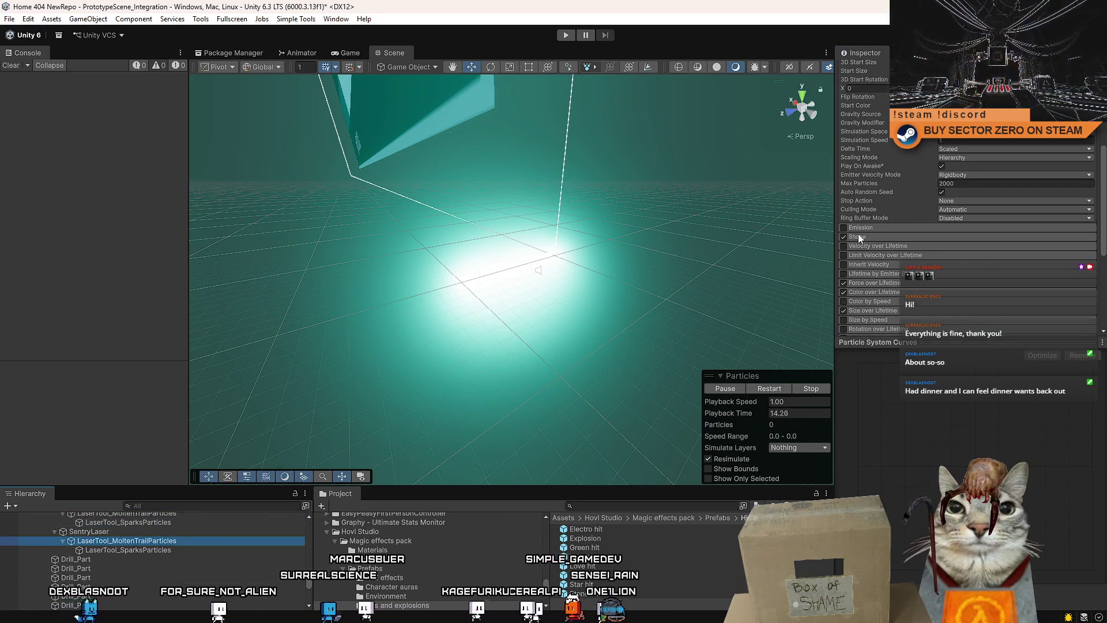
pyautogui.click(135, 550)
pyautogui.click(844, 227)
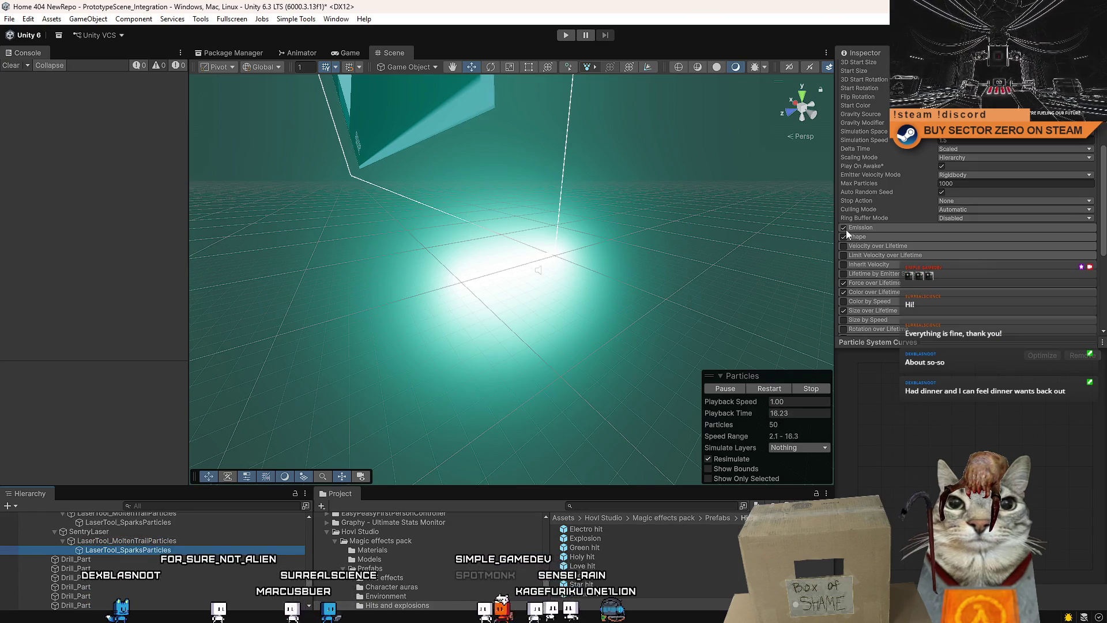
# Disable SentryLaser's Line Renderer to hide the red beam, then enter Play mode
pyautogui.moveTo(523, 278)
pyautogui.mouseDown()
pyautogui.moveTo(514, 289)
pyautogui.moveTo(586, 275)
pyautogui.moveTo(562, 267)
pyautogui.moveTo(480, 339)
pyautogui.moveTo(347, 375)
pyautogui.mouseUp()
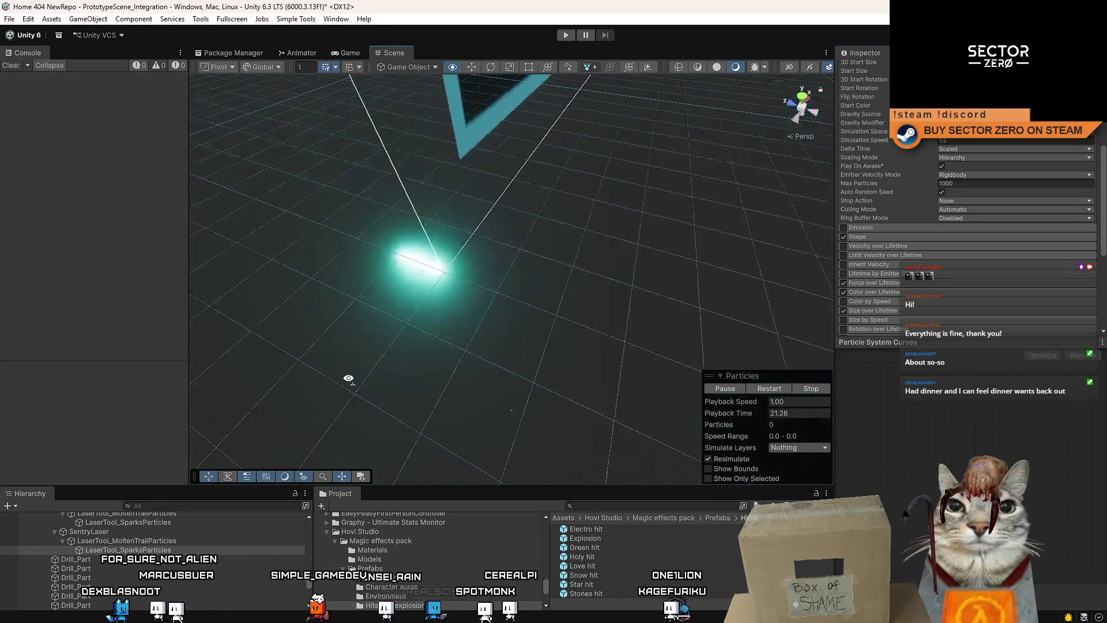
pyautogui.click(447, 258)
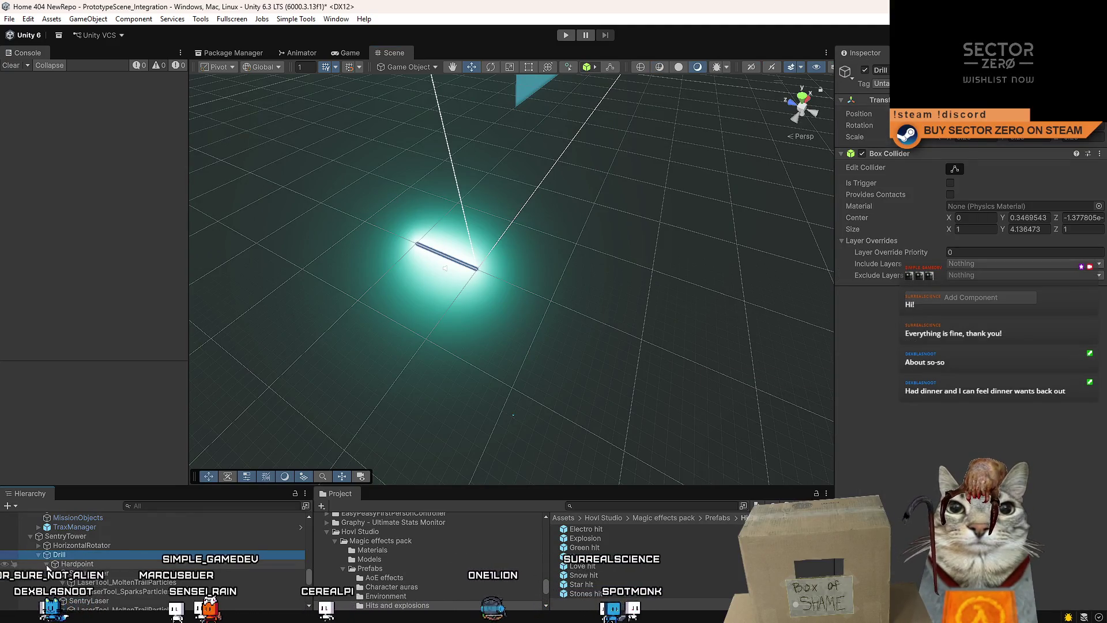
pyautogui.click(70, 574)
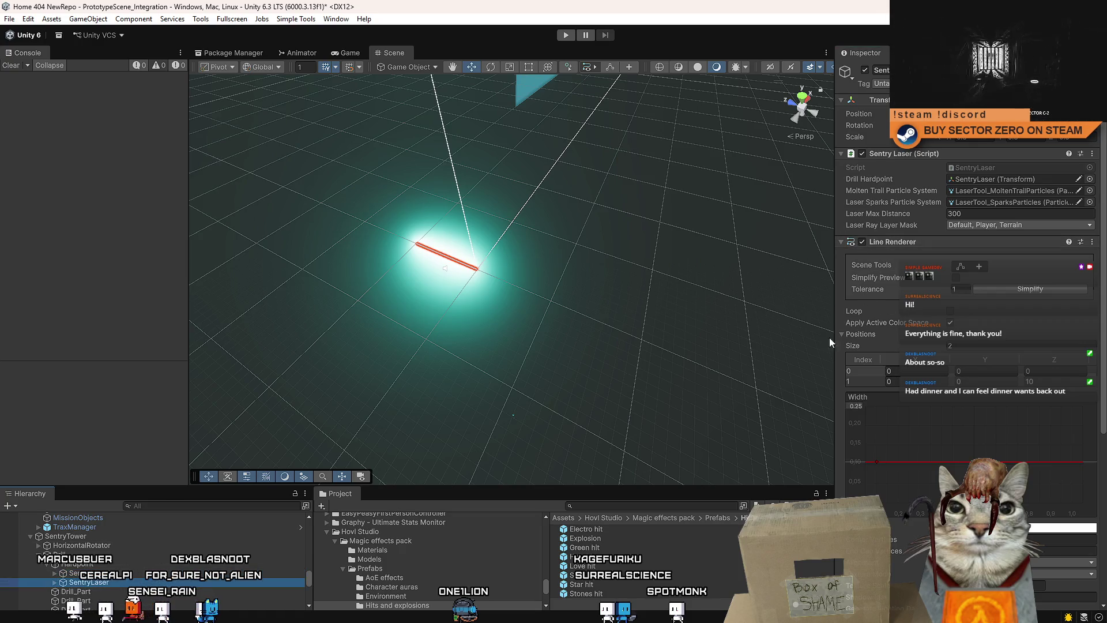
pyautogui.click(862, 243)
pyautogui.click(92, 536)
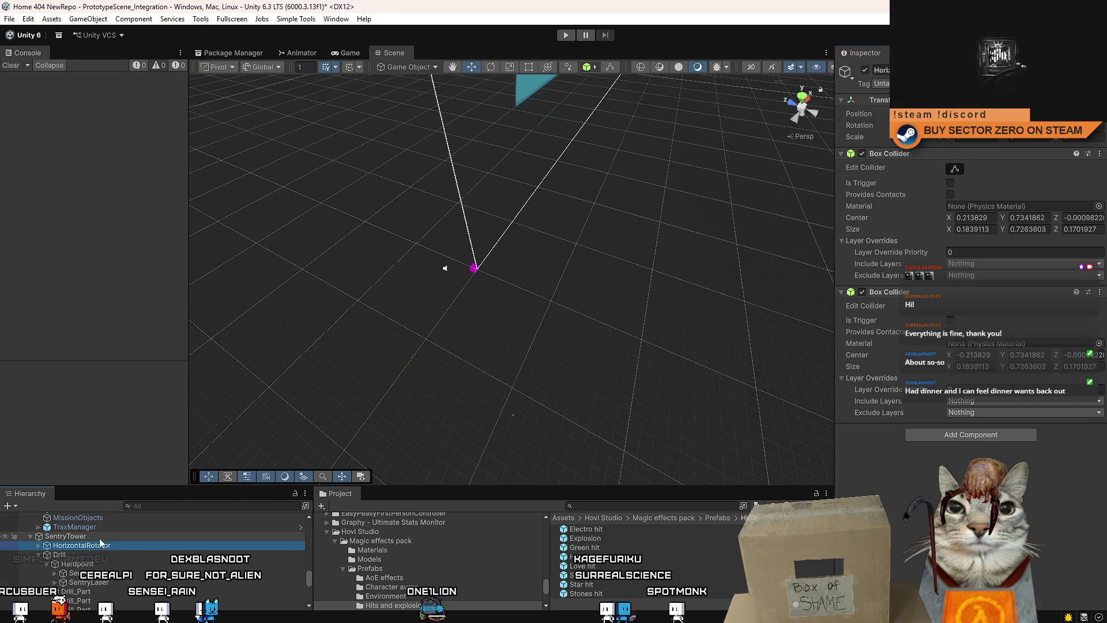
pyautogui.click(567, 36)
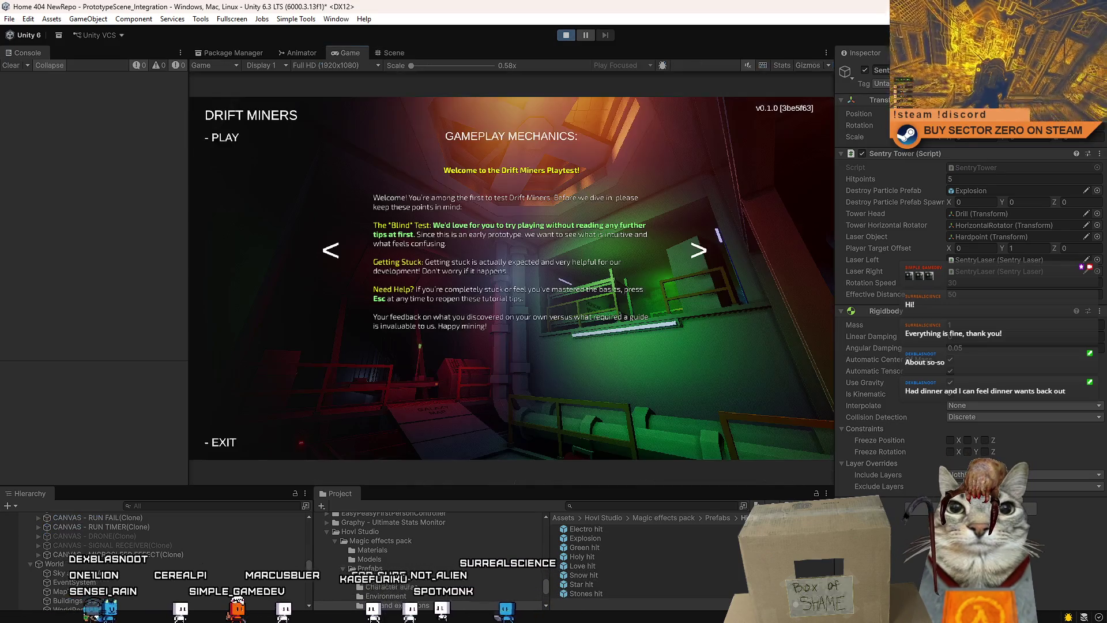
# Start the game, drive the rover to the sentry tower to destroy it, then stop Play mode
pyautogui.click(218, 139)
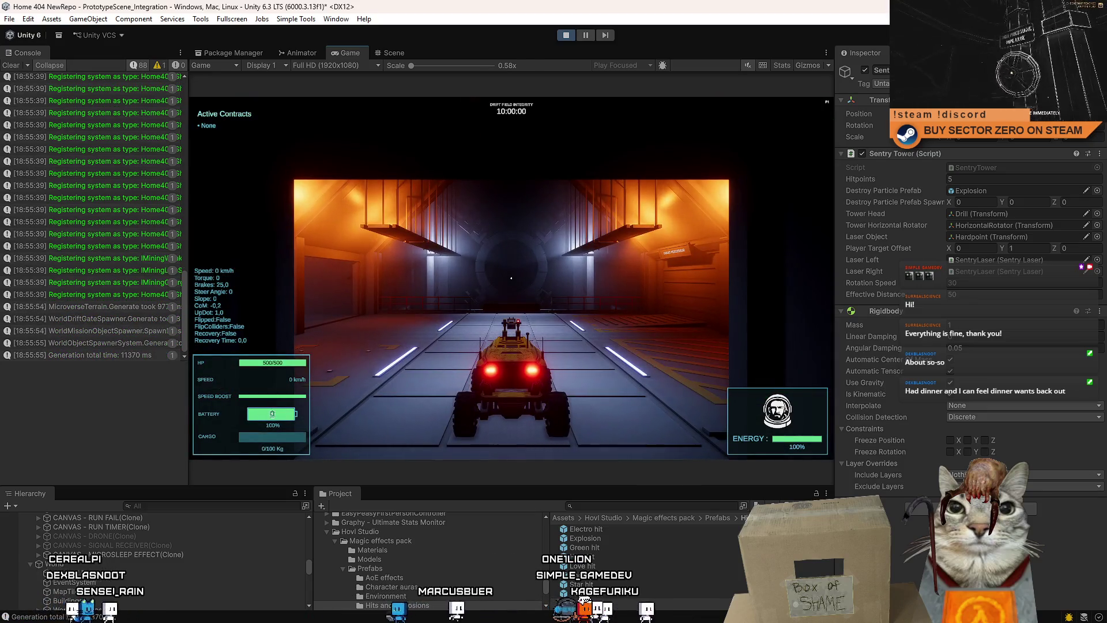
pyautogui.press('w')
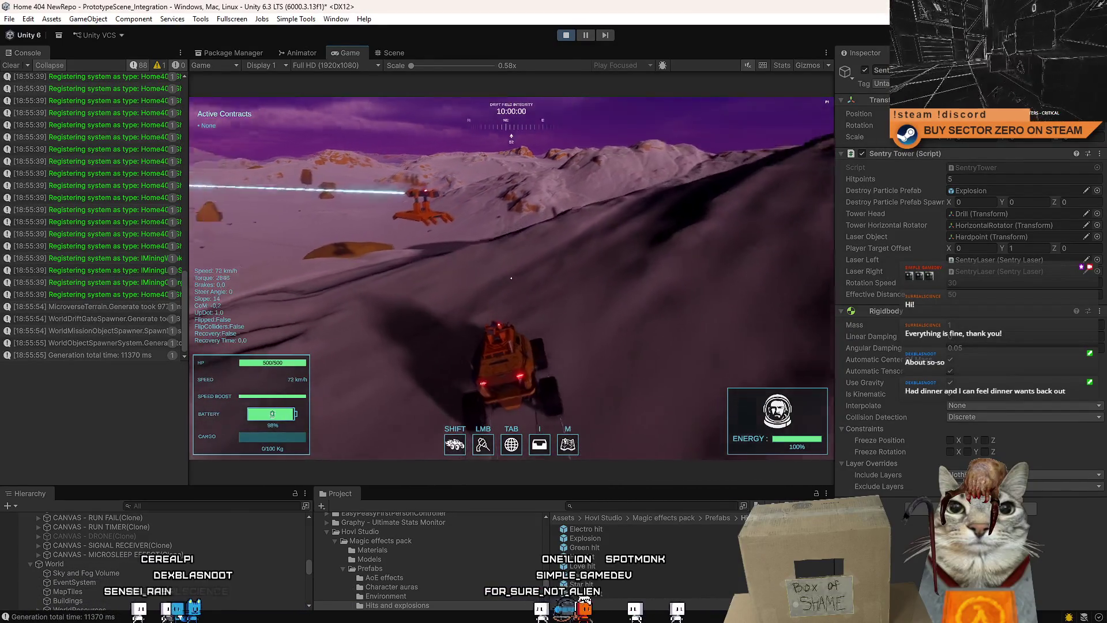
pyautogui.press('s')
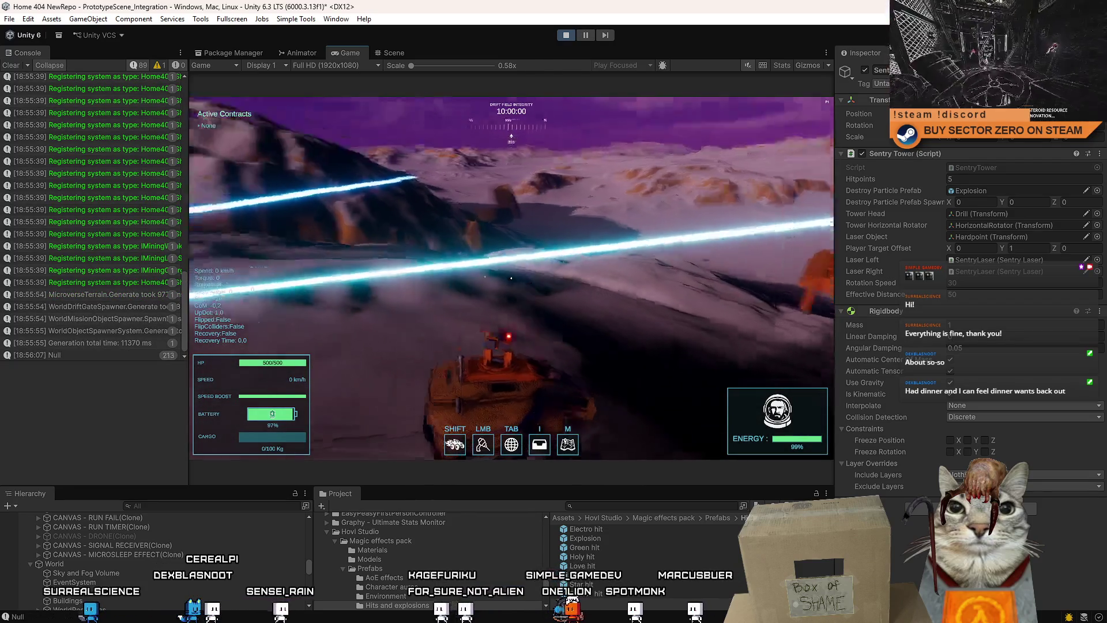
pyautogui.press('w')
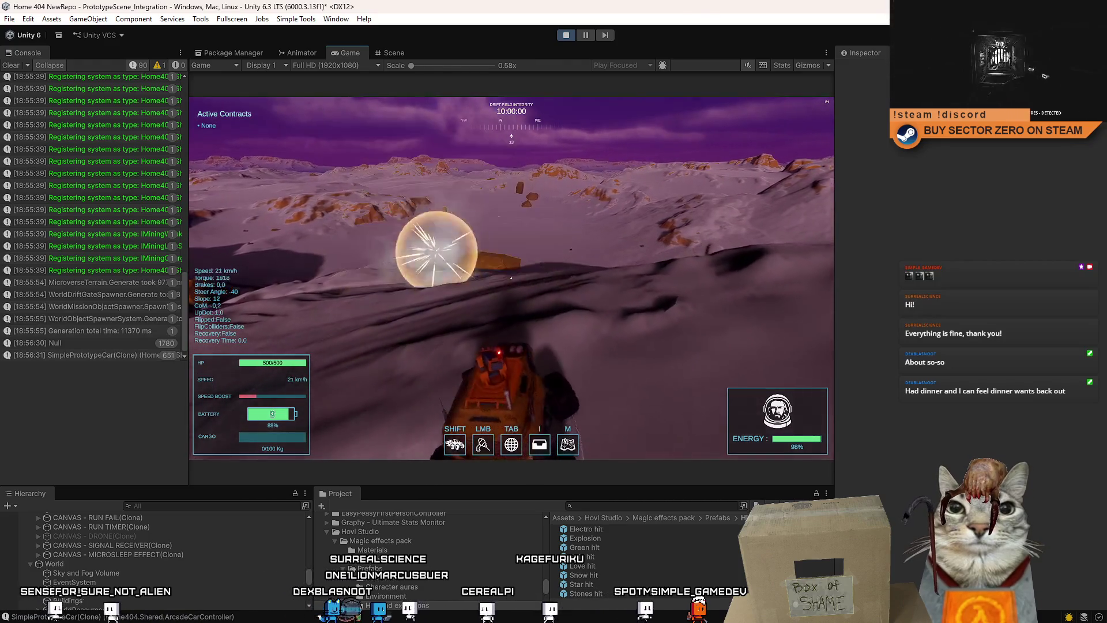
pyautogui.press('Escape')
pyautogui.press('Escape')
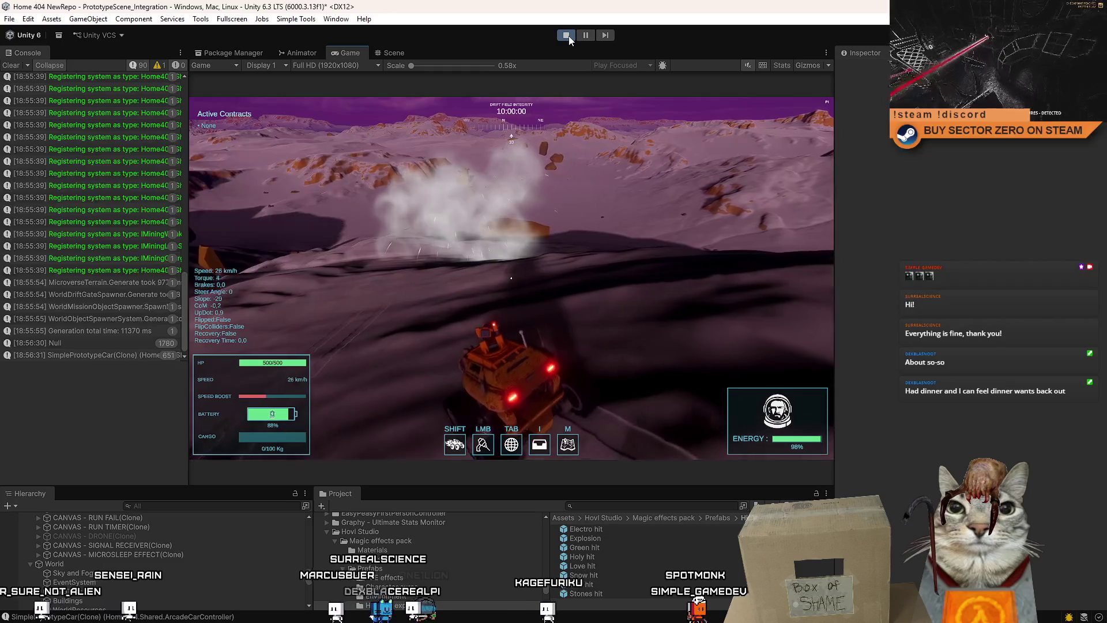
pyautogui.click(567, 35)
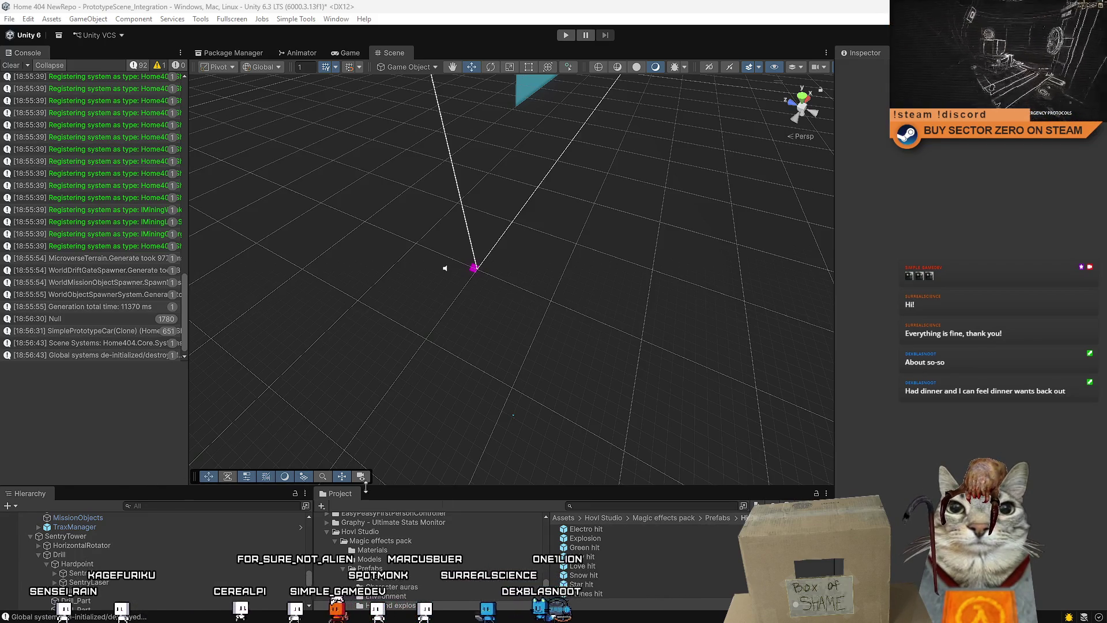
# Inspect the Explosion prefab and SentryTower's script settings, then open SentryTower.cs in Visual Studio
pyautogui.click(643, 539)
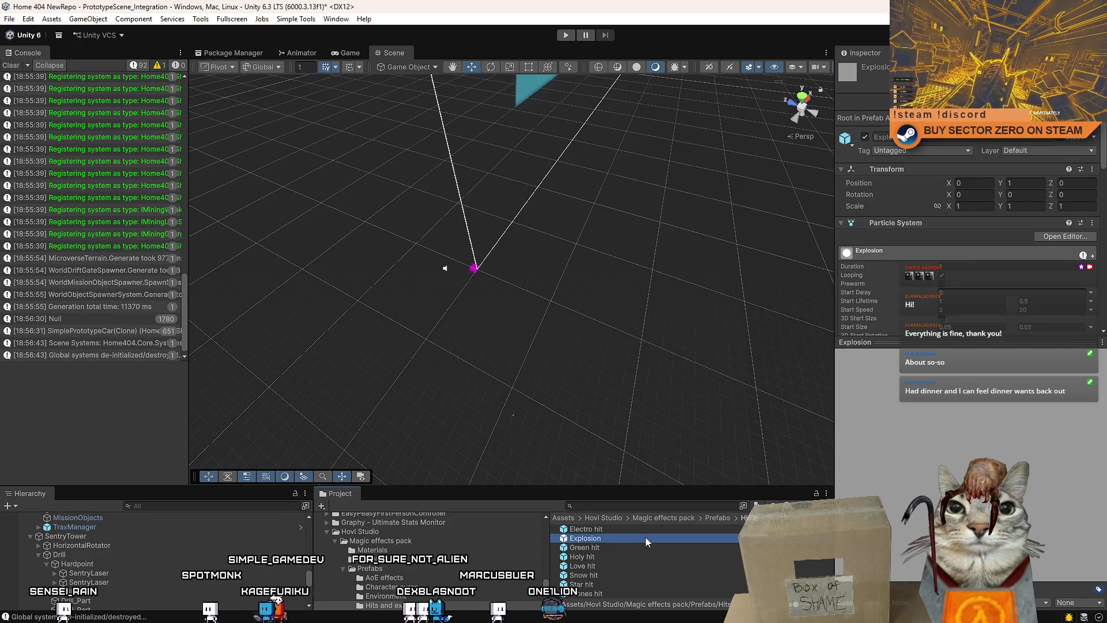
pyautogui.click(119, 536)
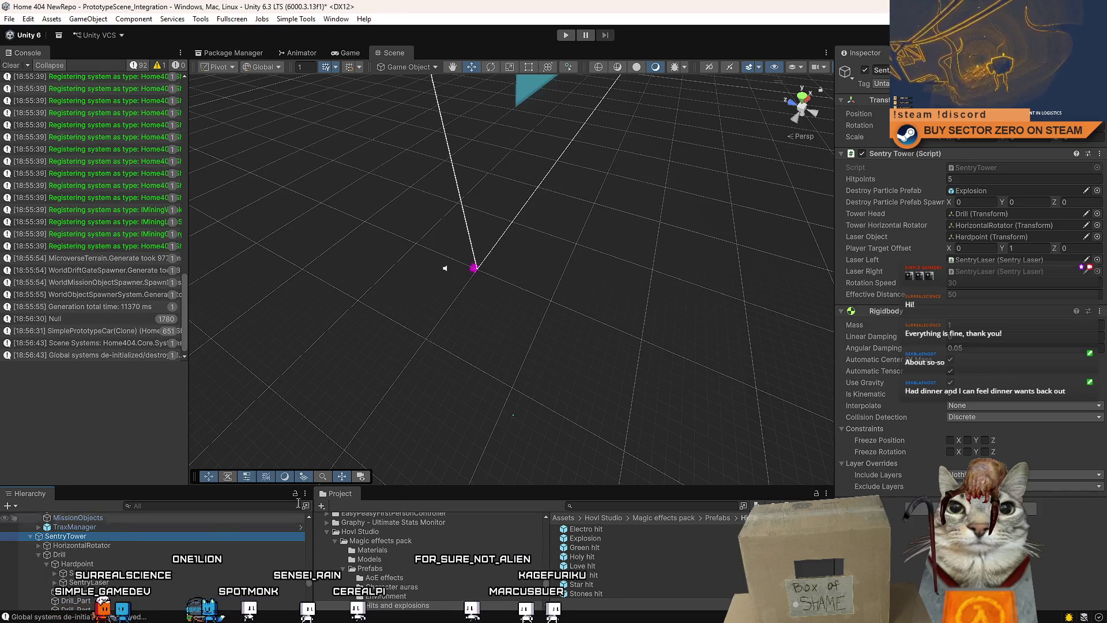
pyautogui.doubleClick(992, 168)
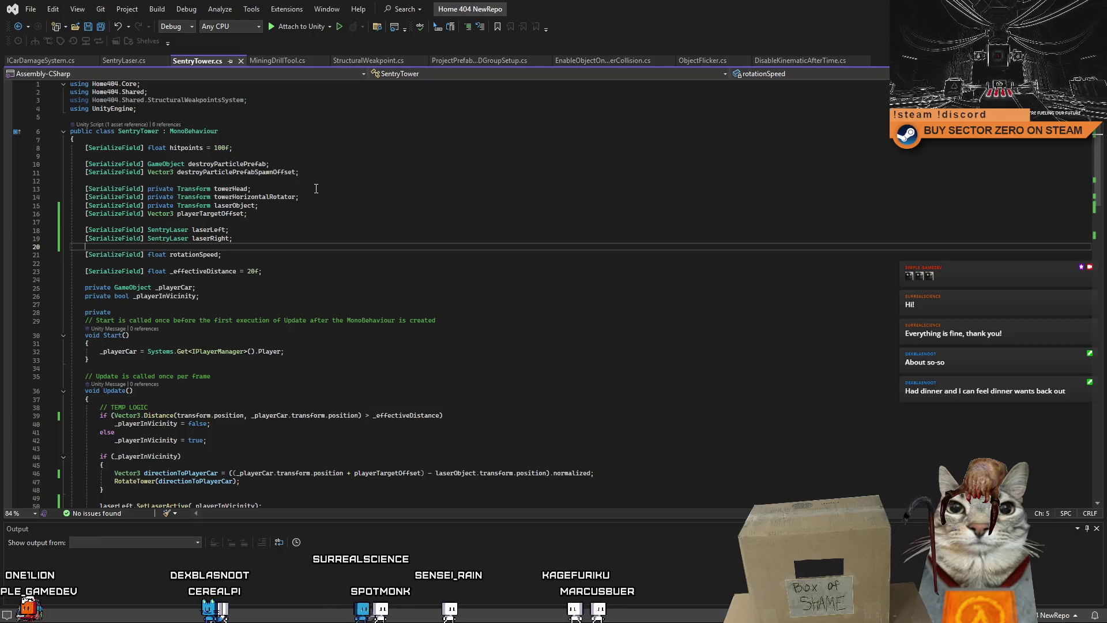
# Rename destroyParticlePrefab to destroyedTowerPrefab in SentryTower.cs, save, and switch back to Unity
pyautogui.click(254, 163)
pyautogui.doubleClick(254, 163)
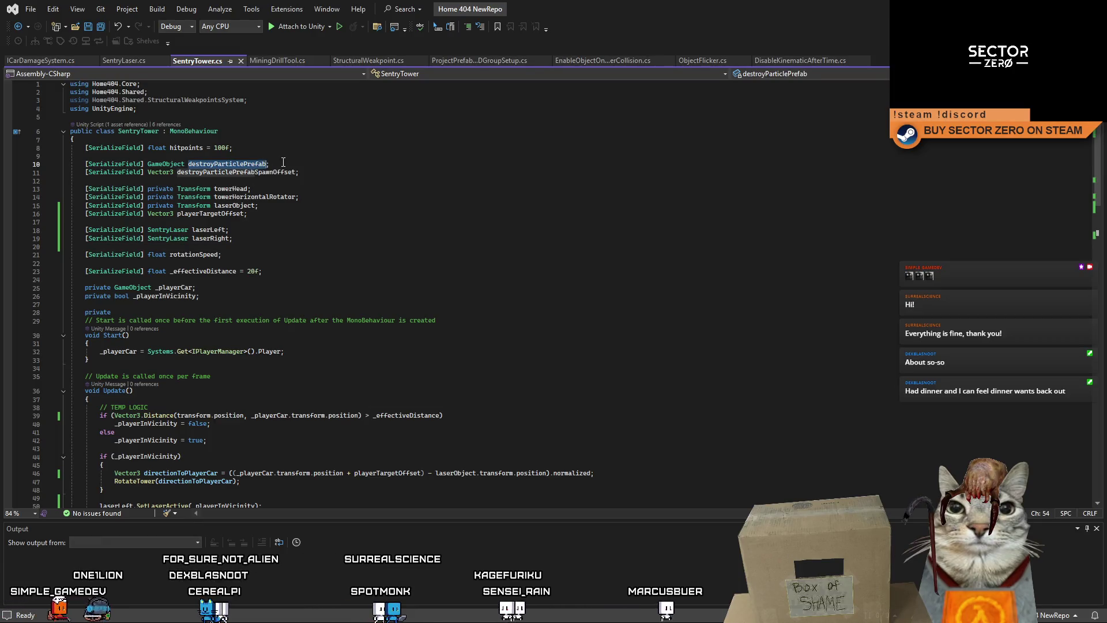
pyautogui.moveTo(269, 163); pyautogui.dragTo(84, 164)
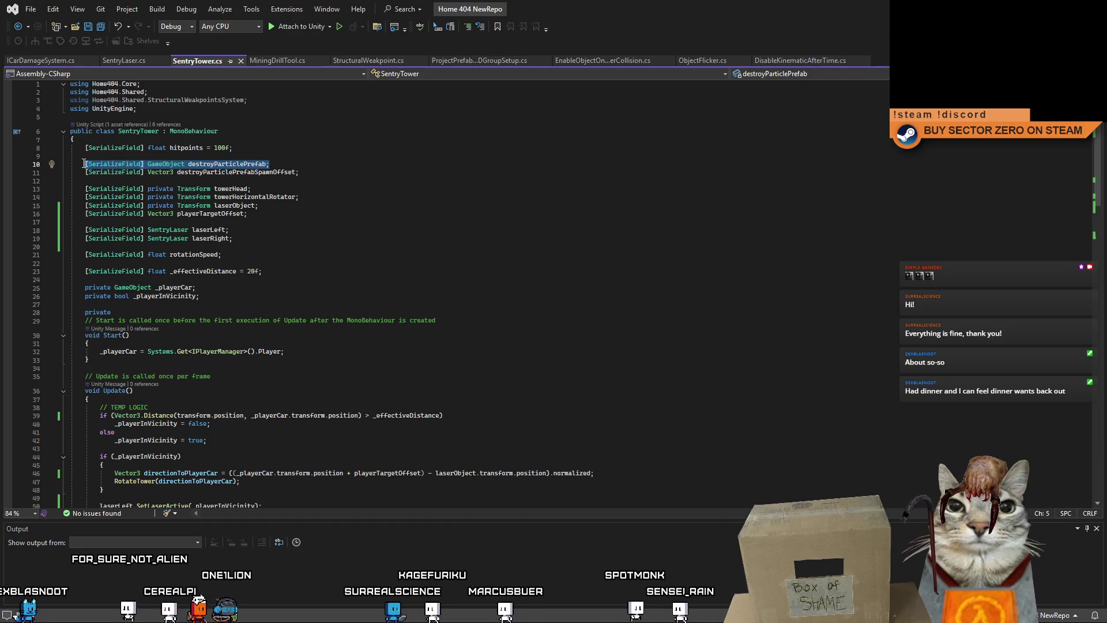
pyautogui.click(222, 164)
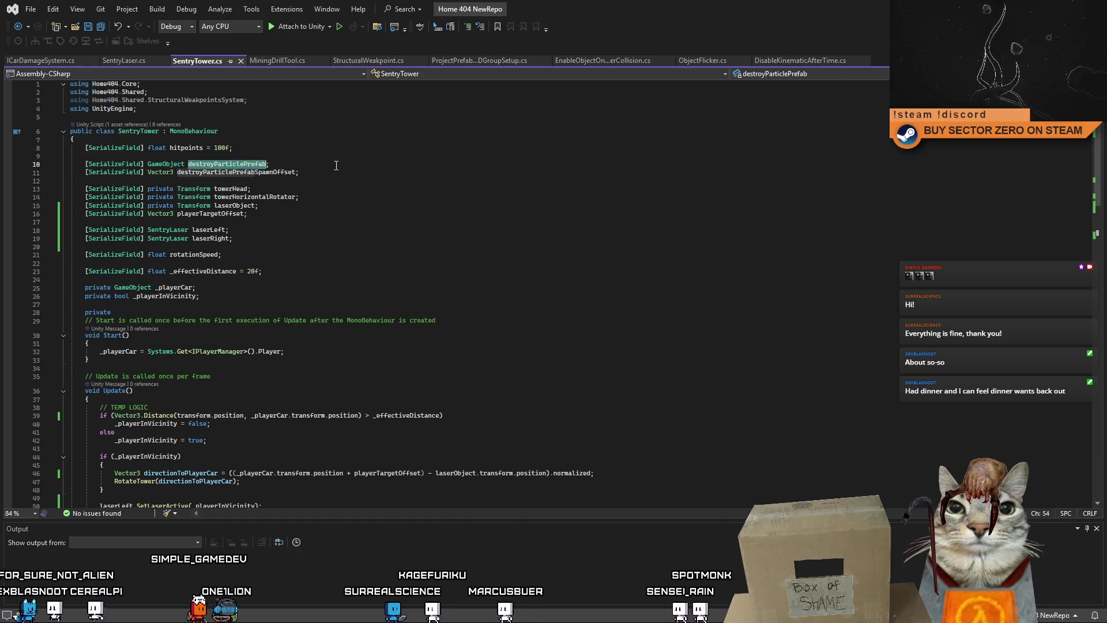
pyautogui.moveTo(266, 164); pyautogui.dragTo(228, 164)
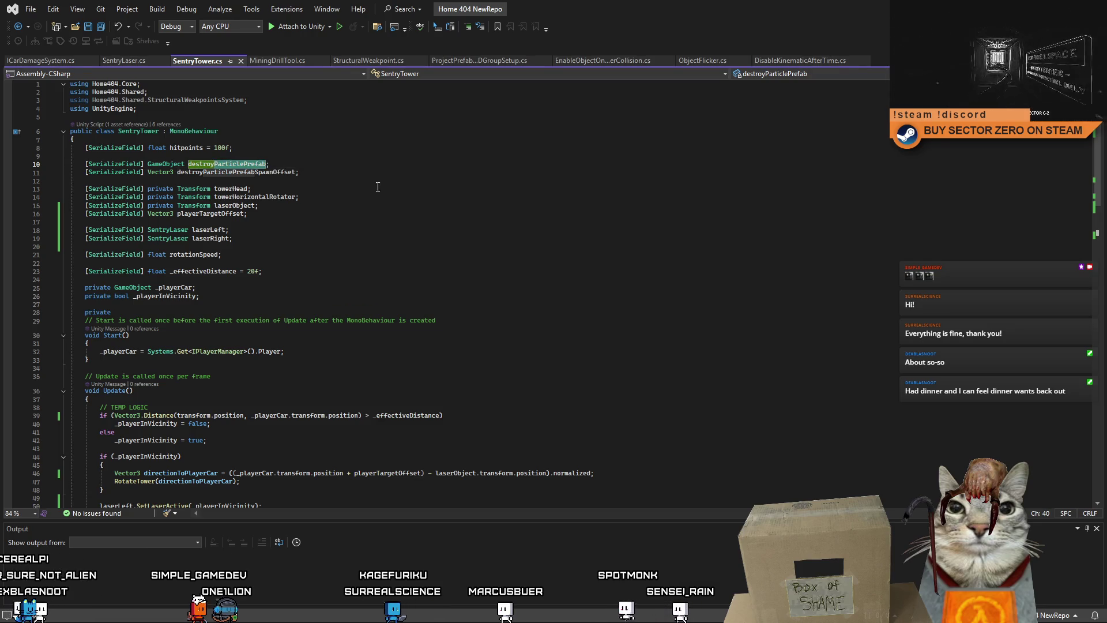
pyautogui.hotkey('ctrl', 'r')
pyautogui.hotkey('ctrl', 'r')
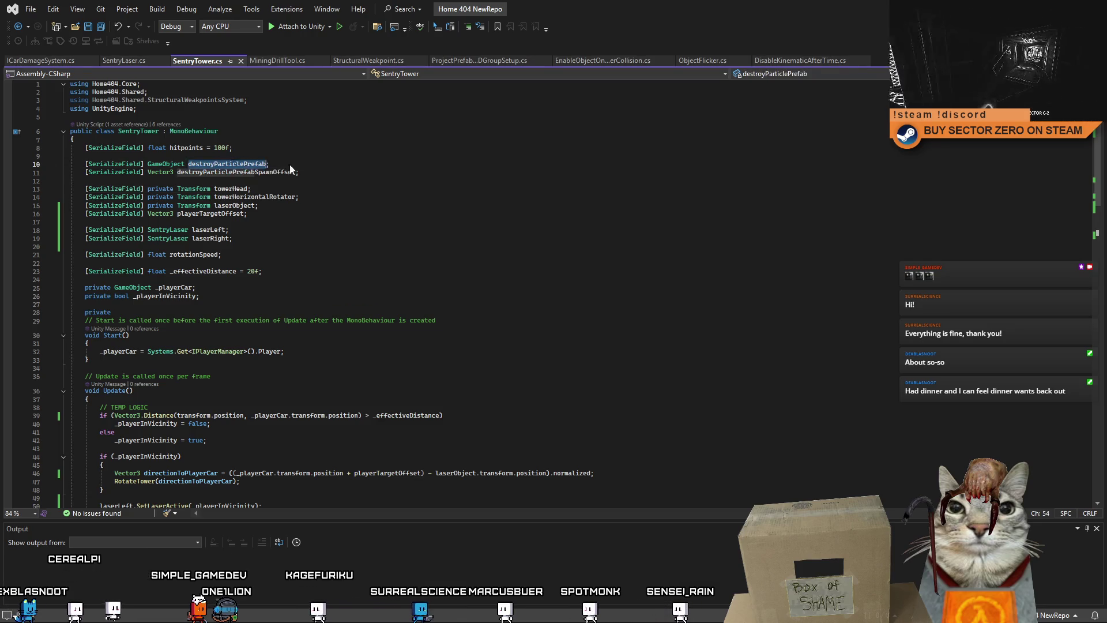
pyautogui.write('destroyedTowerPrefab')
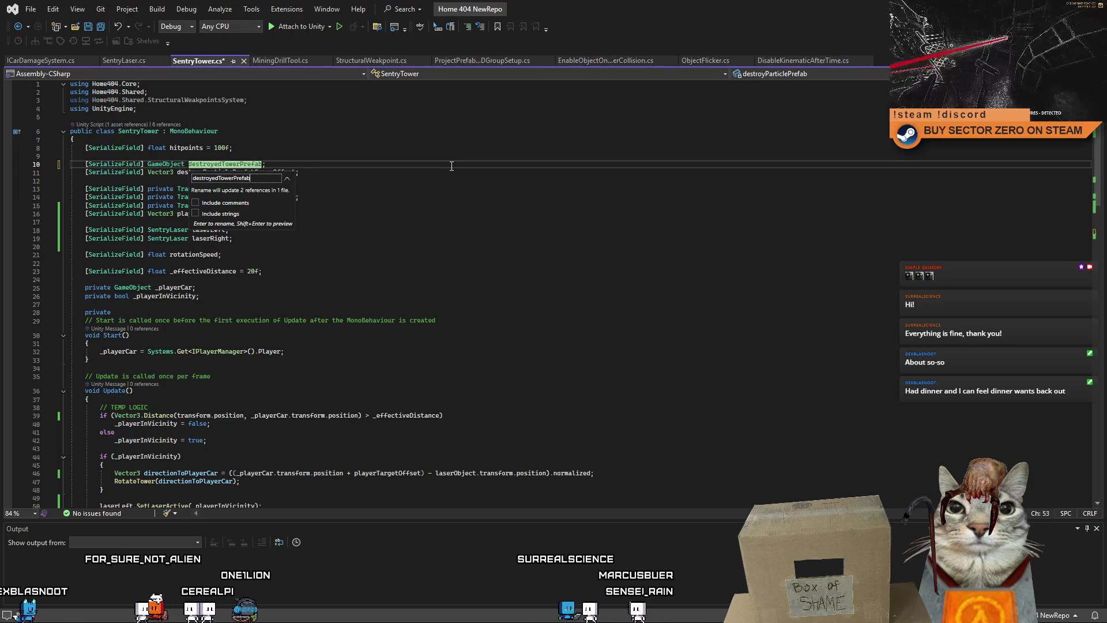
pyautogui.press('Return')
pyautogui.hotkey('ctrl', 's')
pyautogui.click(497, 240)
pyautogui.hotkey('alt', 'Tab')
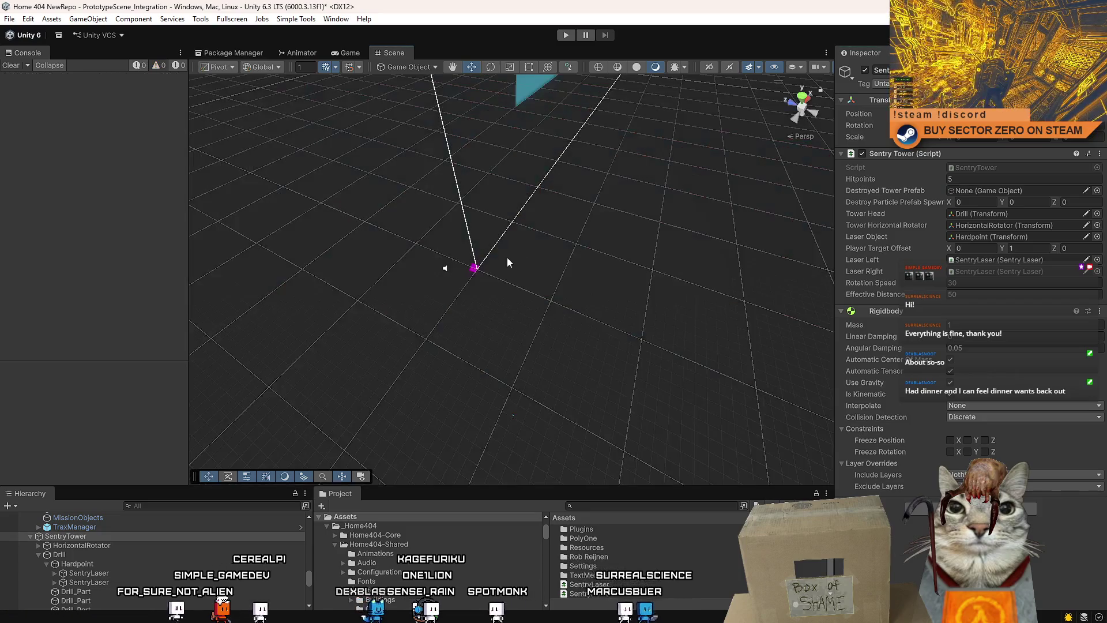
# Orbit the Scene view around the tower once the script reload finishes
pyautogui.moveTo(507, 257)
pyautogui.keyDown('alt'); pyautogui.mouseDown()
pyautogui.moveTo(585, 221)
pyautogui.moveTo(596, 227)
pyautogui.mouseUp(); pyautogui.keyUp('alt')
# Create an empty GameObject and name it SentryTower_Destroyed
pyautogui.click(172, 18)
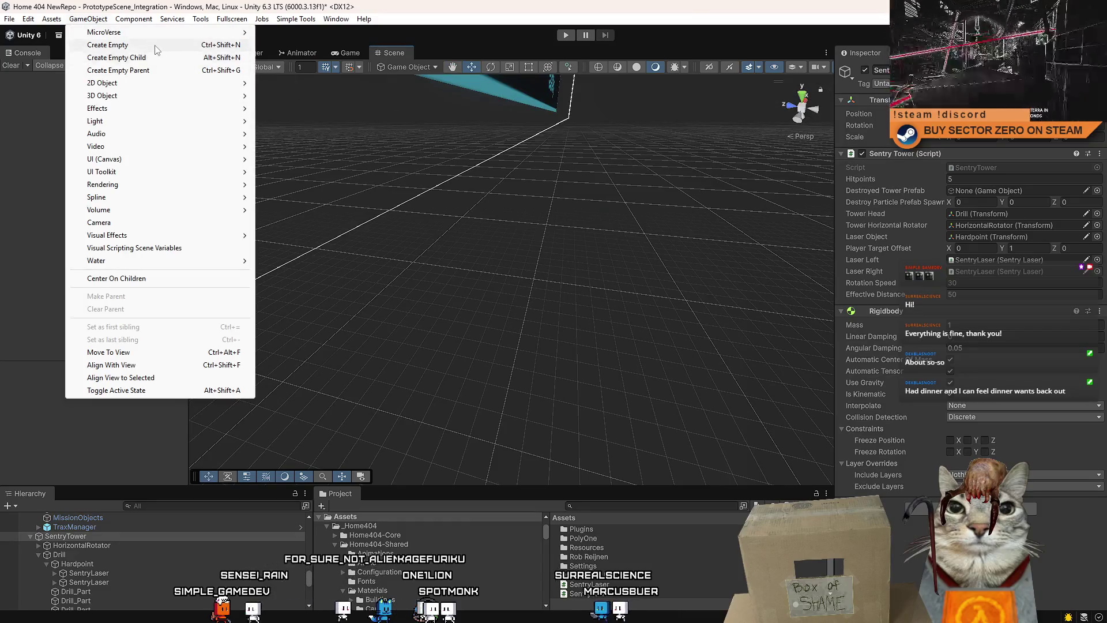
pyautogui.click(154, 47)
pyautogui.click(880, 70)
pyautogui.write('D')
pyautogui.press('BackSpace')
pyautogui.write('S')
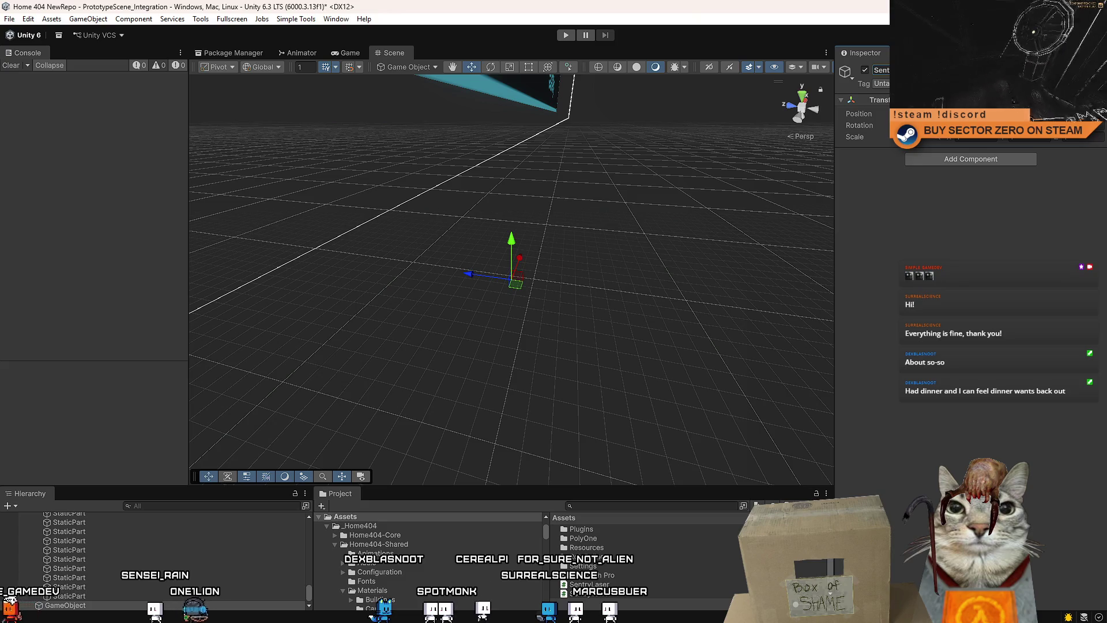
pyautogui.press('Return')
pyautogui.moveTo(662, 345)
pyautogui.mouseDown()
pyautogui.moveTo(649, 334)
pyautogui.moveTo(503, 330)
pyautogui.moveTo(427, 300)
pyautogui.mouseUp()
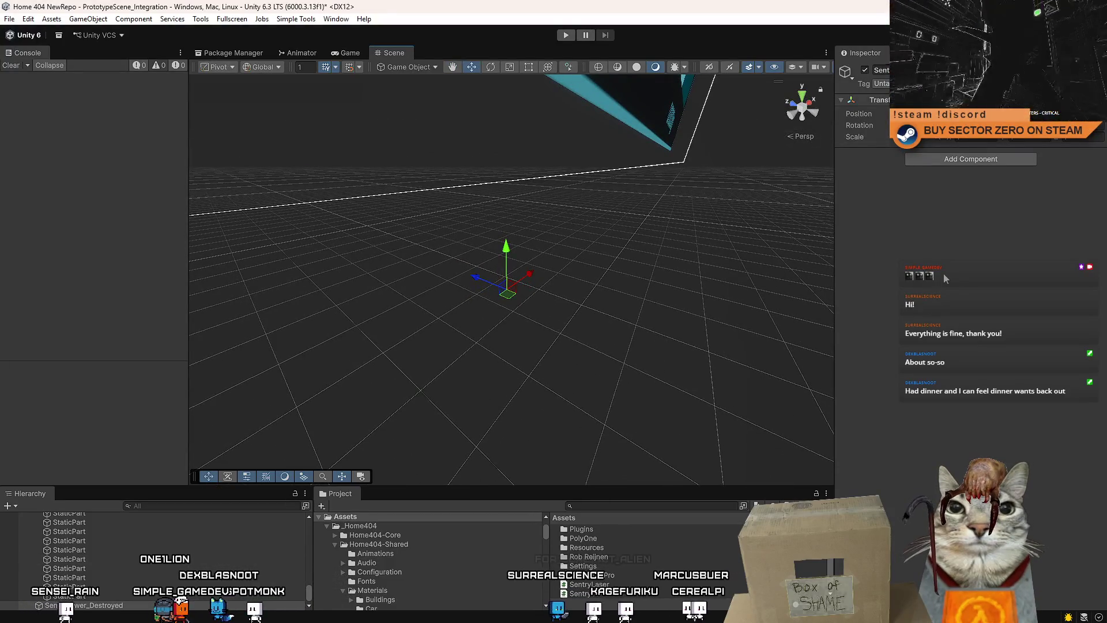
# Search the Project for 'explosion' and drag the Explosion prefab under SentryTower_Destroyed
pyautogui.click(633, 508)
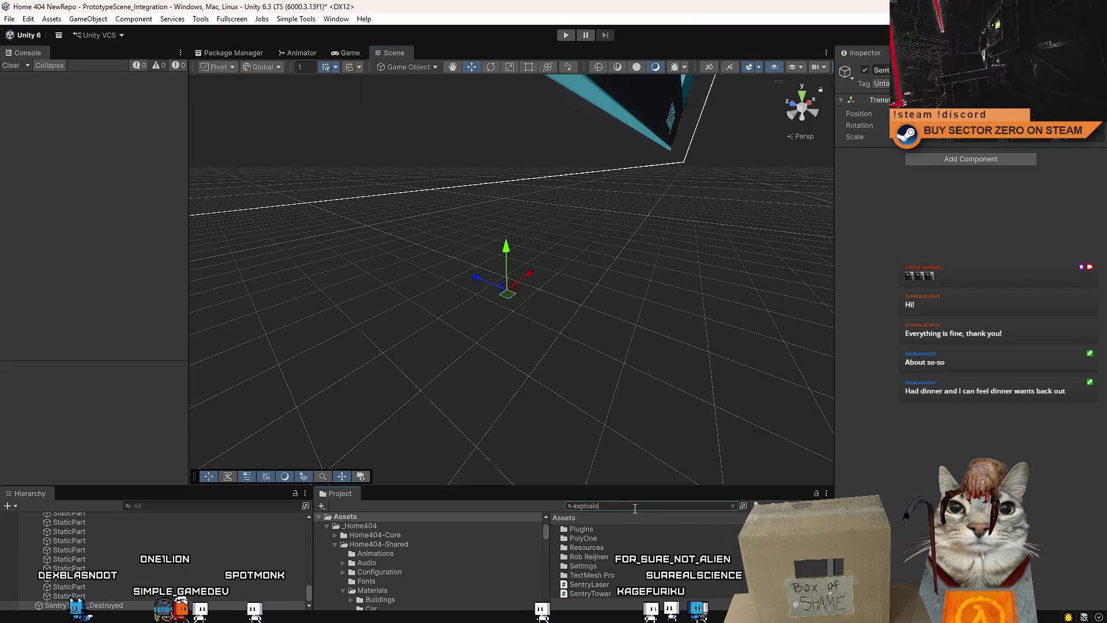
pyautogui.write('n')
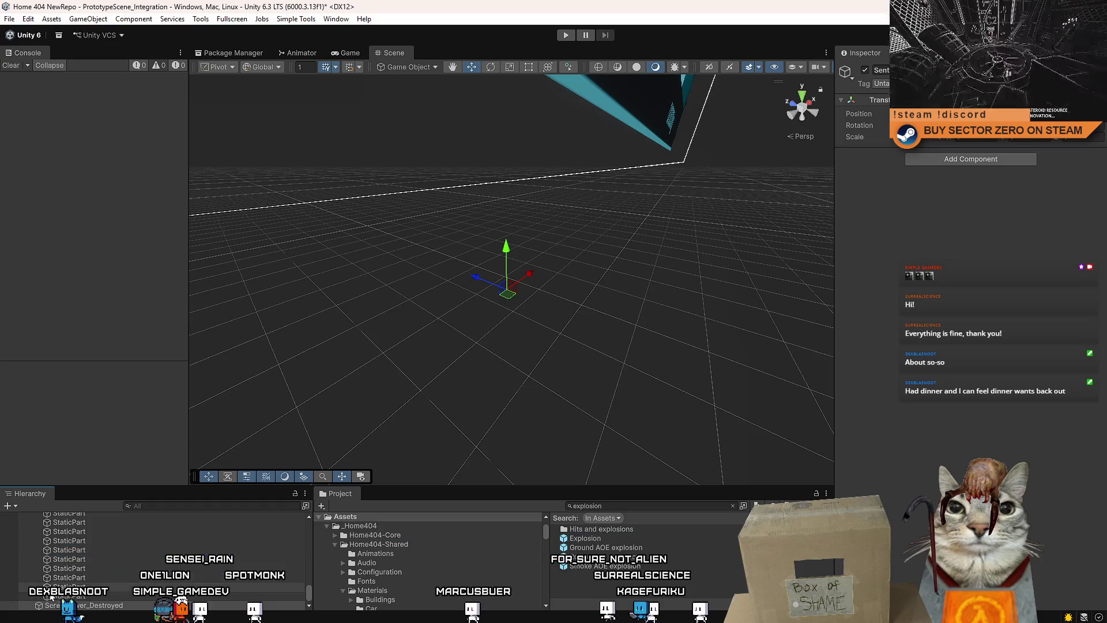
pyautogui.moveTo(79, 616); pyautogui.dragTo(79, 606)
pyautogui.moveTo(455, 380)
pyautogui.mouseDown()
pyautogui.moveTo(482, 385)
pyautogui.moveTo(485, 398)
pyautogui.mouseUp()
pyautogui.click(90, 597)
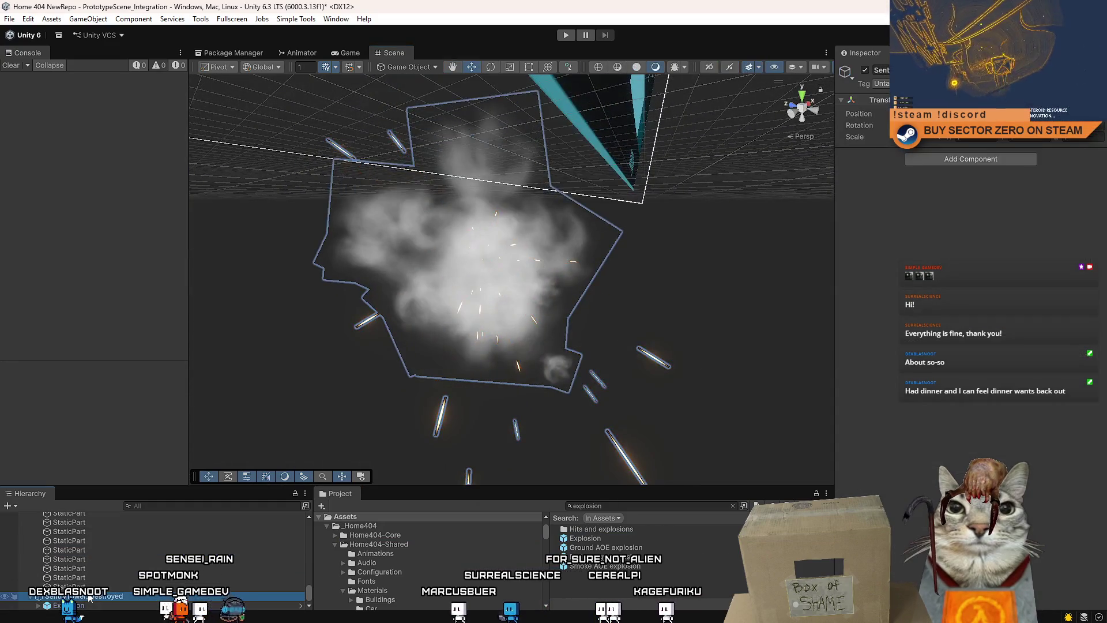
pyautogui.click(81, 597)
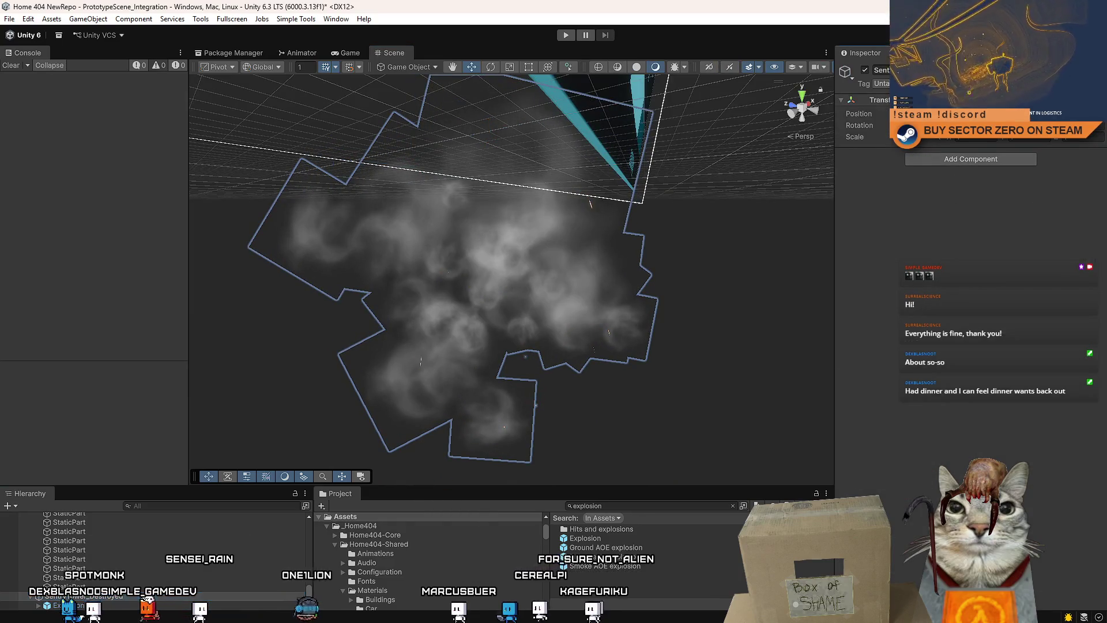
# Reset the Explosion child's position to 0, 0, 0 and frame it in the Scene view
pyautogui.click(69, 605)
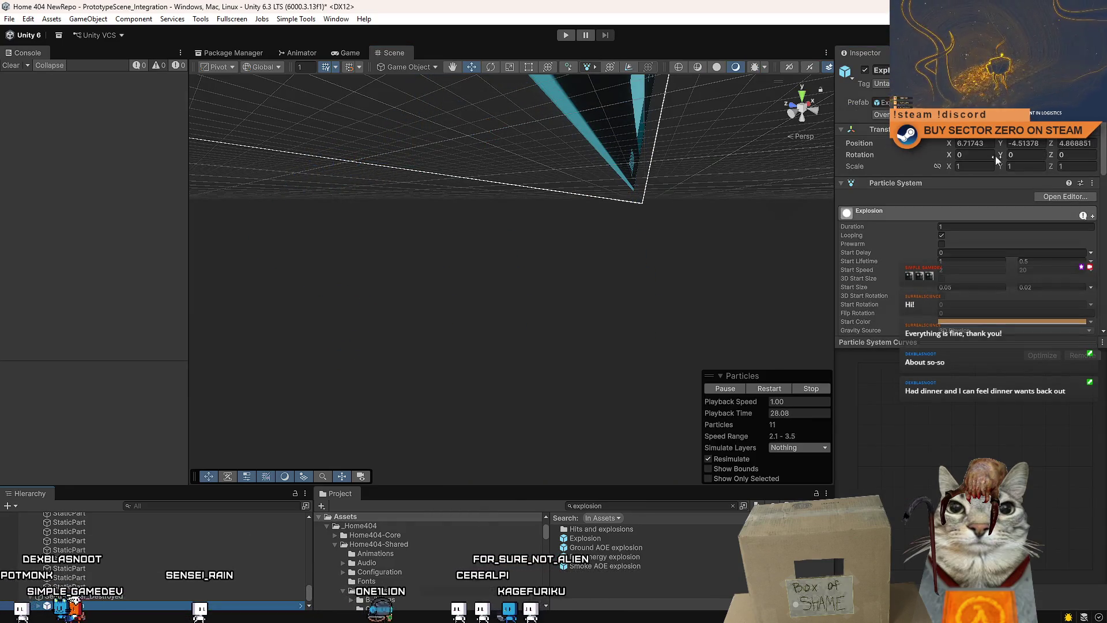
pyautogui.write('0')
pyautogui.press('Return')
pyautogui.press('f')
pyautogui.moveTo(562, 258); pyautogui.dragTo(555, 280)
pyautogui.scroll(5, 555, 281)
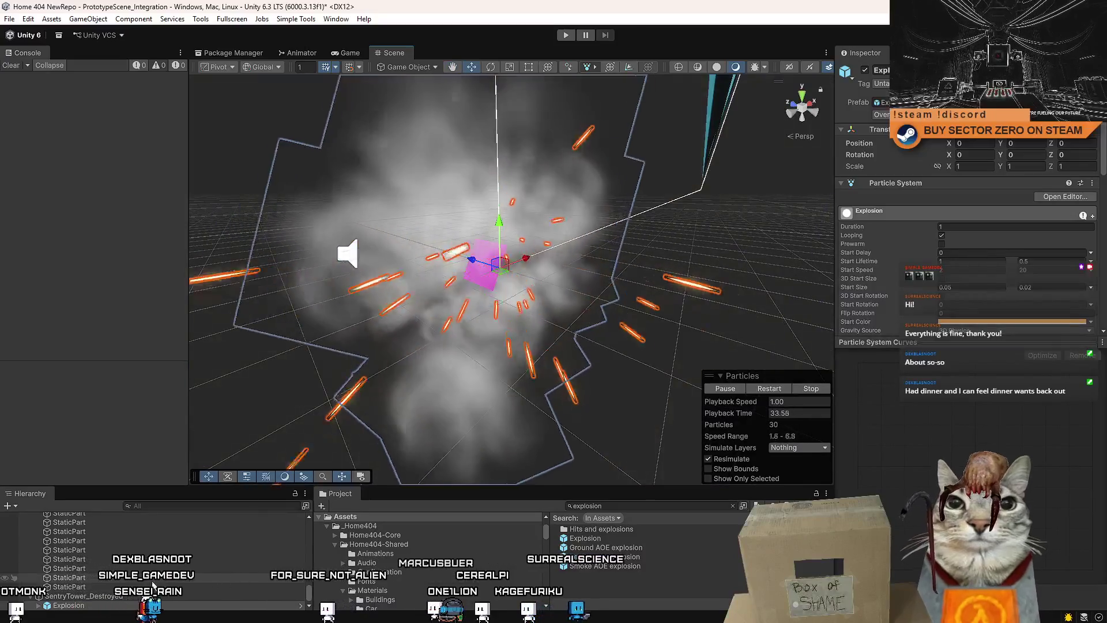
pyautogui.scroll(10, 193, 584)
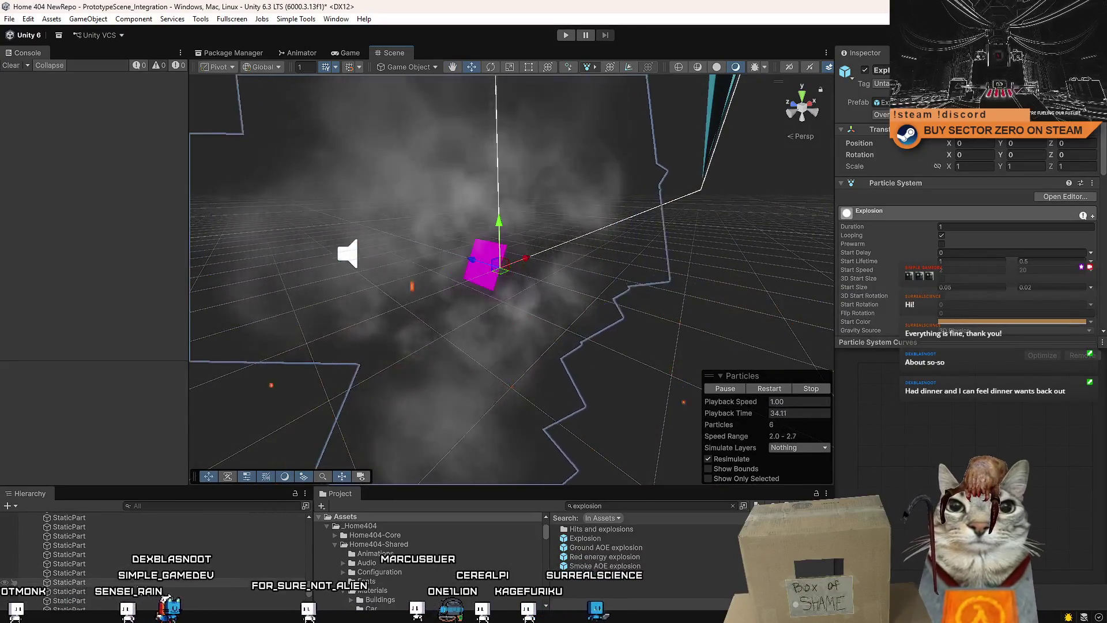
pyautogui.scroll(-5, 186, 584)
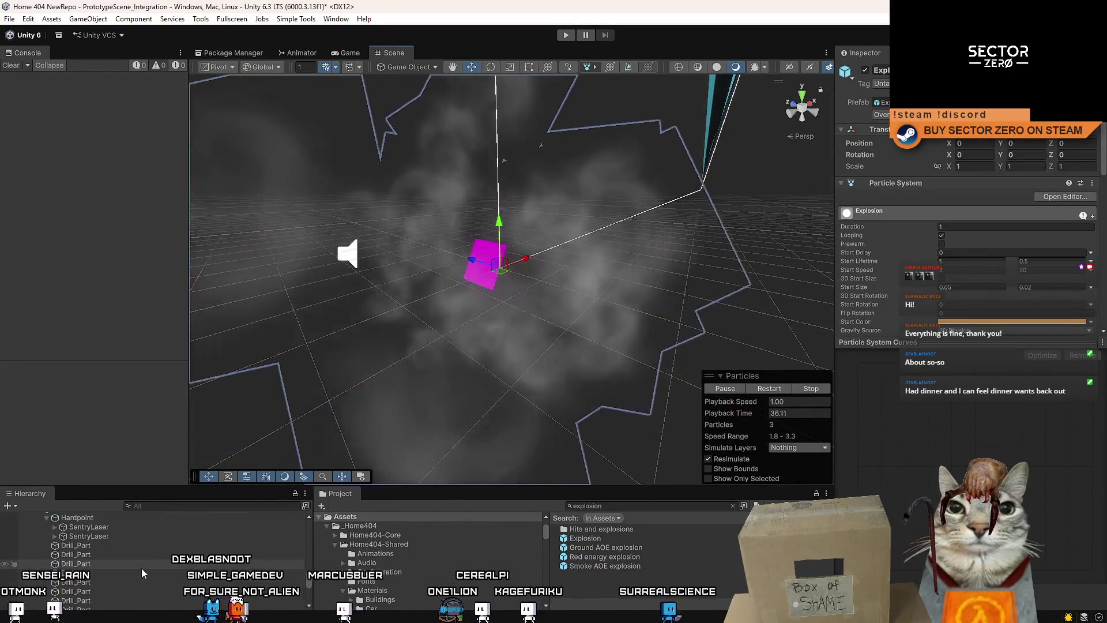
pyautogui.click(97, 552)
# Inspect the colliders on SentryTower's HorizontalRotator and Drill pieces
pyautogui.click(104, 524)
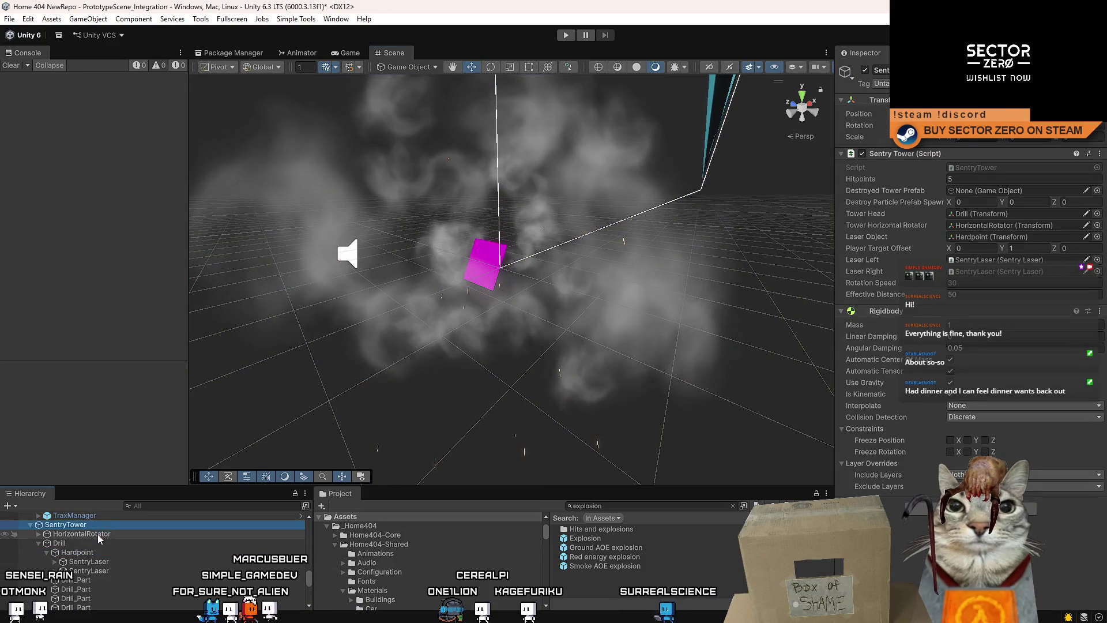
pyautogui.click(98, 534)
pyautogui.click(105, 527)
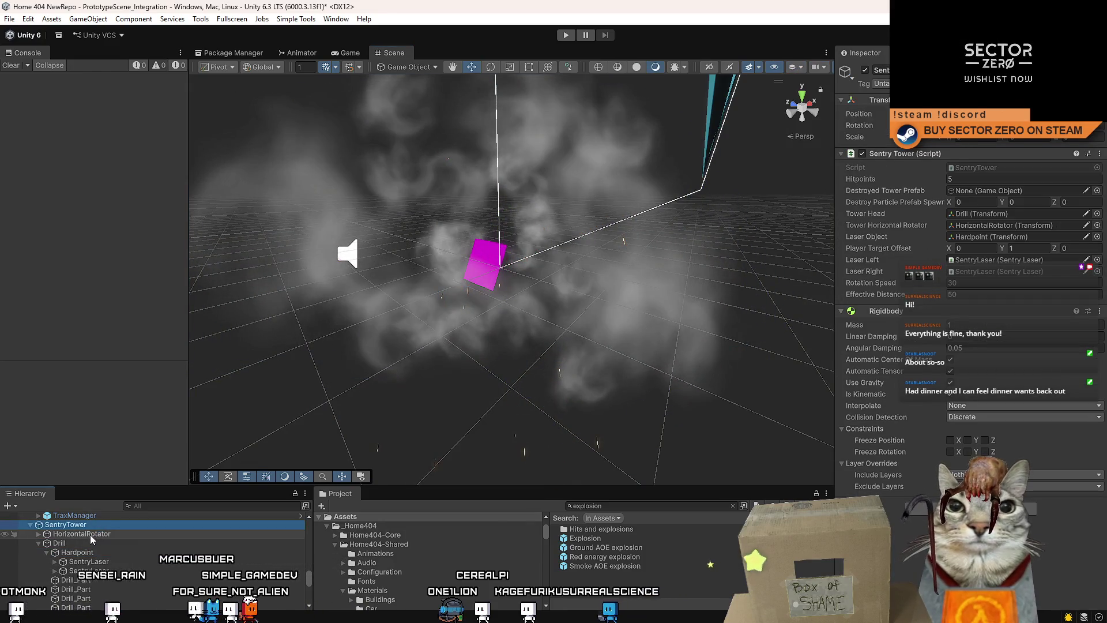
pyautogui.click(90, 535)
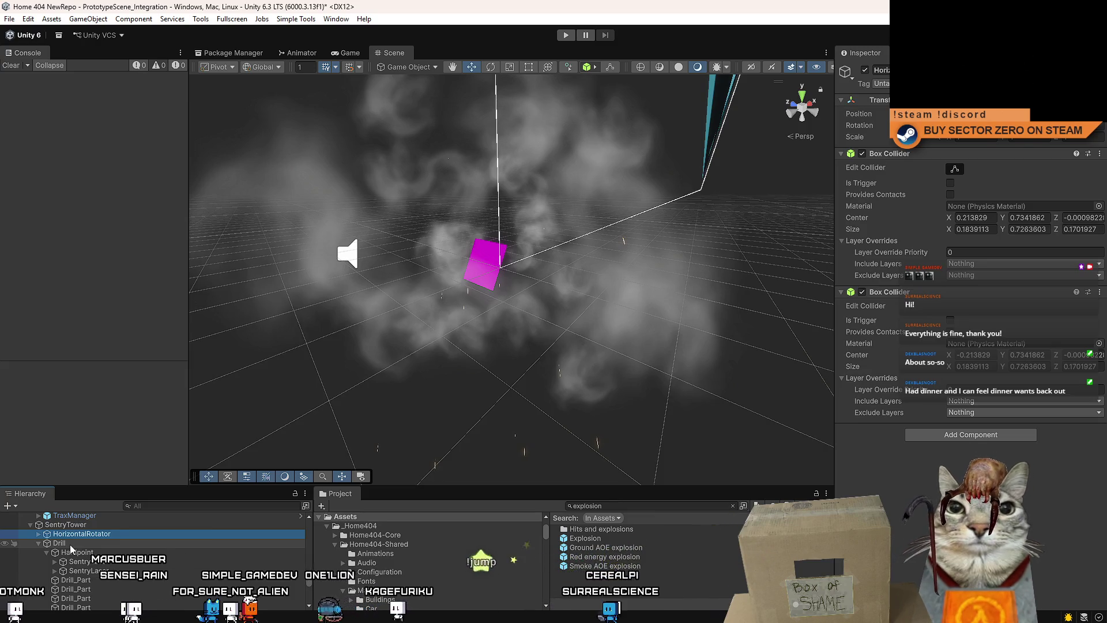
pyautogui.click(70, 544)
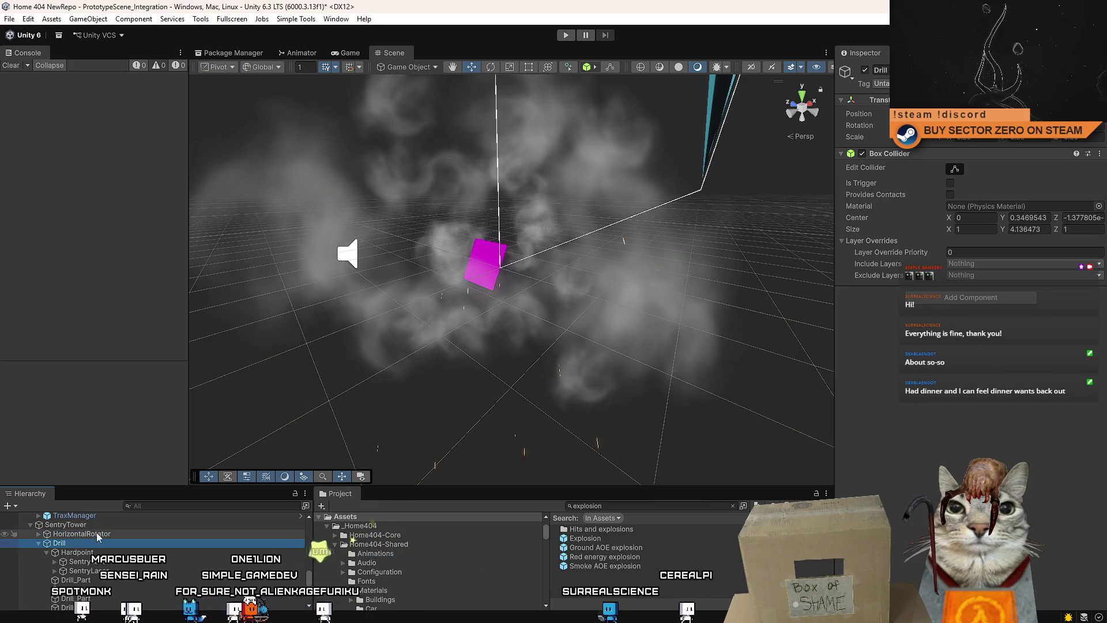
pyautogui.click(38, 543)
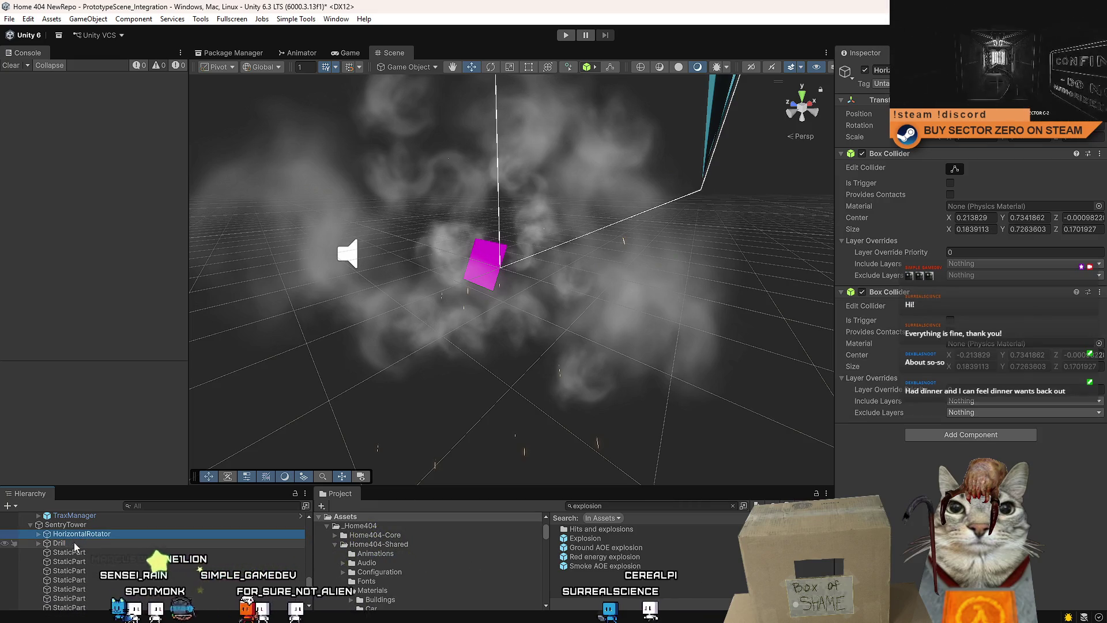
pyautogui.click(38, 543)
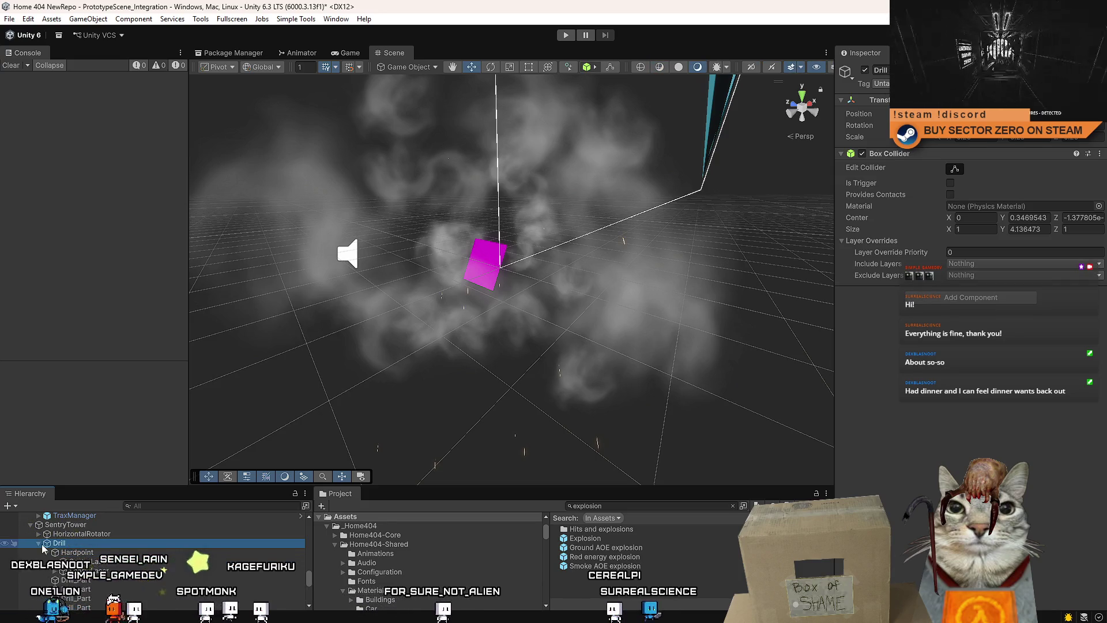
# Put Drill and HorizontalRotator, including their children, on the Default layer
pyautogui.keyDown('ctrl'); pyautogui.click(75, 533); pyautogui.keyUp('ctrl')
pyautogui.click(1062, 84)
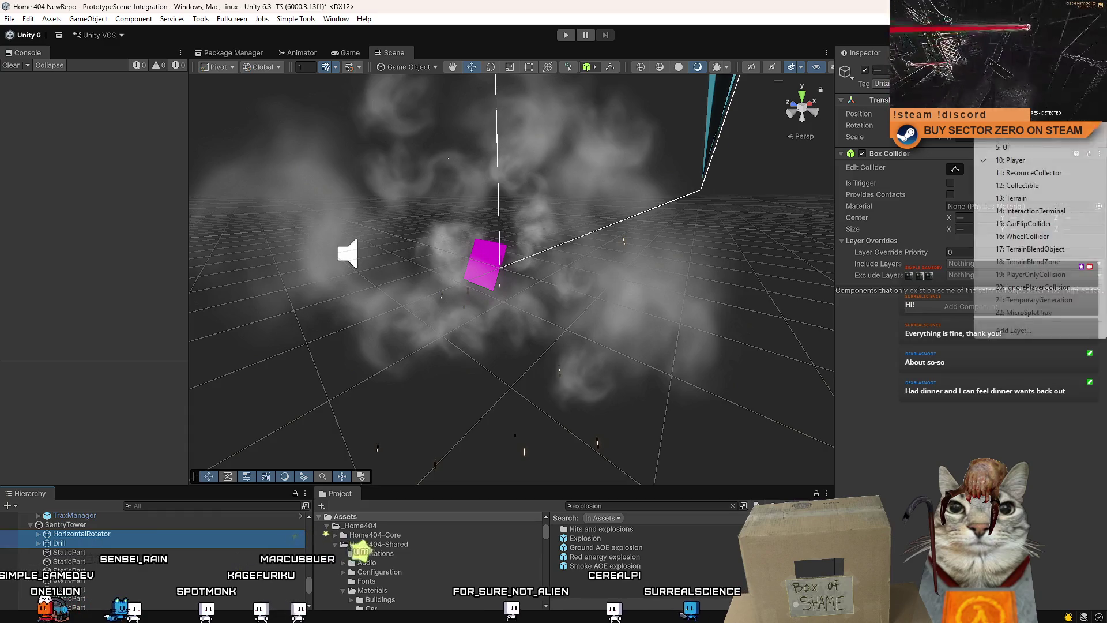
pyautogui.click(1015, 96)
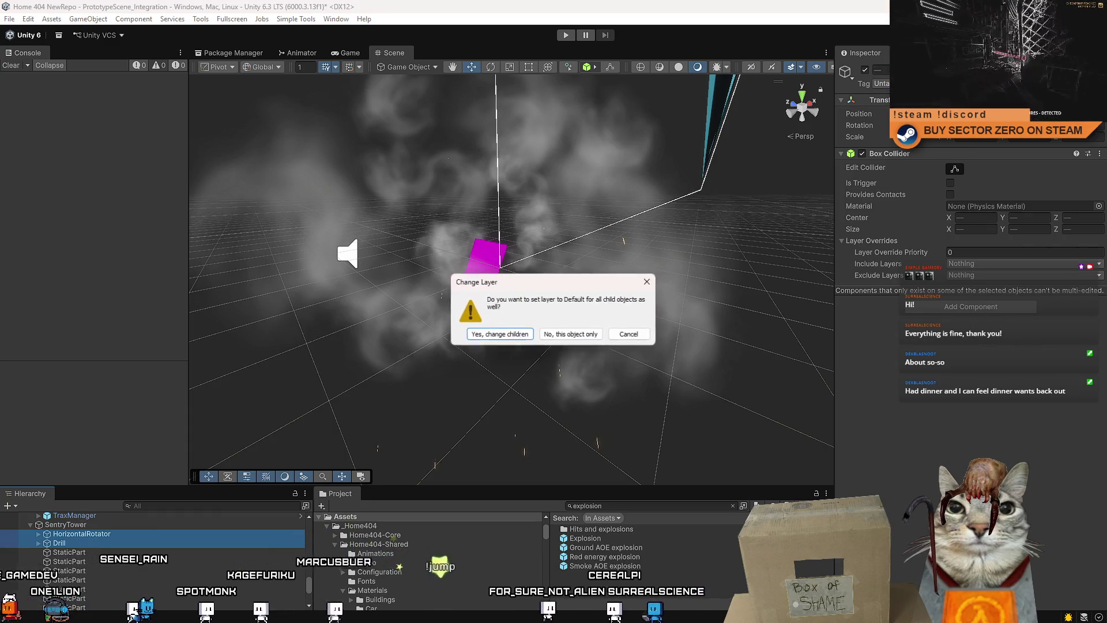
pyautogui.click(523, 337)
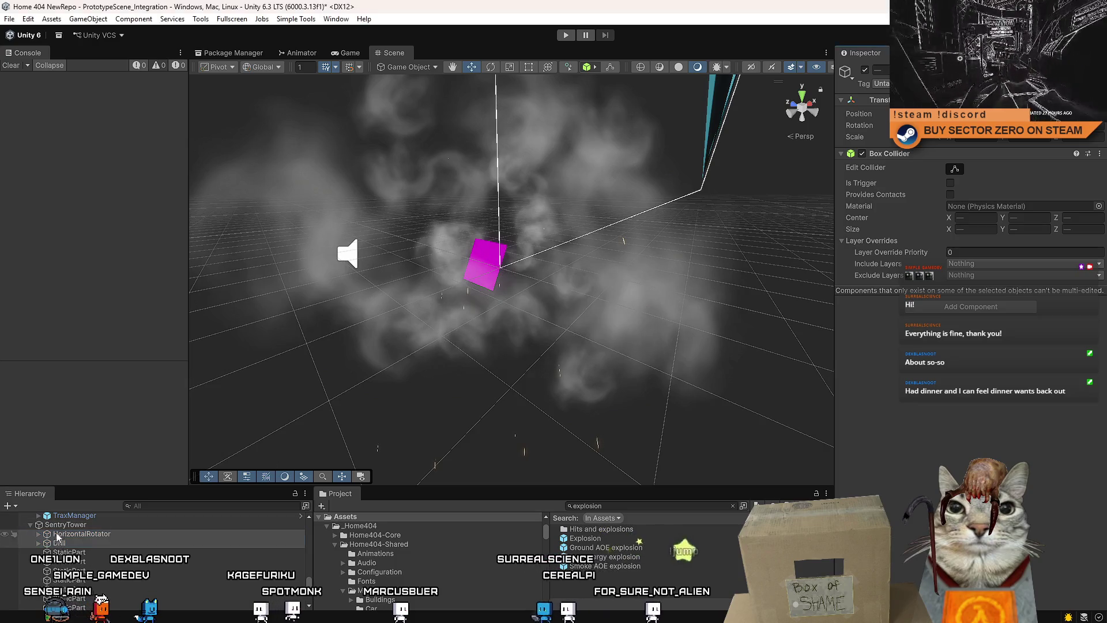
# Move SentryTower and all its child objects to the Default layer
pyautogui.moveTo(307, 588)
pyautogui.mouseDown()
pyautogui.moveTo(309, 607)
pyautogui.moveTo(311, 580)
pyautogui.mouseUp()
pyautogui.scroll(-10, 144, 559)
pyautogui.click(91, 535)
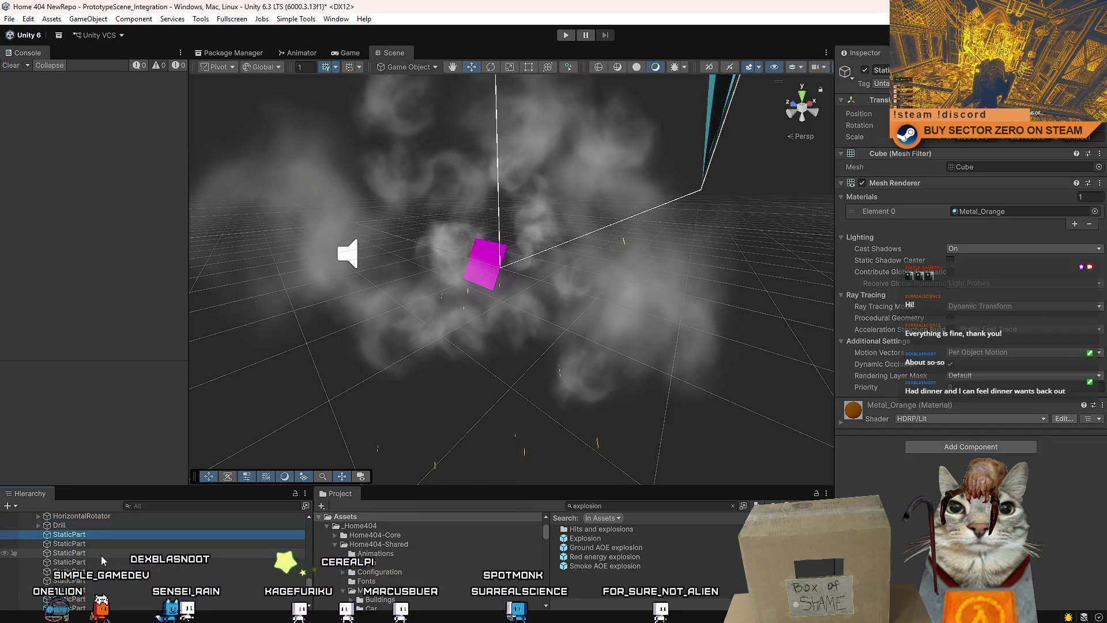
pyautogui.scroll(2, 83, 543)
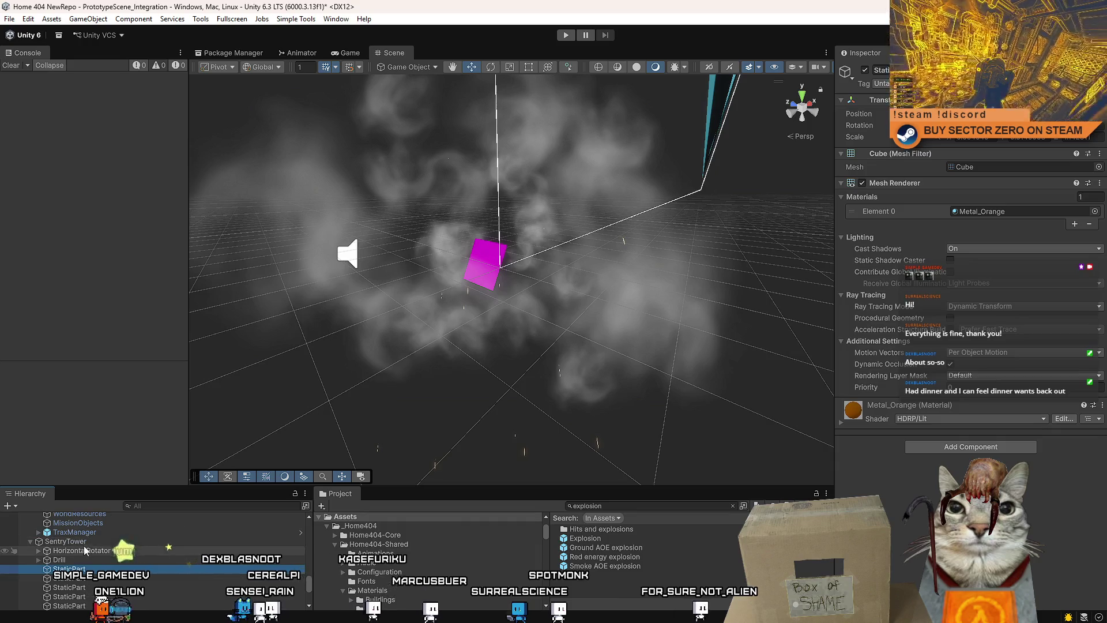
pyautogui.click(96, 542)
pyautogui.click(1027, 84)
pyautogui.click(923, 104)
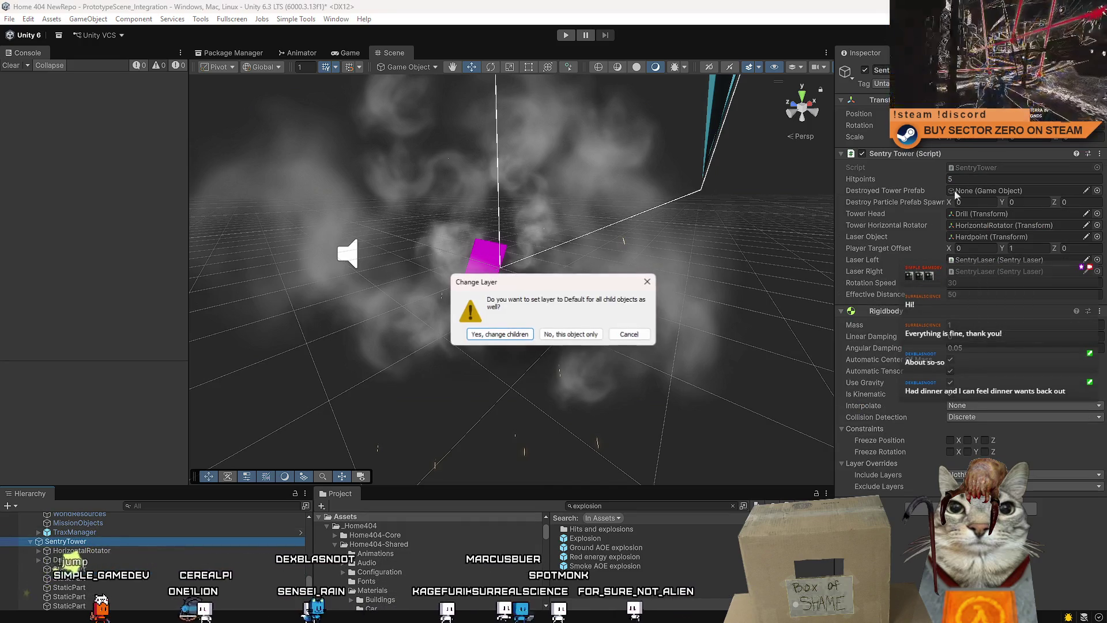
pyautogui.click(500, 334)
# Select HorizontalRotator and Drill, then collapse SentryTower in the Hierarchy
pyautogui.click(75, 551)
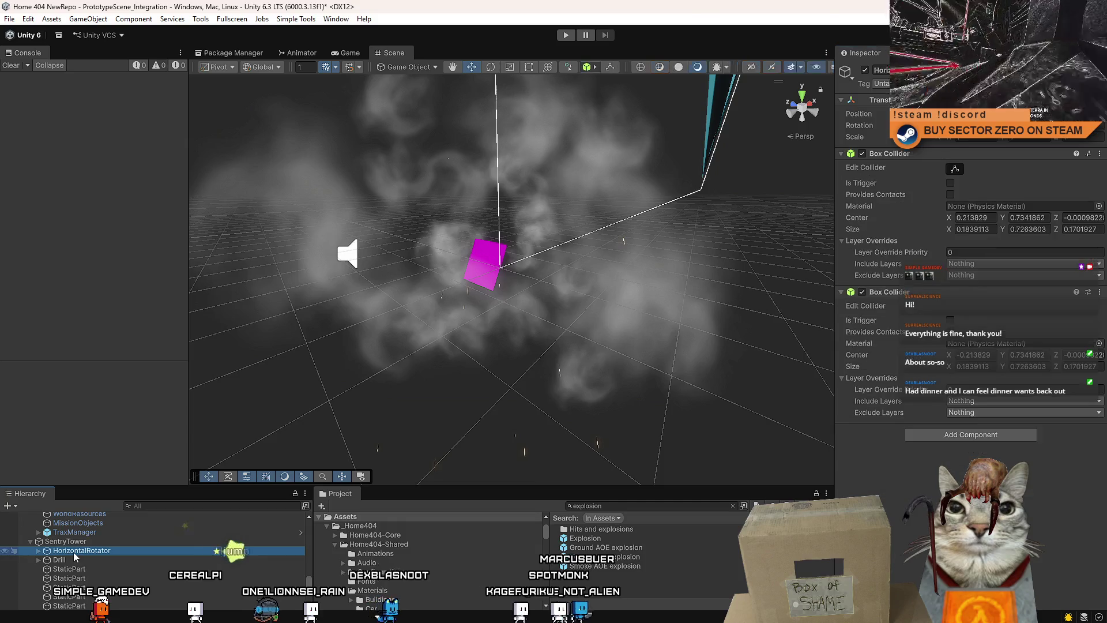
pyautogui.moveTo(552, 345)
pyautogui.mouseDown()
pyautogui.moveTo(606, 335)
pyautogui.moveTo(370, 376)
pyautogui.mouseUp()
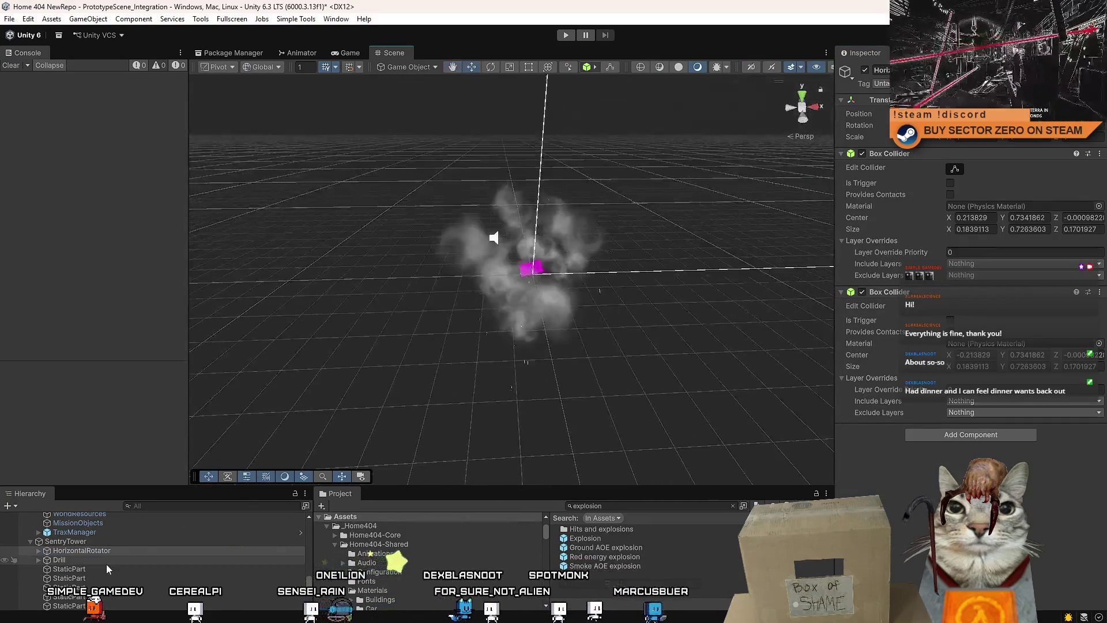
pyautogui.keyDown('ctrl'); pyautogui.click(102, 559); pyautogui.keyUp('ctrl')
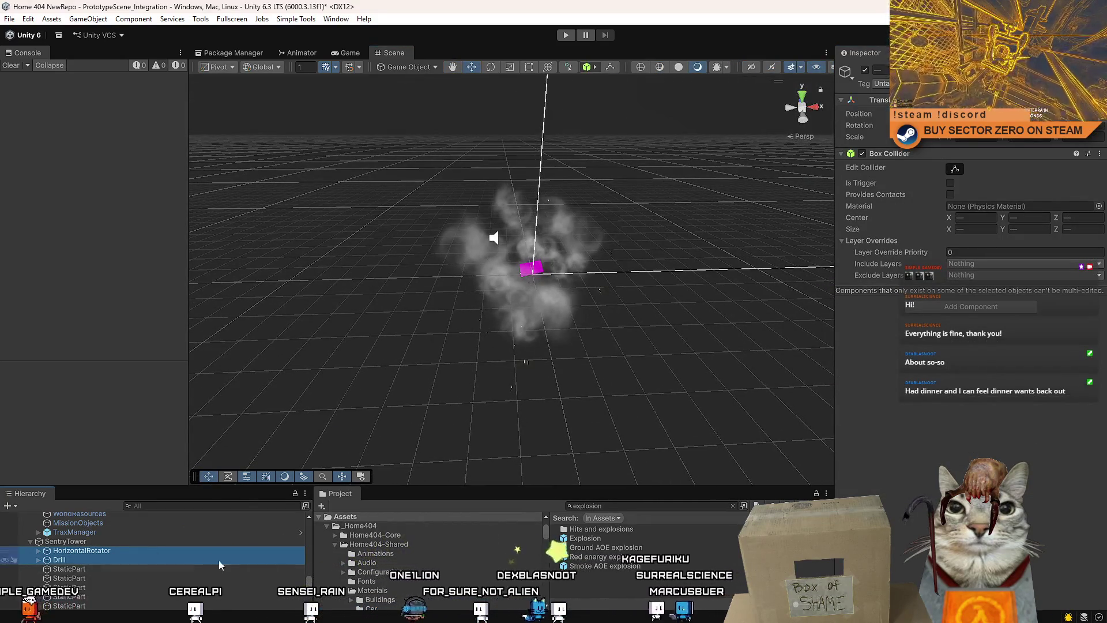
pyautogui.click(32, 543)
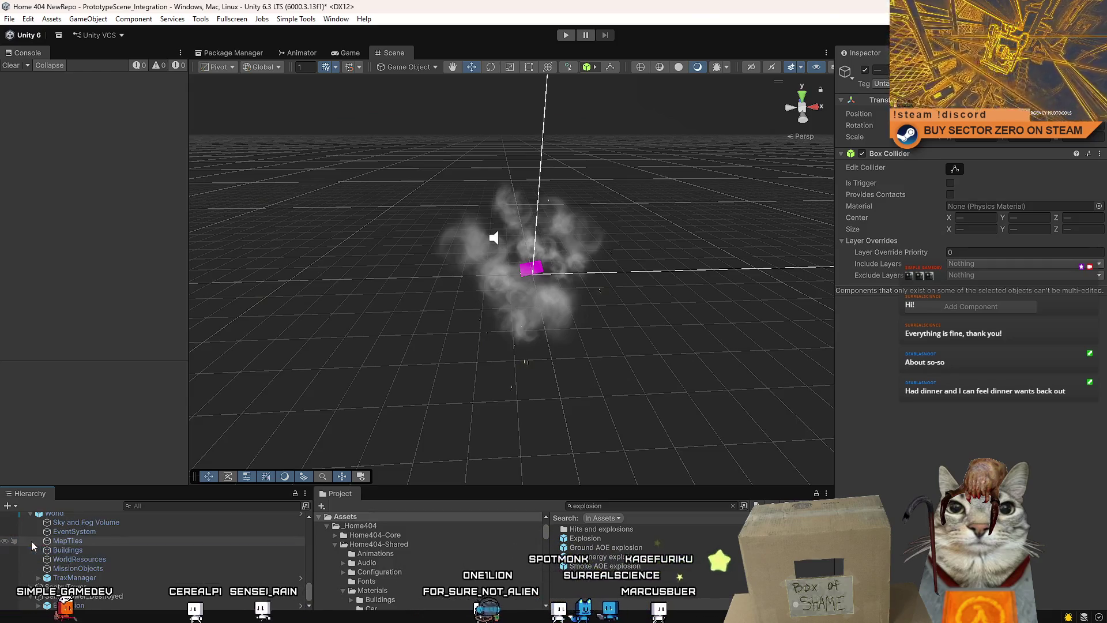
# Frame and orbit around the explosion effect in the Scene view
pyautogui.scroll(-1, 92, 604)
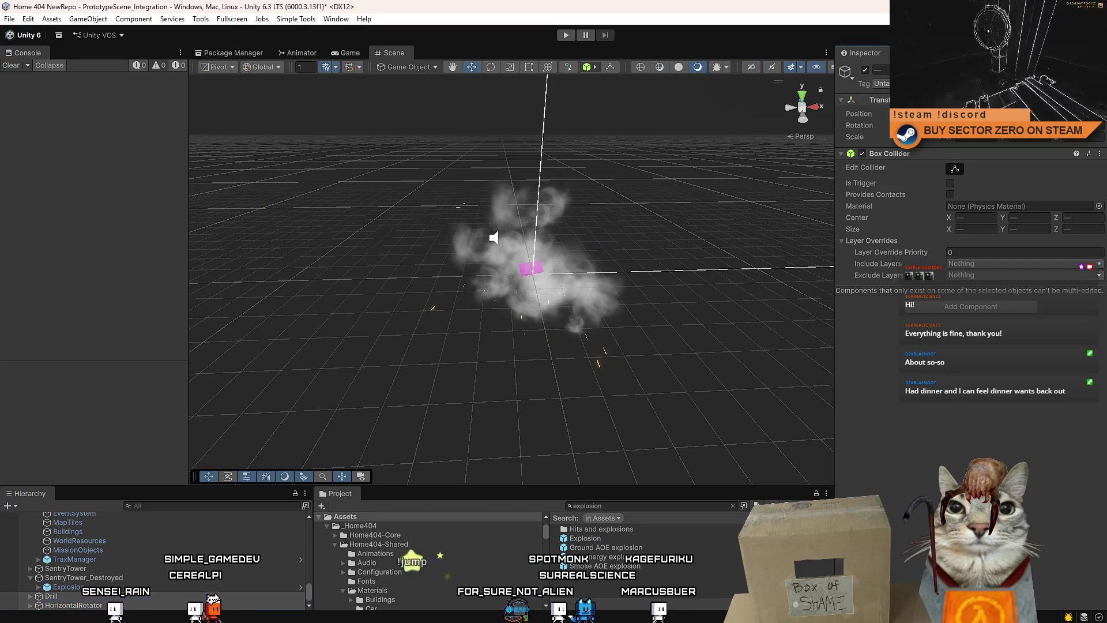
pyautogui.moveTo(510, 313)
pyautogui.mouseDown()
pyautogui.moveTo(534, 321)
pyautogui.moveTo(542, 299)
pyautogui.moveTo(715, 295)
pyautogui.mouseUp()
pyautogui.scroll(-5, 715, 295)
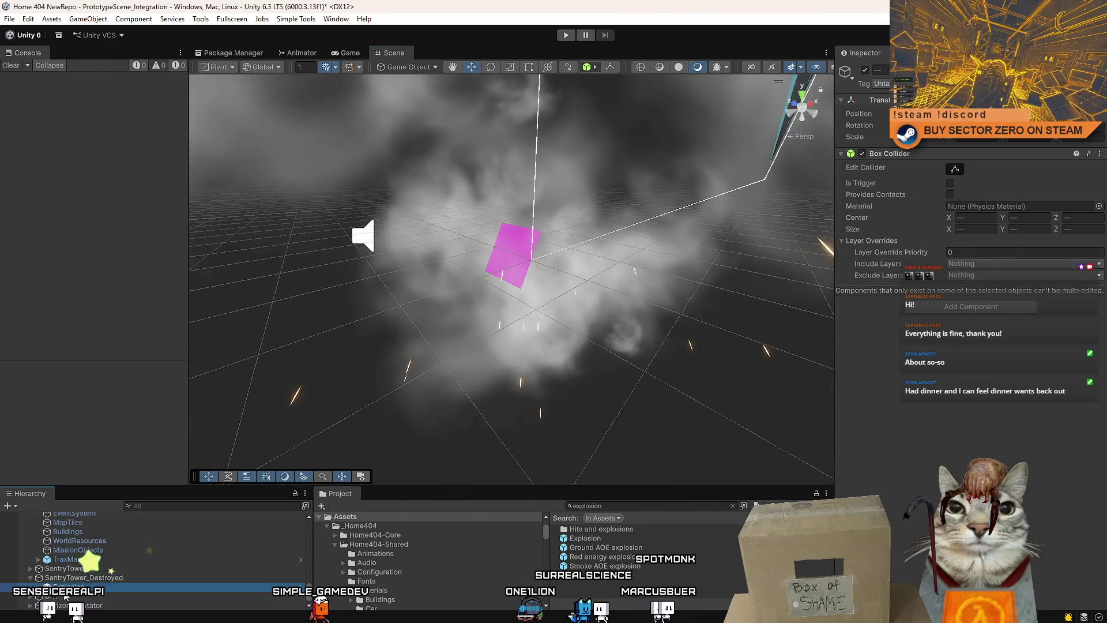
pyautogui.click(50, 598)
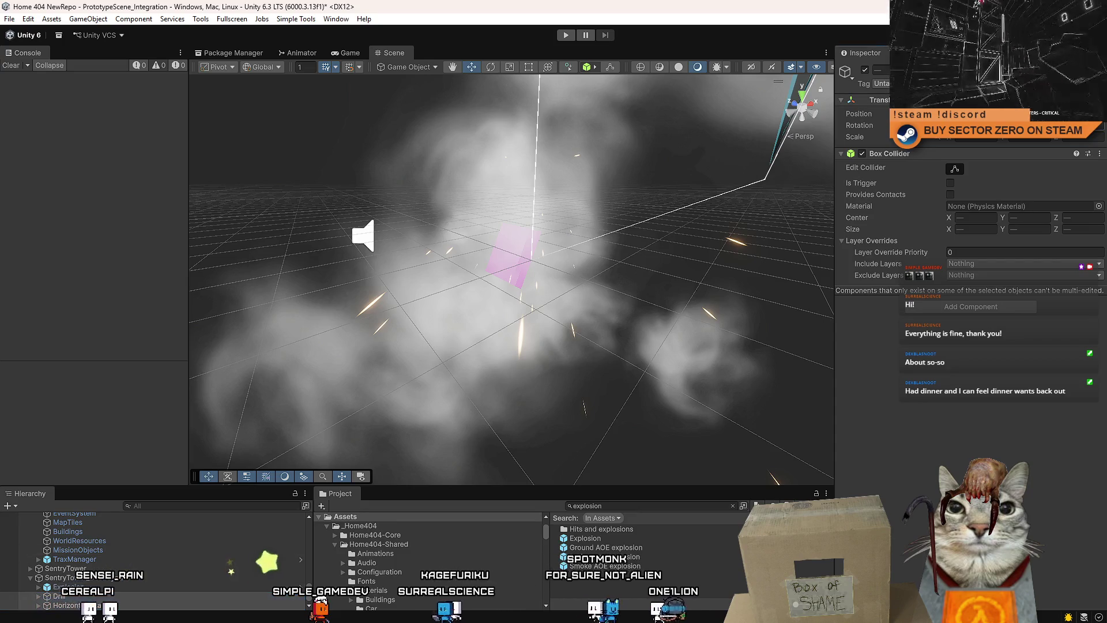
pyautogui.press('f')
pyautogui.moveTo(576, 260)
pyautogui.mouseDown()
pyautogui.moveTo(638, 203)
pyautogui.moveTo(429, 180)
pyautogui.mouseUp()
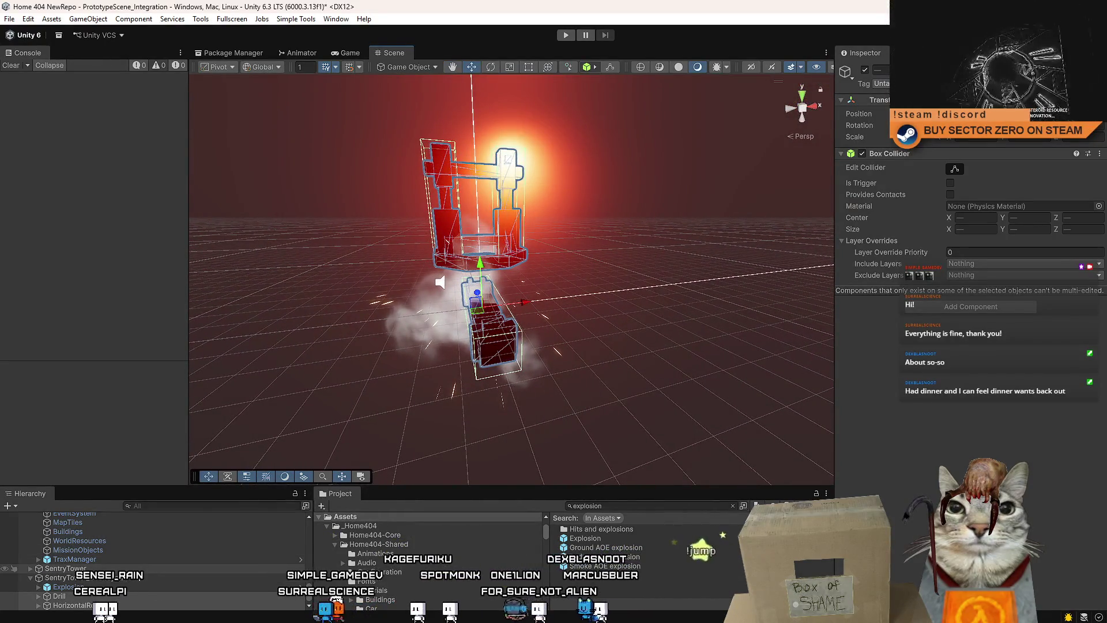
# Parent SentryTower under SentryTower_Destroyed, then move it back out as a separate object
pyautogui.click(66, 568)
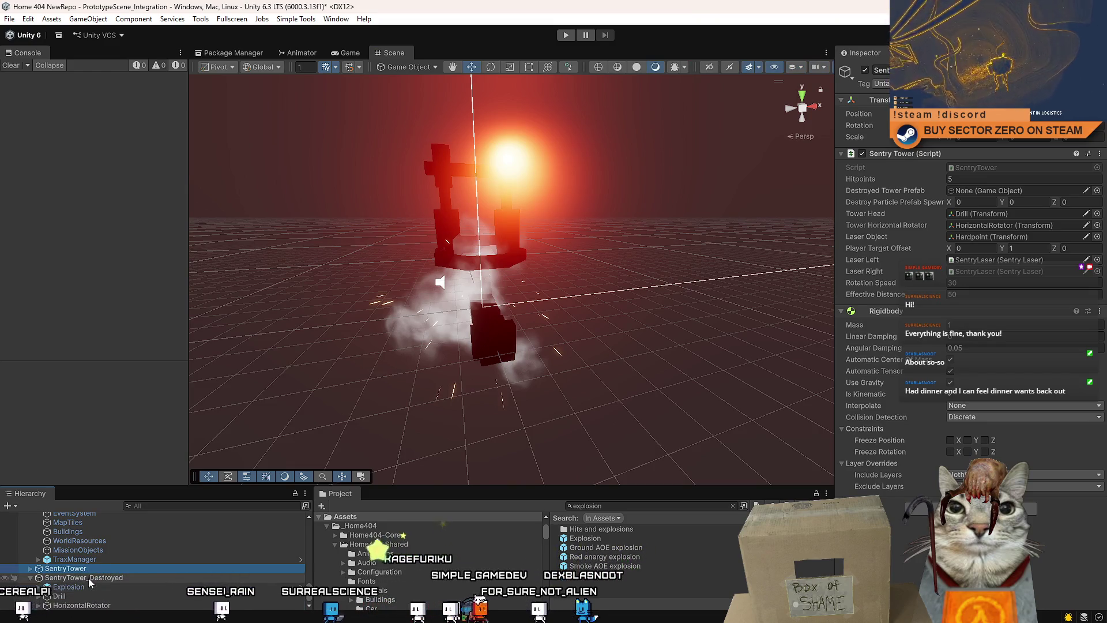
pyautogui.moveTo(89, 584); pyautogui.dragTo(86, 578)
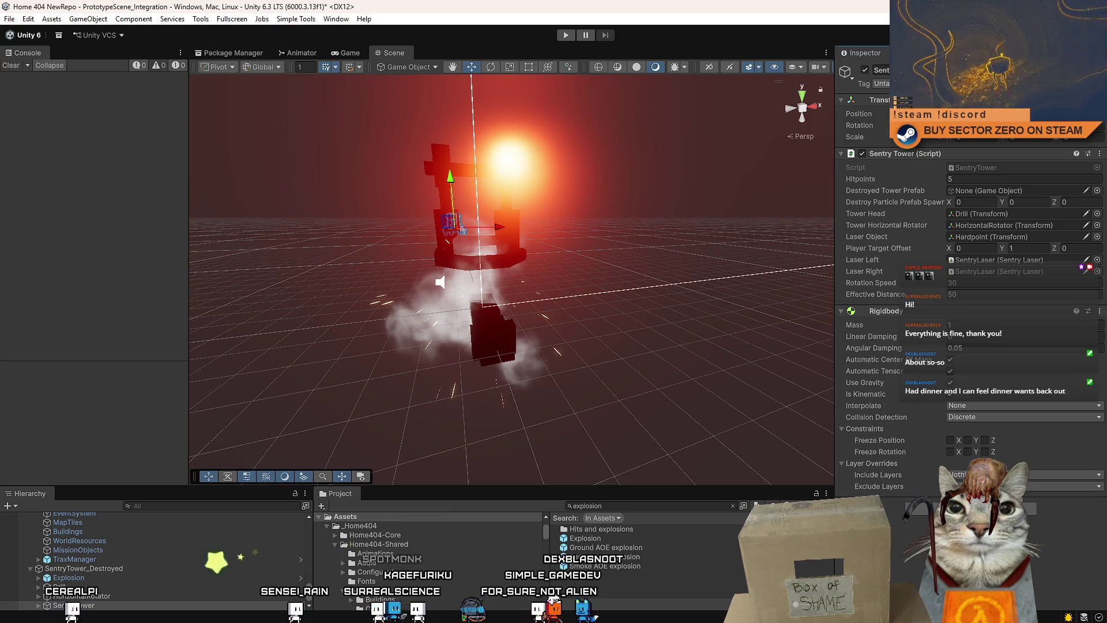
pyautogui.moveTo(634, 259)
pyautogui.mouseDown()
pyautogui.moveTo(823, 256)
pyautogui.moveTo(663, 265)
pyautogui.moveTo(577, 288)
pyautogui.mouseUp()
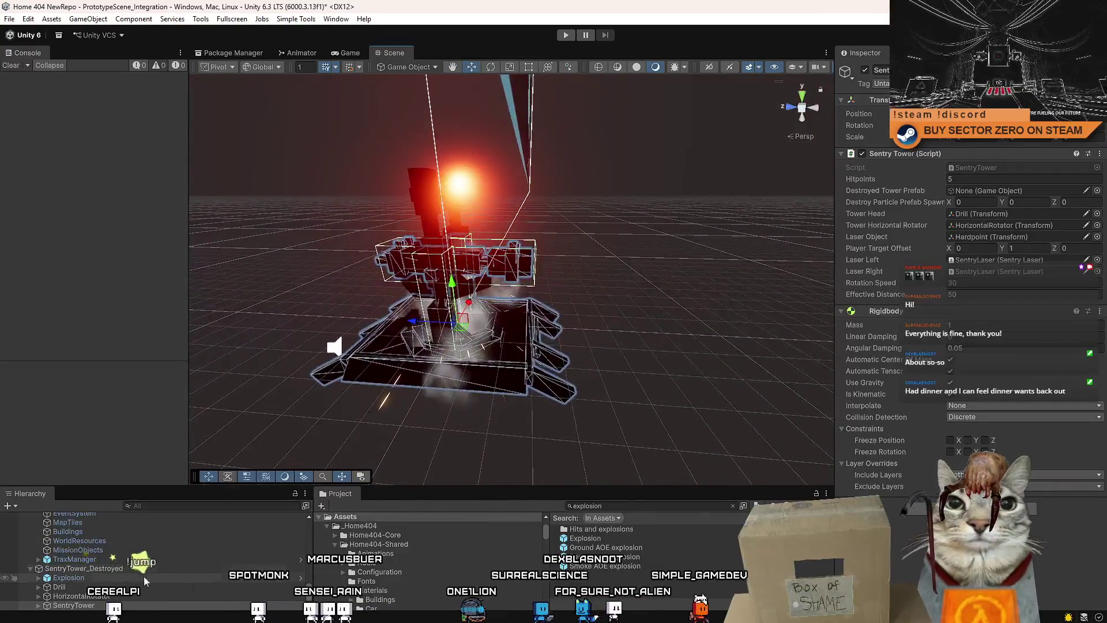
pyautogui.moveTo(94, 606); pyautogui.dragTo(108, 563)
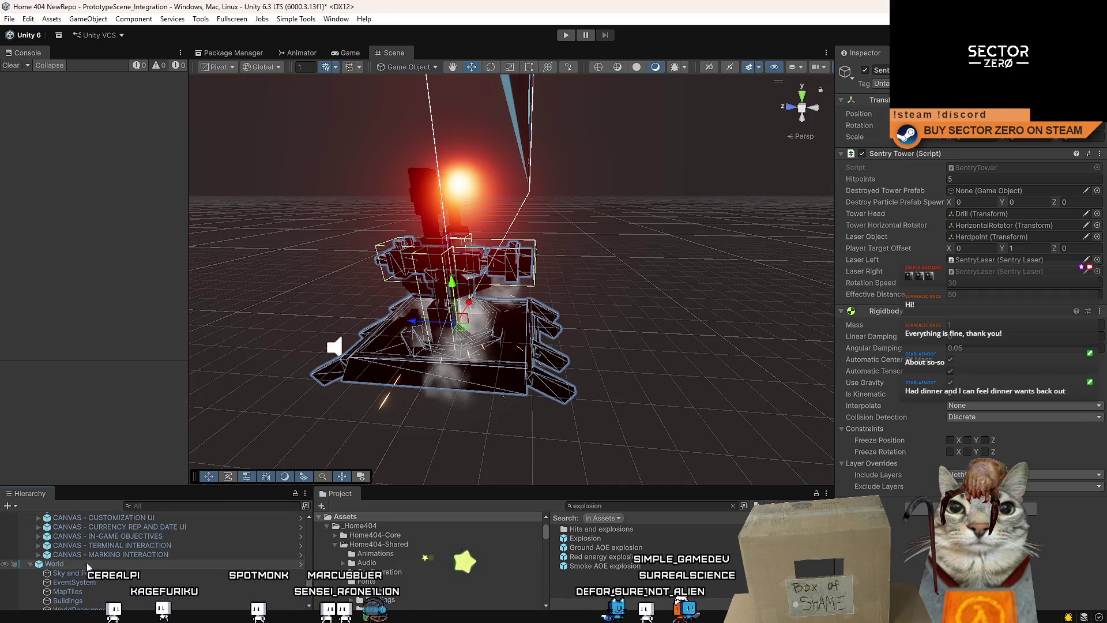
pyautogui.click(31, 530)
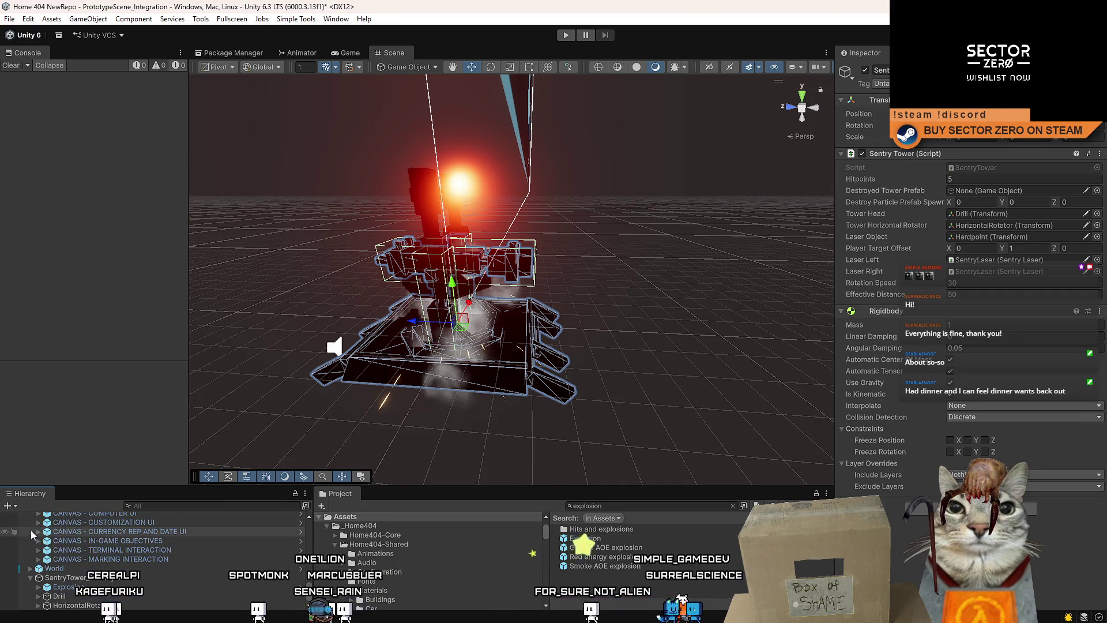
pyautogui.click(31, 569)
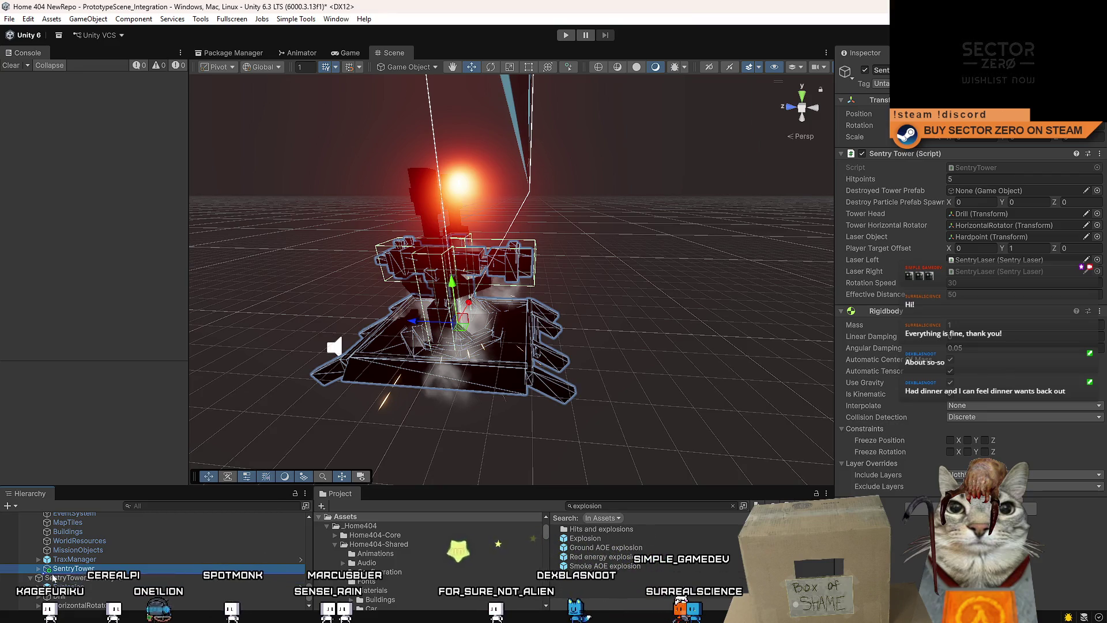
# Select SentryTower_Destroyed, orbit around it and pick its Drill chunk
pyautogui.scroll(3, 54, 577)
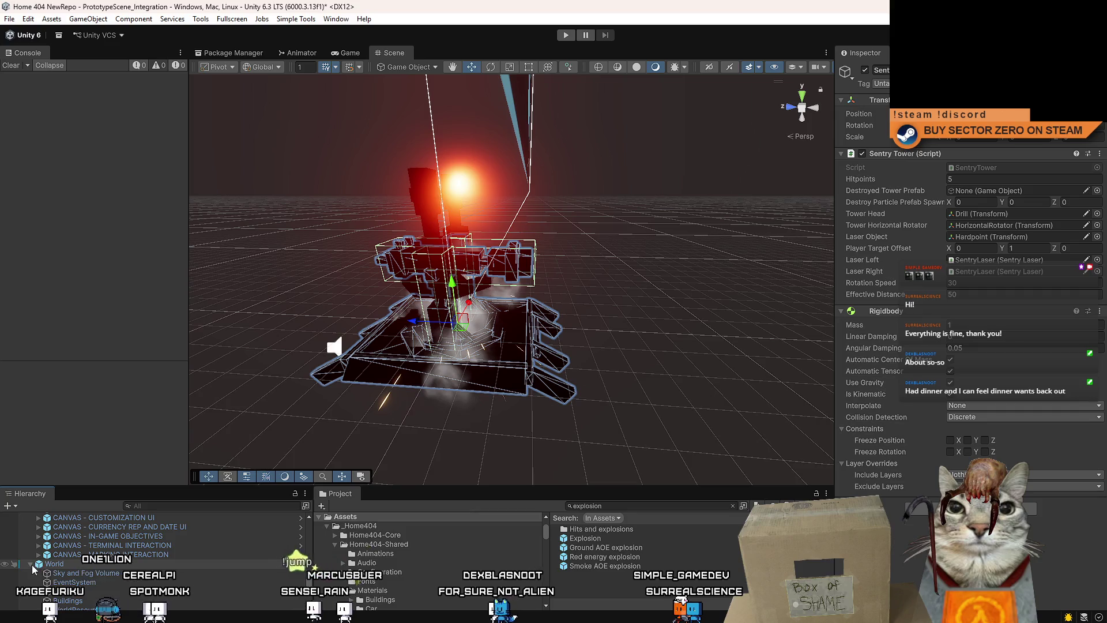
pyautogui.click(84, 582)
pyautogui.moveTo(423, 416)
pyautogui.mouseDown()
pyautogui.moveTo(484, 327)
pyautogui.moveTo(608, 286)
pyautogui.mouseUp()
pyautogui.click(484, 327)
# Frame the Drill and orbit around the HorizontalRotator chunk
pyautogui.press('f')
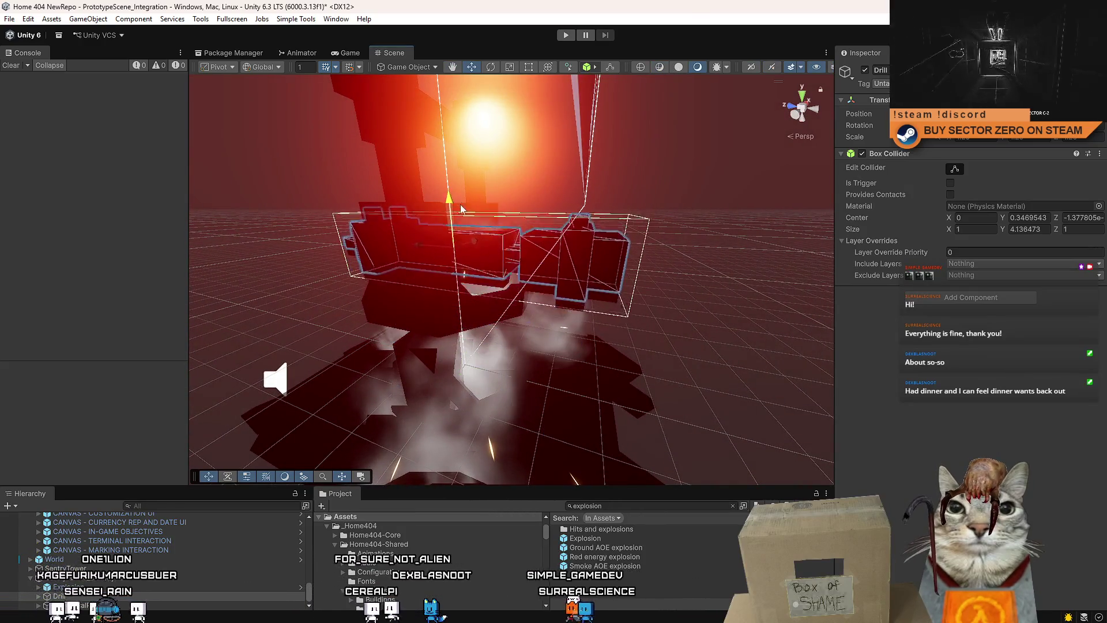
pyautogui.click(459, 212)
pyautogui.moveTo(460, 212)
pyautogui.mouseDown()
pyautogui.moveTo(480, 289)
pyautogui.moveTo(329, 285)
pyautogui.moveTo(277, 232)
pyautogui.moveTo(426, 293)
pyautogui.mouseUp()
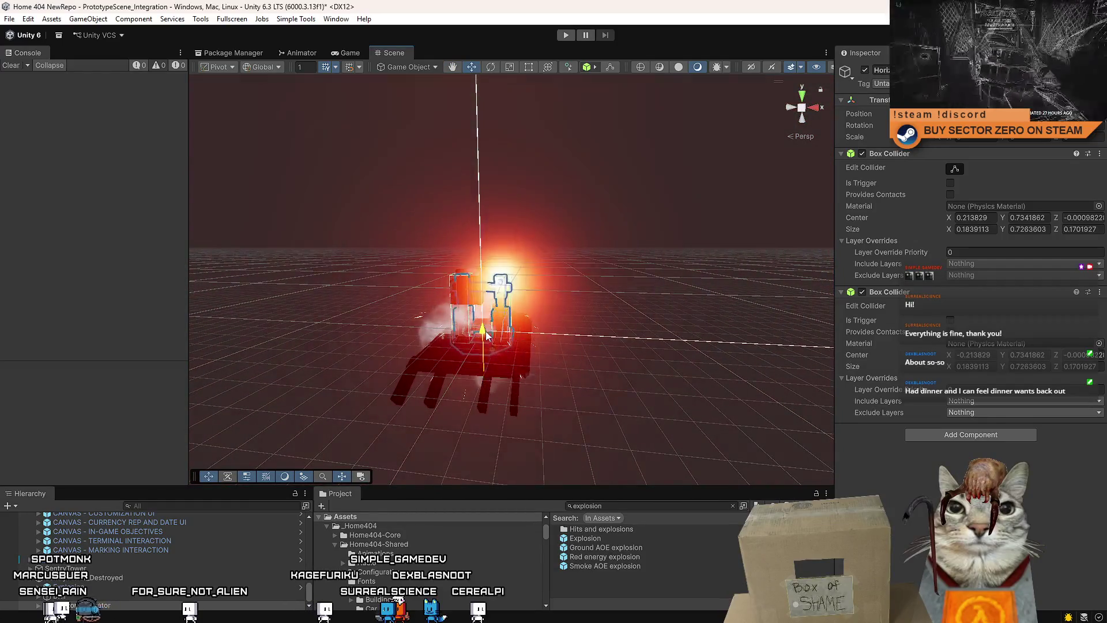
pyautogui.scroll(5, 514, 347)
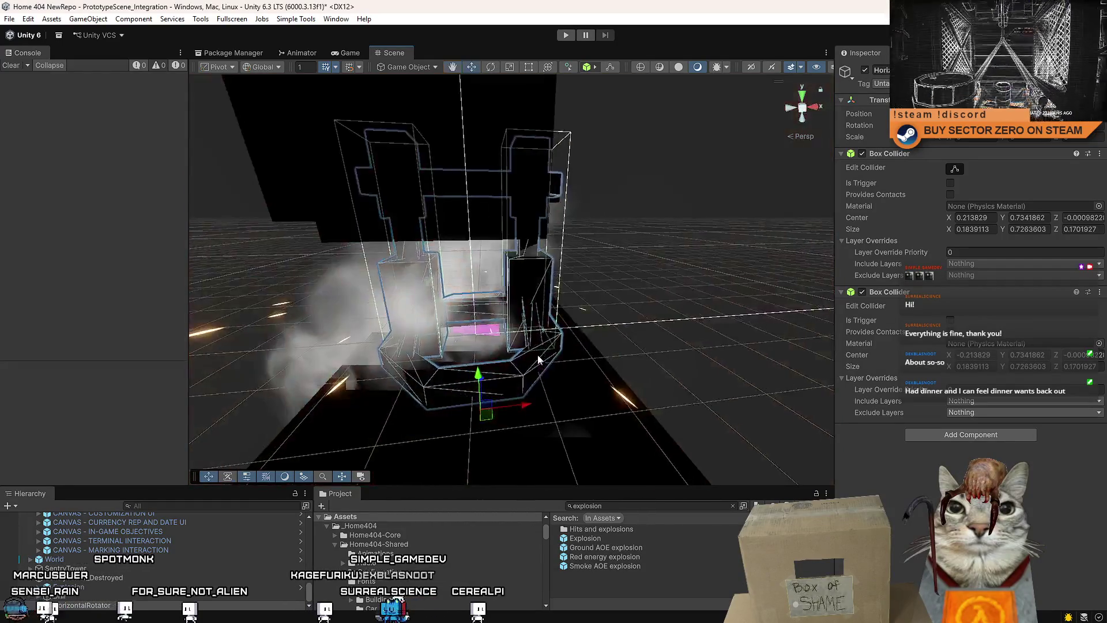
# Delete the Hardpoint under Drill along with its SentryLaser children
pyautogui.doubleClick(116, 596)
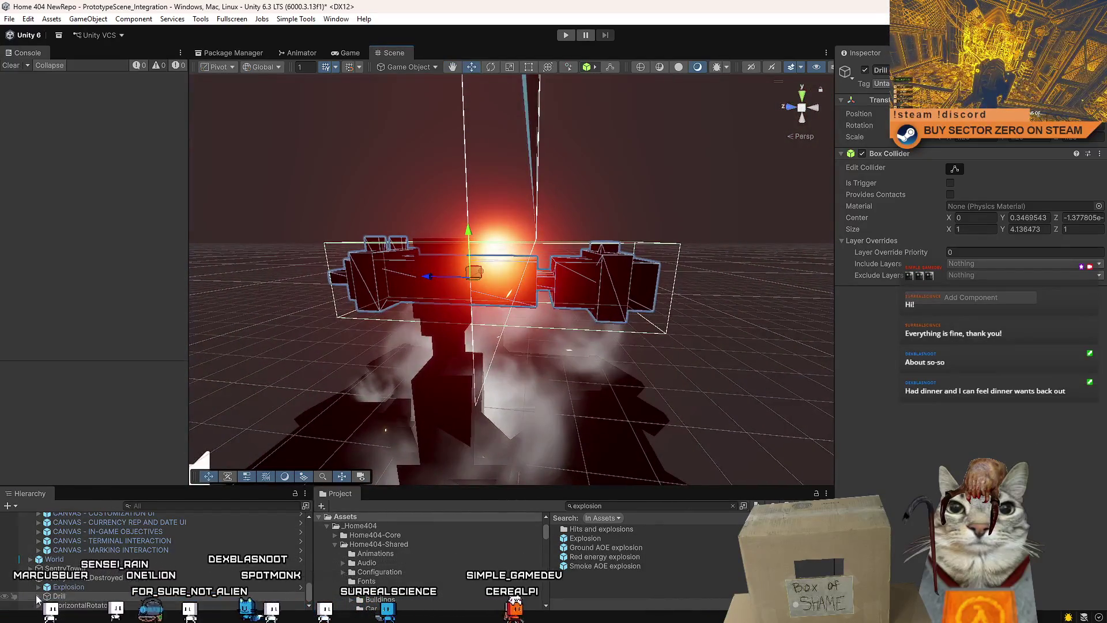
pyautogui.press('Right')
pyautogui.click(101, 573)
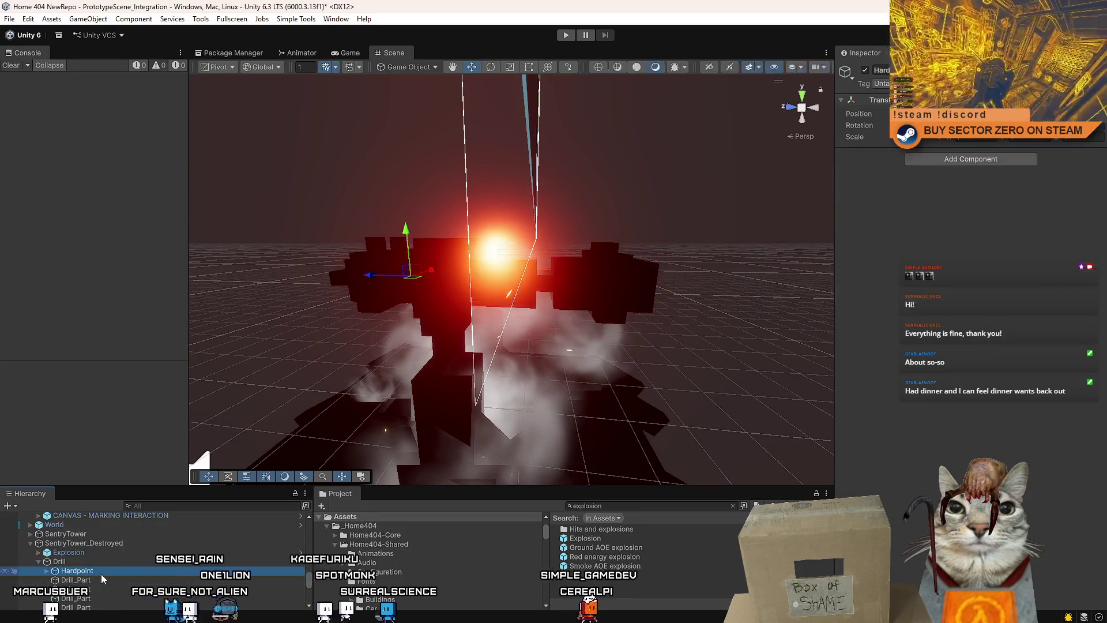
pyautogui.scroll(-2, 86, 565)
pyautogui.click(47, 536)
pyautogui.press('Delete')
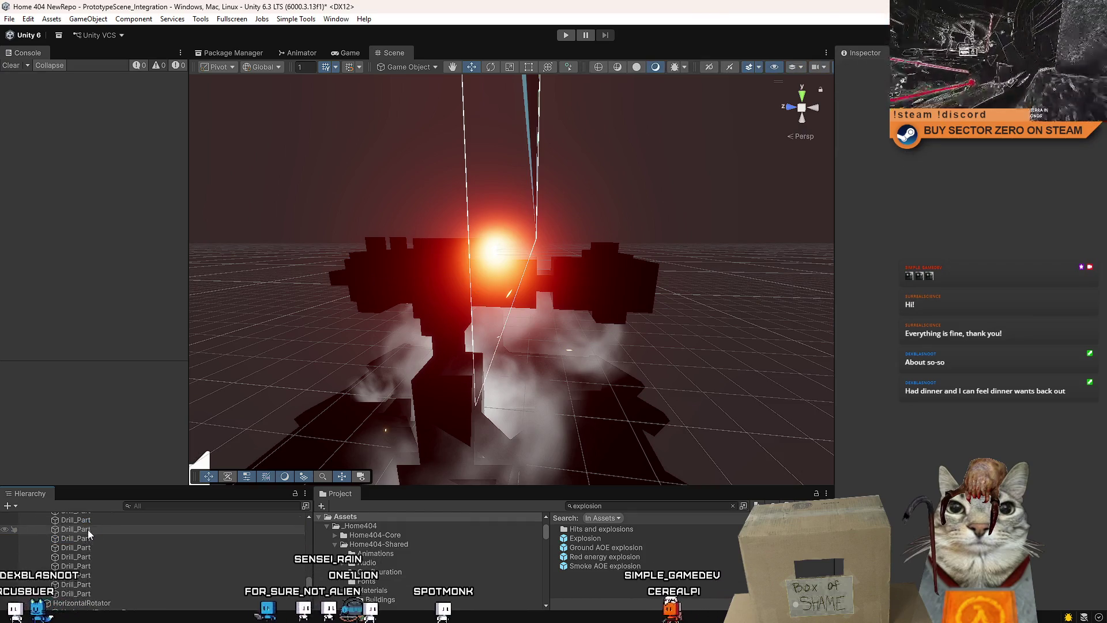
# Collapse Drill, select HorizontalRotator and orbit to inspect its two box colliders
pyautogui.click(38, 526)
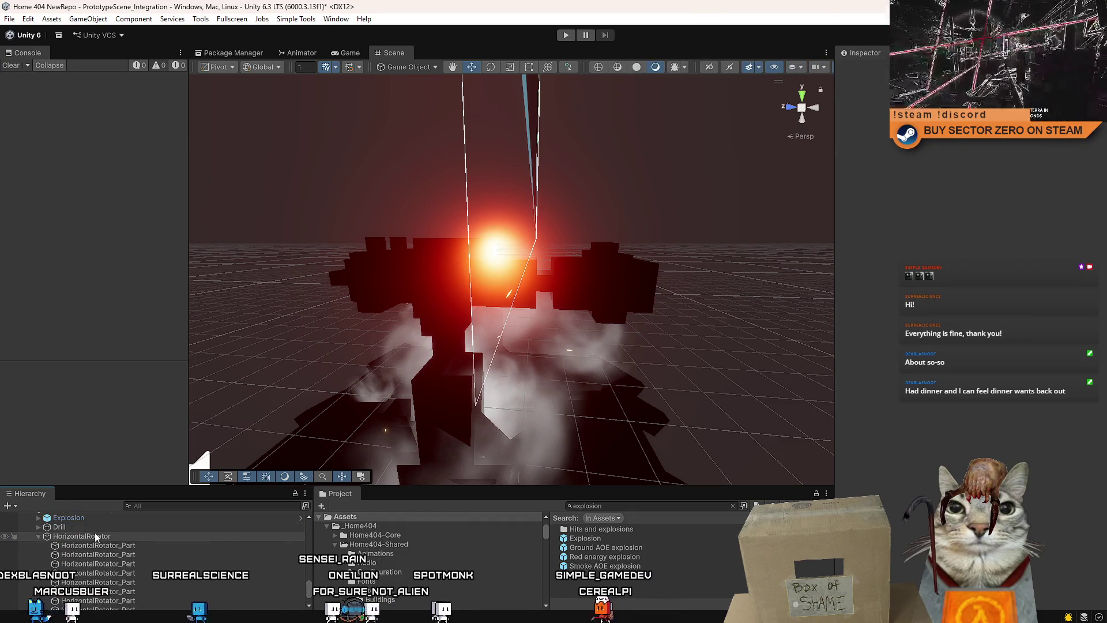
pyautogui.click(96, 536)
pyautogui.moveTo(443, 334)
pyautogui.mouseDown()
pyautogui.moveTo(175, 352)
pyautogui.moveTo(275, 331)
pyautogui.moveTo(230, 306)
pyautogui.moveTo(323, 304)
pyautogui.moveTo(216, 314)
pyautogui.moveTo(254, 314)
pyautogui.mouseUp()
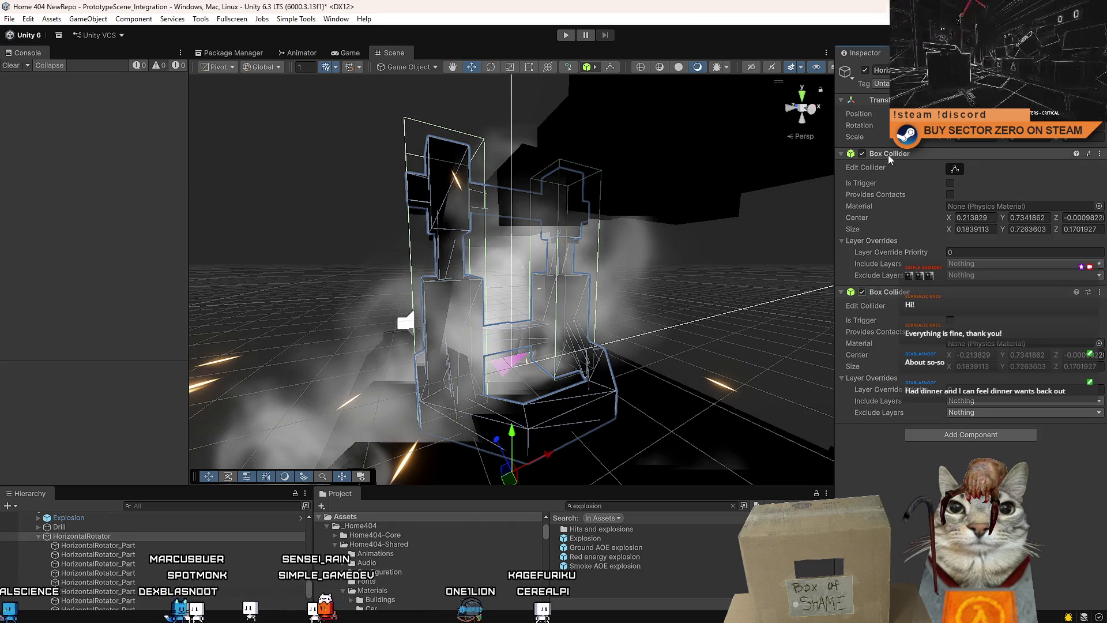
# Remove HorizontalRotator's first Box Collider and look over its cube pieces
pyautogui.rightClick(865, 154)
pyautogui.click(927, 181)
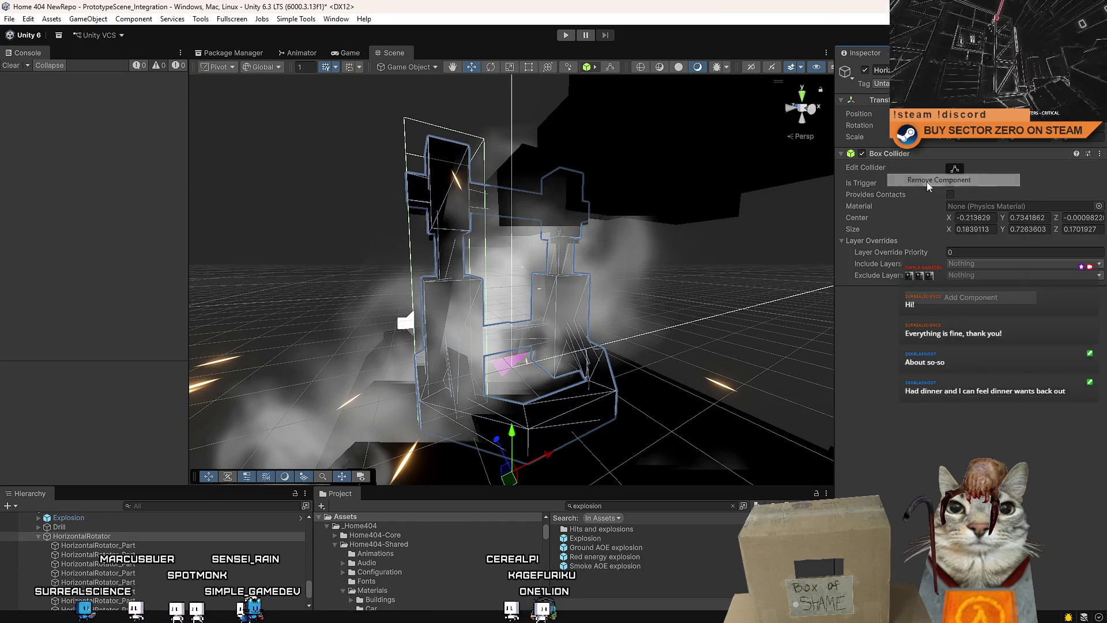
pyautogui.click(140, 548)
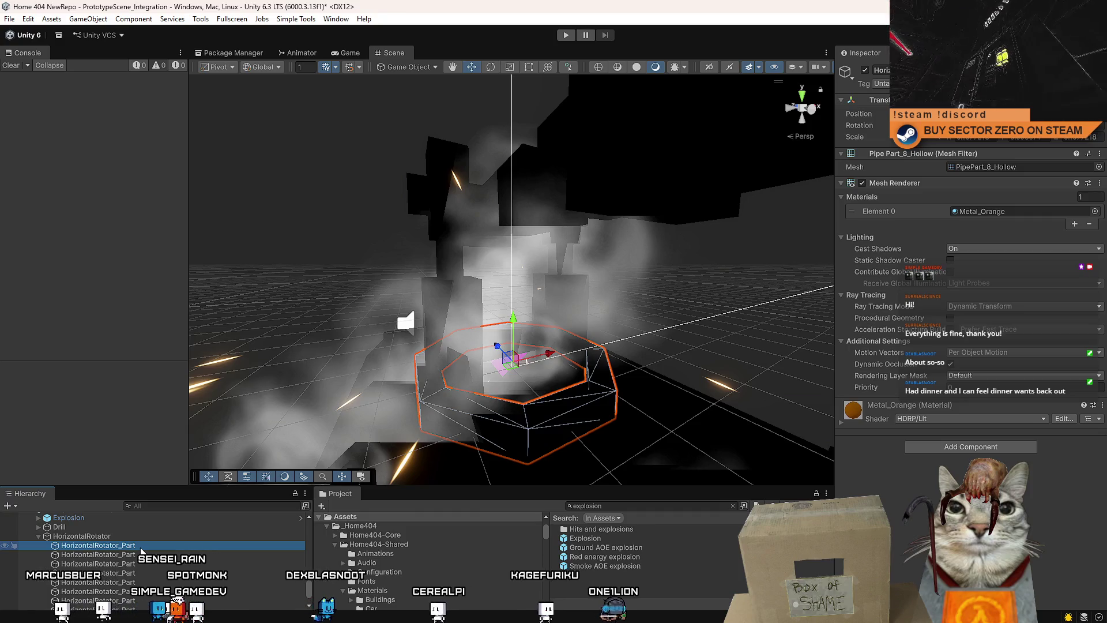
pyautogui.click(445, 191)
pyautogui.moveTo(445, 191)
pyautogui.mouseDown()
pyautogui.moveTo(552, 316)
pyautogui.moveTo(500, 229)
pyautogui.mouseUp()
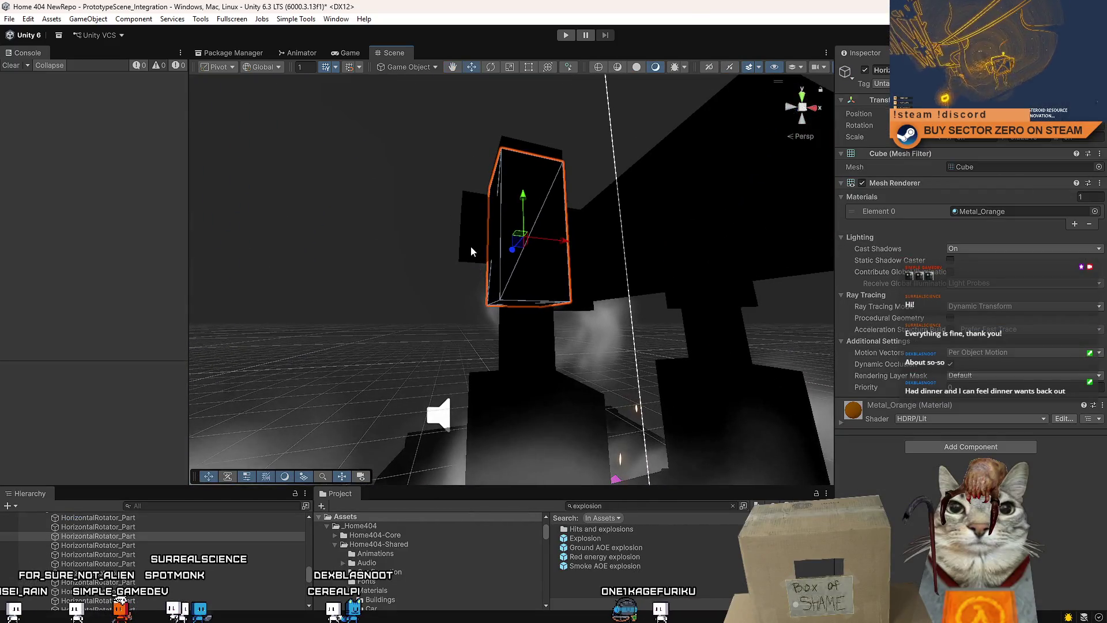
# Scale the dark grey horizontal beam down into a short block
pyautogui.click(518, 260)
pyautogui.click(518, 260)
pyautogui.click(506, 239)
pyautogui.press('f')
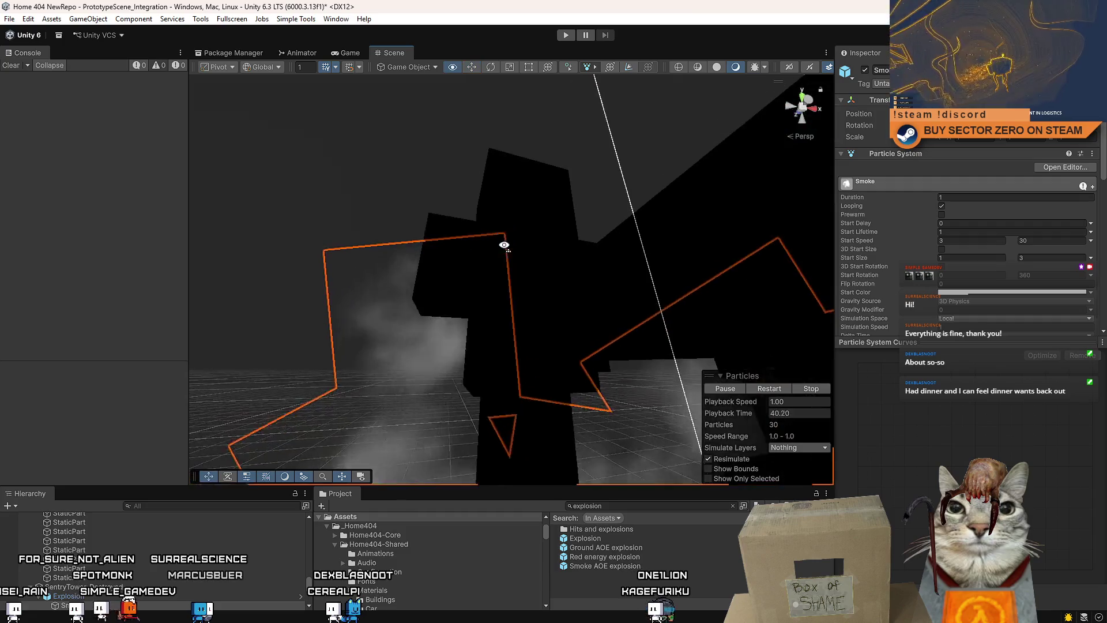
pyautogui.moveTo(522, 250); pyautogui.dragTo(490, 423)
pyautogui.click(571, 369)
pyautogui.press('f')
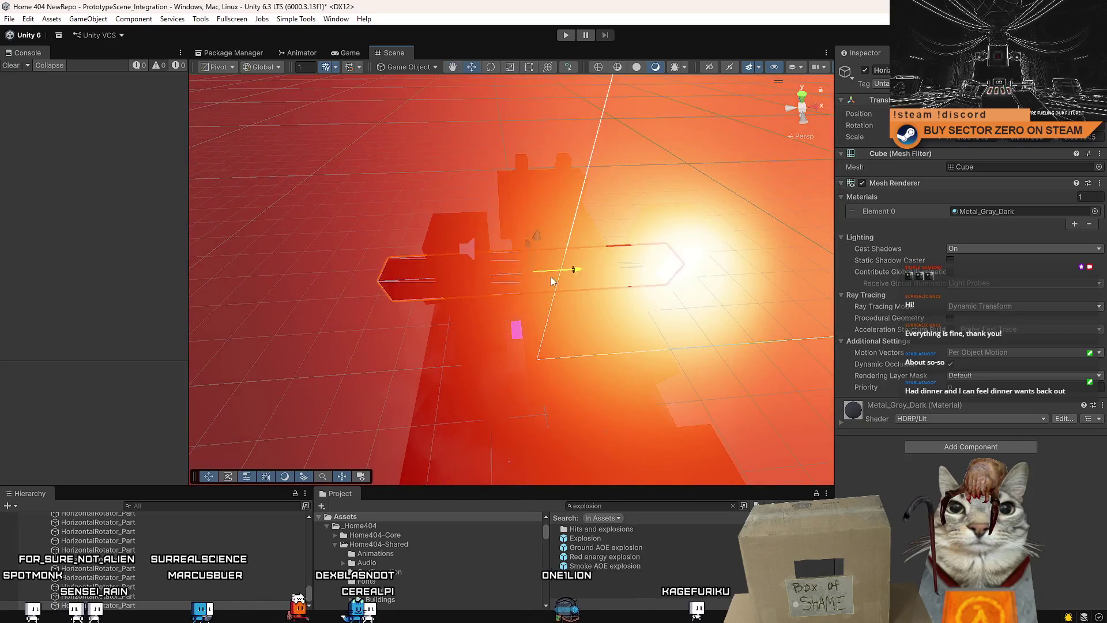
pyautogui.press('r')
pyautogui.moveTo(552, 281); pyautogui.dragTo(479, 285)
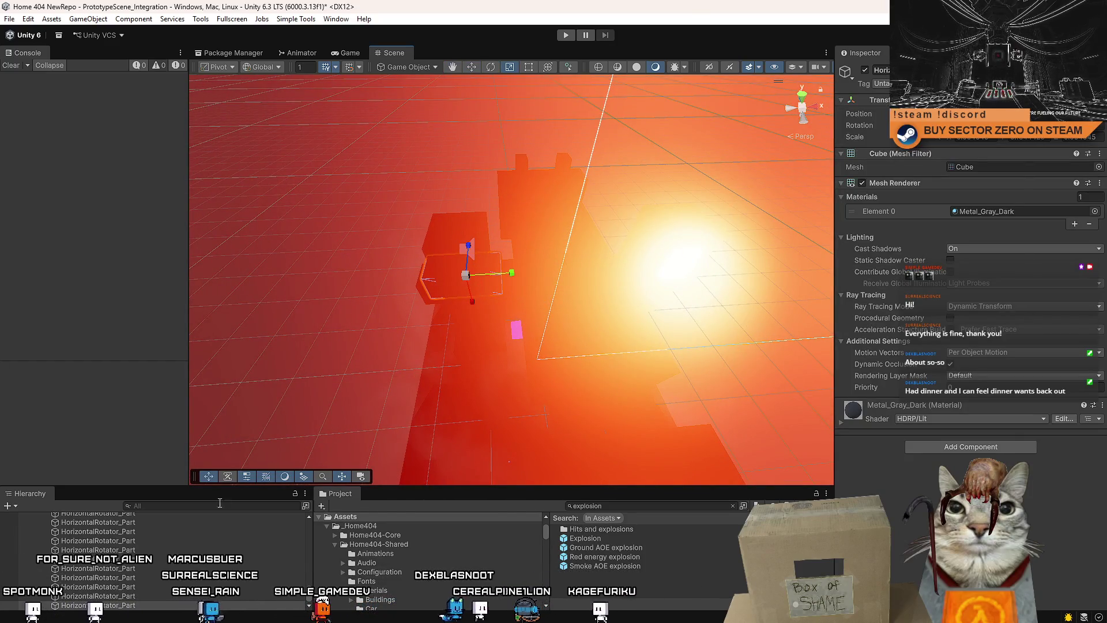
# Orbit around the shortened beam and select the smaller beam
pyautogui.moveTo(412, 305)
pyautogui.mouseDown()
pyautogui.moveTo(448, 314)
pyautogui.moveTo(447, 173)
pyautogui.mouseUp()
pyautogui.scroll(3, 448, 173)
pyautogui.moveTo(509, 213)
pyautogui.mouseDown()
pyautogui.moveTo(408, 309)
pyautogui.moveTo(425, 314)
pyautogui.moveTo(416, 305)
pyautogui.moveTo(539, 272)
pyautogui.mouseUp()
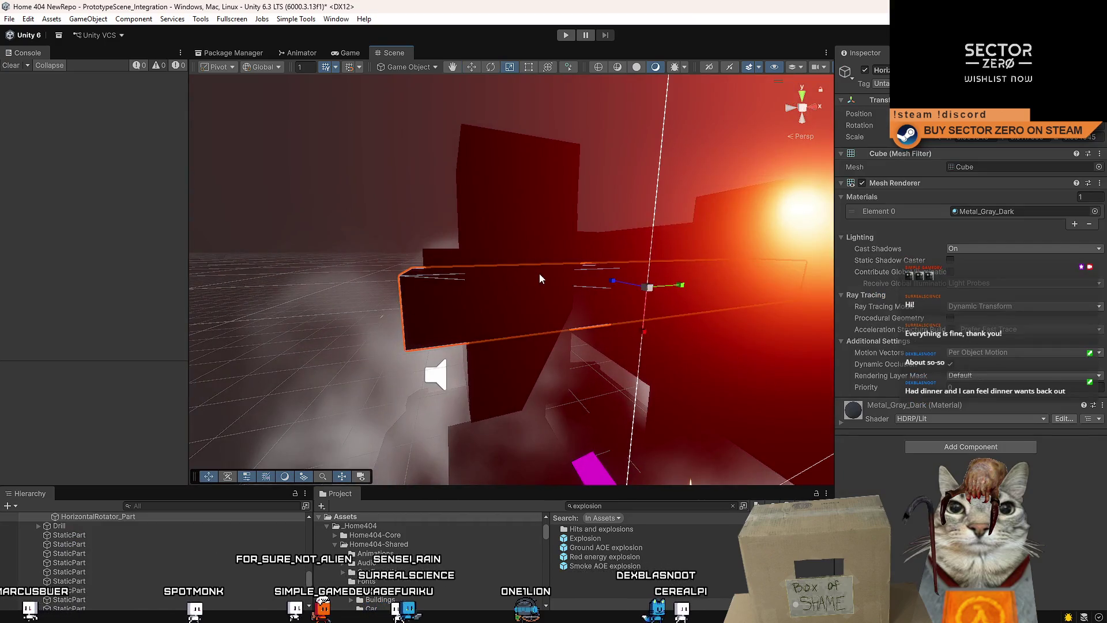
pyautogui.click(518, 243)
pyautogui.click(445, 281)
pyautogui.moveTo(445, 280); pyautogui.dragTo(458, 287)
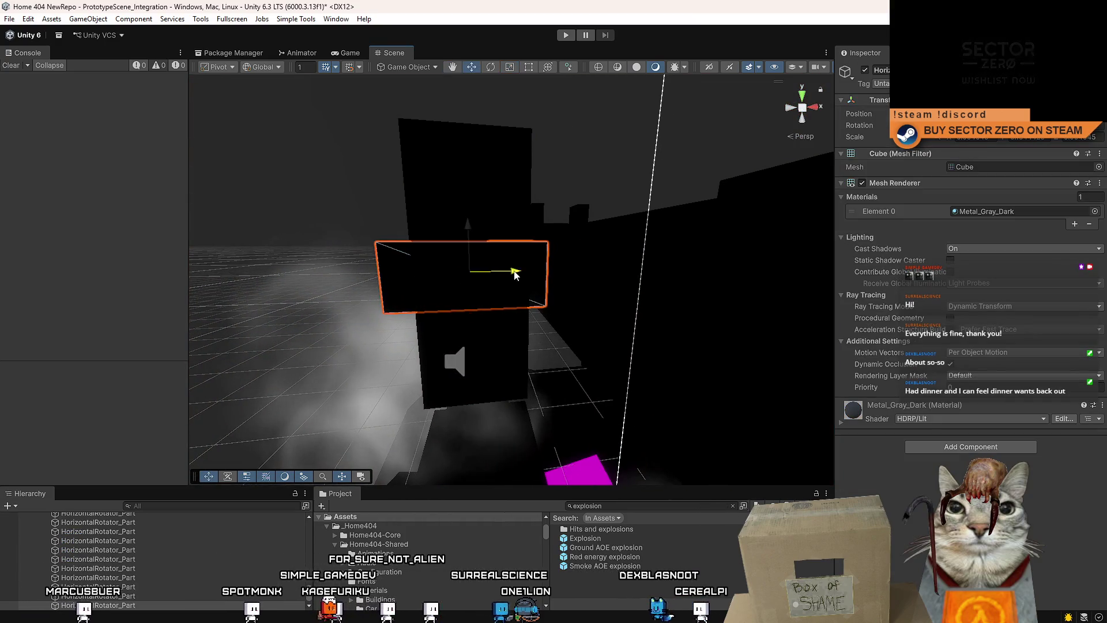
# Select the tall vertical and horizontal boxes, then a single HorizontalRotator_Part
pyautogui.click(511, 307)
pyautogui.keyDown('shift'); pyautogui.click(397, 277); pyautogui.keyUp('shift')
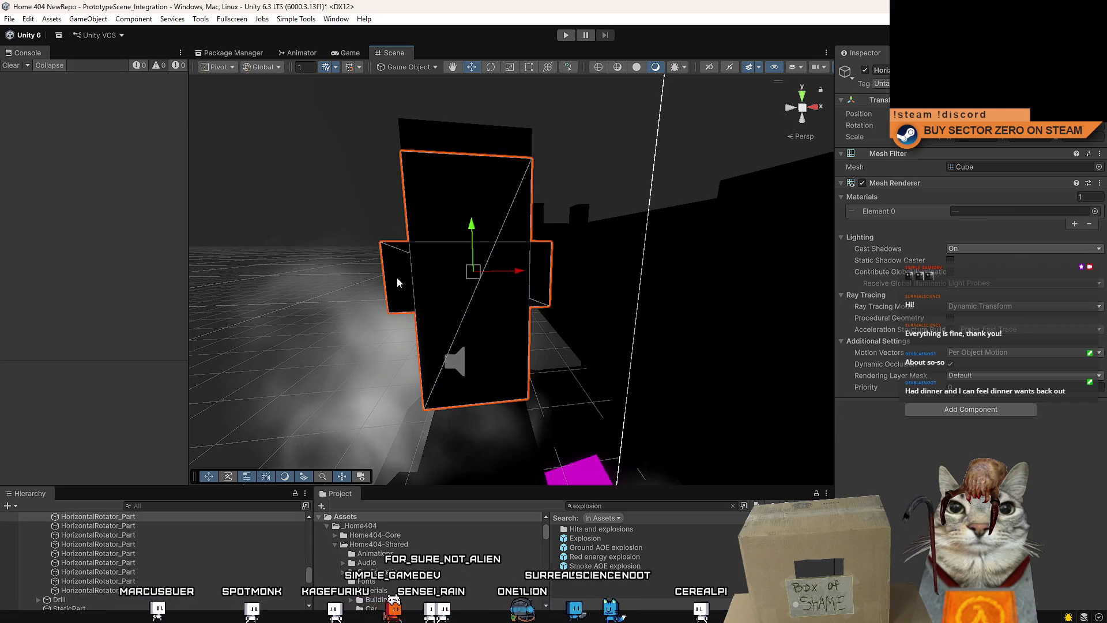
pyautogui.moveTo(465, 358); pyautogui.dragTo(603, 348)
pyautogui.keyDown('shift'); pyautogui.click(479, 349); pyautogui.keyUp('shift')
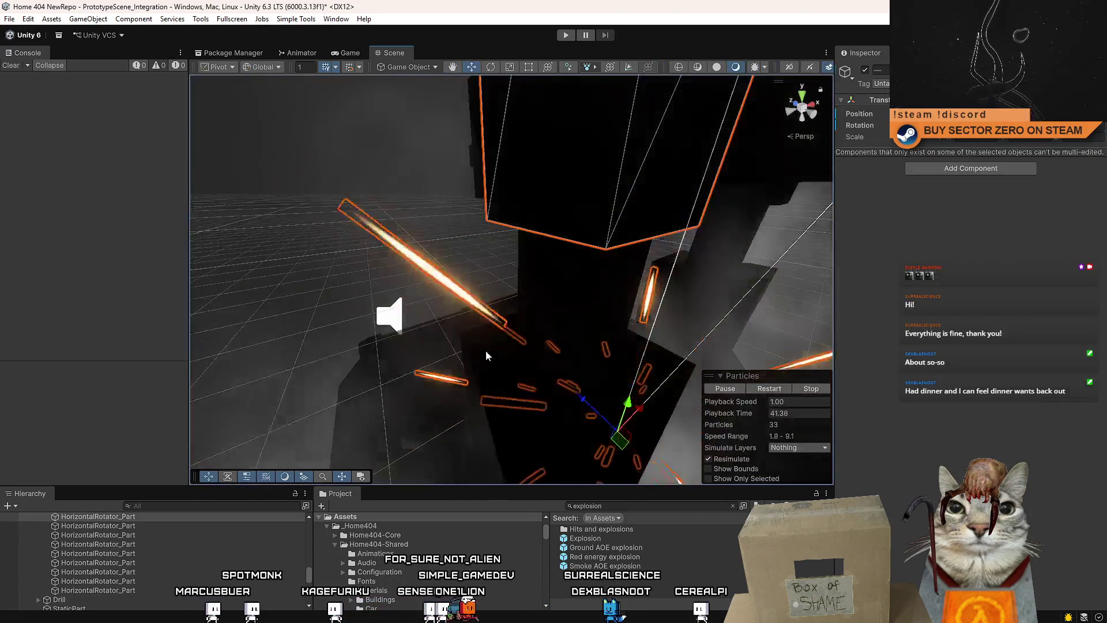
pyautogui.moveTo(479, 348); pyautogui.dragTo(619, 347)
pyautogui.click(426, 317)
pyautogui.moveTo(427, 318)
pyautogui.mouseDown()
pyautogui.moveTo(531, 435)
pyautogui.moveTo(485, 298)
pyautogui.moveTo(325, 404)
pyautogui.moveTo(526, 375)
pyautogui.moveTo(534, 326)
pyautogui.moveTo(581, 285)
pyautogui.moveTo(552, 263)
pyautogui.moveTo(626, 215)
pyautogui.moveTo(548, 240)
pyautogui.moveTo(584, 201)
pyautogui.moveTo(390, 181)
pyautogui.moveTo(396, 152)
pyautogui.mouseUp()
# Move several HorizontalRotator_Part pieces out from HorizontalRotator to Drill's level
pyautogui.press('f')
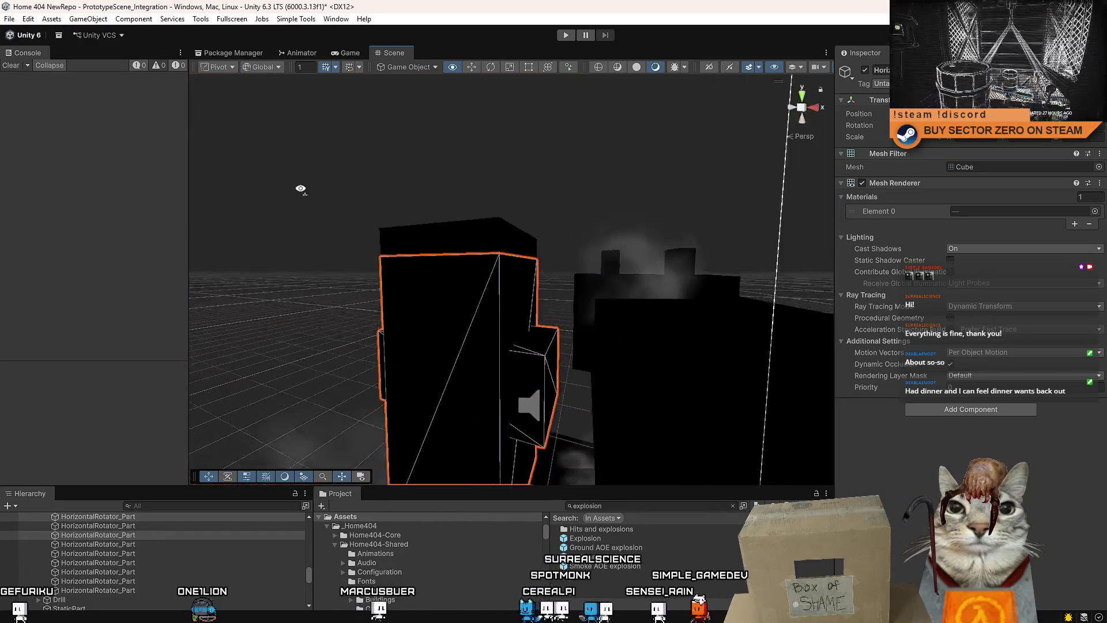
pyautogui.moveTo(523, 247)
pyautogui.mouseDown()
pyautogui.moveTo(665, 341)
pyautogui.moveTo(539, 333)
pyautogui.moveTo(581, 362)
pyautogui.moveTo(568, 359)
pyautogui.moveTo(629, 374)
pyautogui.moveTo(519, 240)
pyautogui.moveTo(553, 240)
pyautogui.moveTo(533, 245)
pyautogui.mouseUp()
pyautogui.scroll(3, 170, 570)
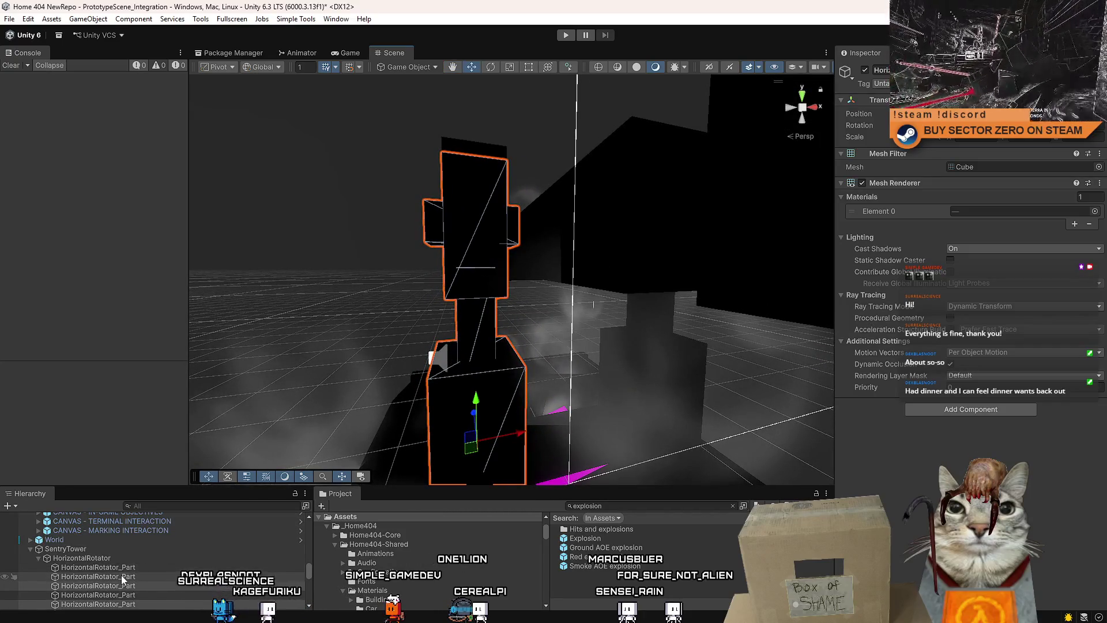
pyautogui.click(147, 594)
pyautogui.keyDown('shift'); pyautogui.click(153, 568); pyautogui.keyUp('shift')
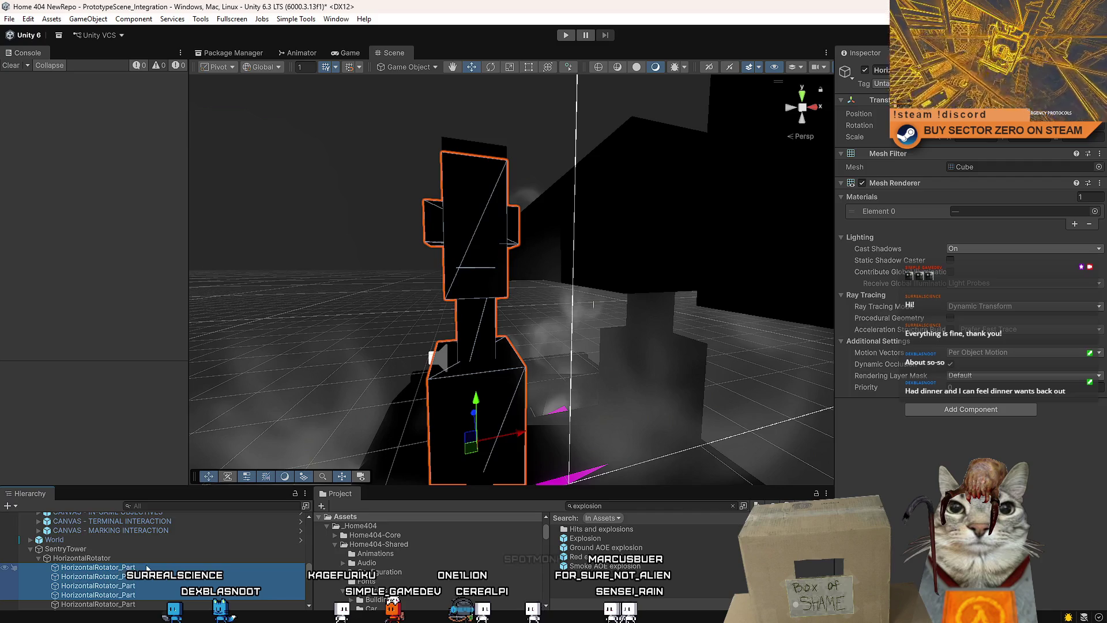
pyautogui.scroll(-3, 147, 568)
pyautogui.click(98, 569)
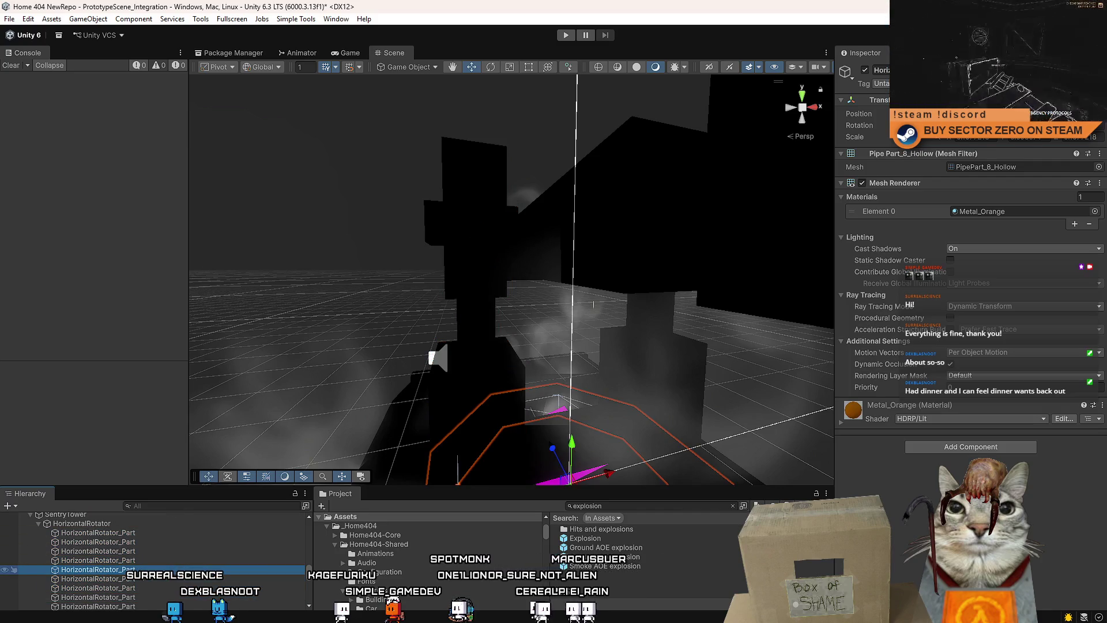
pyautogui.scroll(-5, 133, 551)
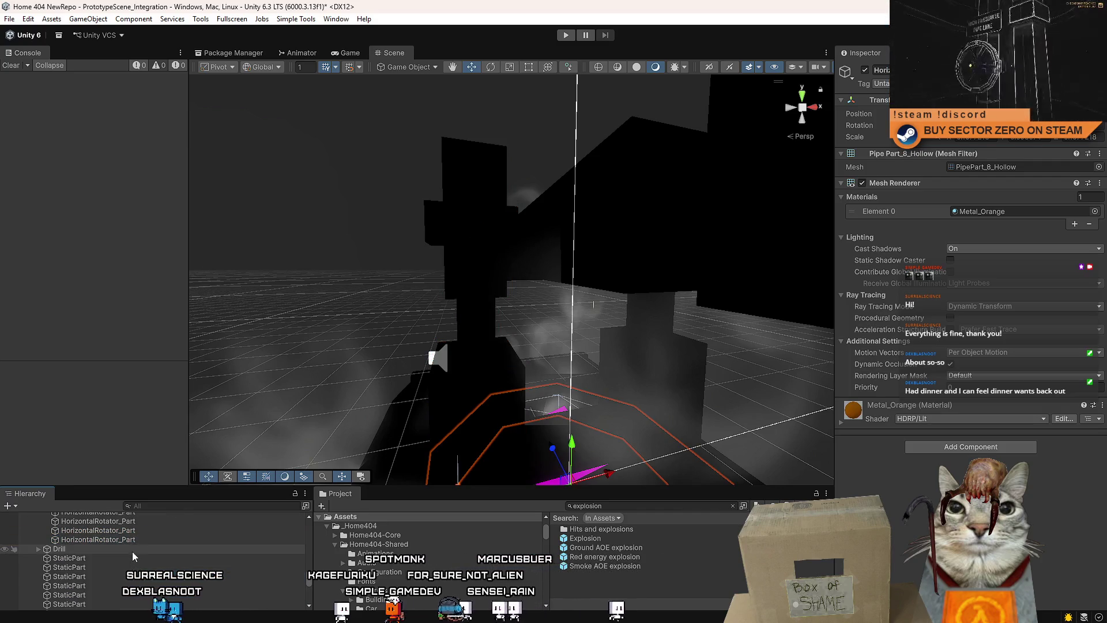
pyautogui.keyDown('shift'); pyautogui.click(120, 539); pyautogui.keyUp('shift')
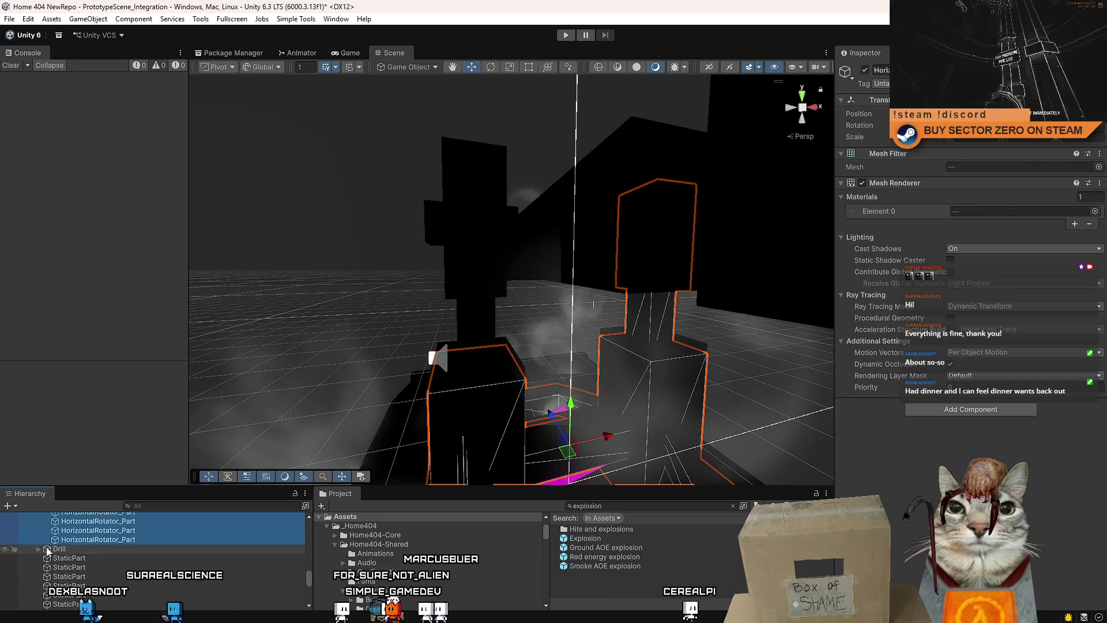
pyautogui.moveTo(97, 538)
pyautogui.mouseDown()
pyautogui.moveTo(84, 555)
pyautogui.moveTo(96, 558)
pyautogui.mouseUp()
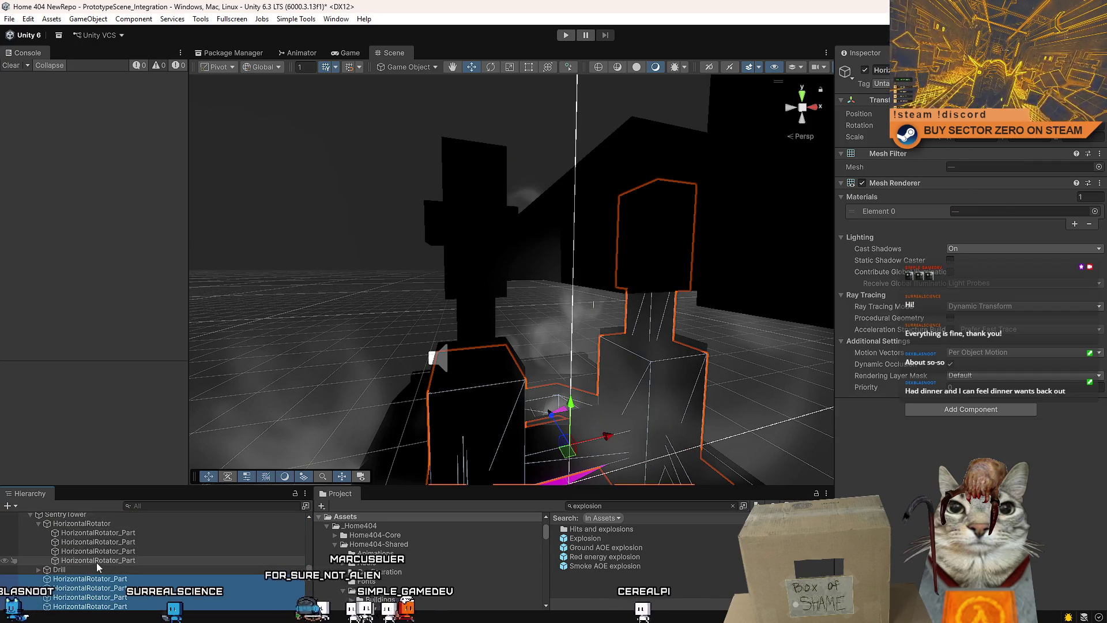
# Remove the disabled Box Collider from HorizontalRotator
pyautogui.click(577, 323)
pyautogui.moveTo(577, 323)
pyautogui.mouseDown()
pyautogui.moveTo(598, 312)
pyautogui.moveTo(598, 375)
pyautogui.moveTo(597, 352)
pyautogui.mouseUp()
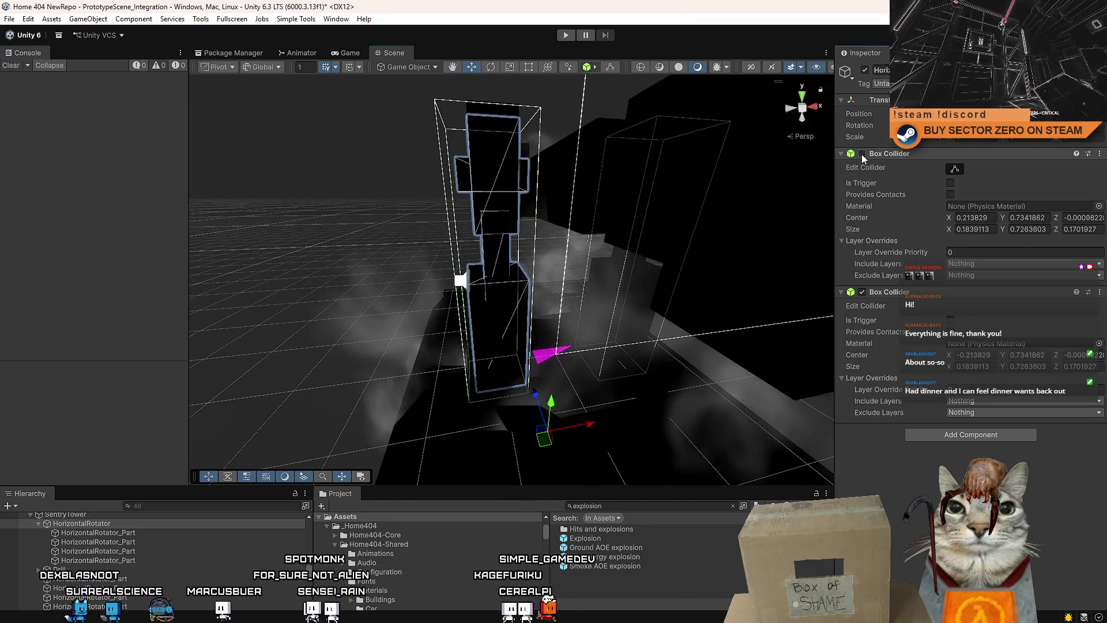
pyautogui.rightClick(896, 154)
pyautogui.click(923, 180)
pyautogui.moveTo(605, 225)
pyautogui.mouseDown()
pyautogui.moveTo(631, 226)
pyautogui.moveTo(573, 248)
pyautogui.mouseUp()
# Check the HorizontalRotator_Part pieces and the thinner dark grey piece
pyautogui.click(111, 532)
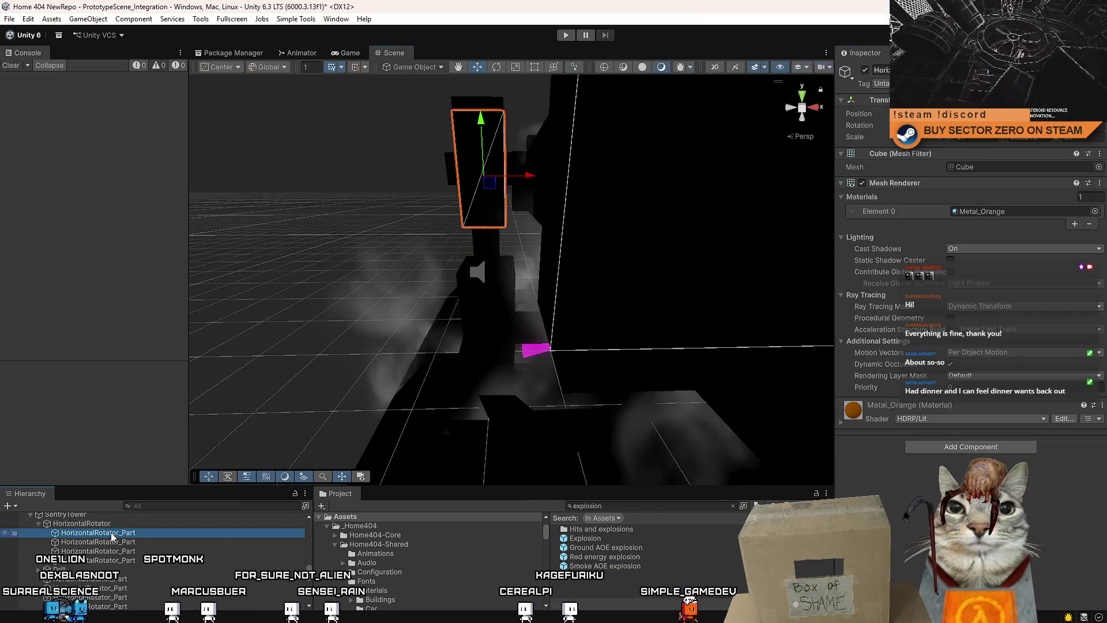
pyautogui.click(116, 523)
pyautogui.click(119, 533)
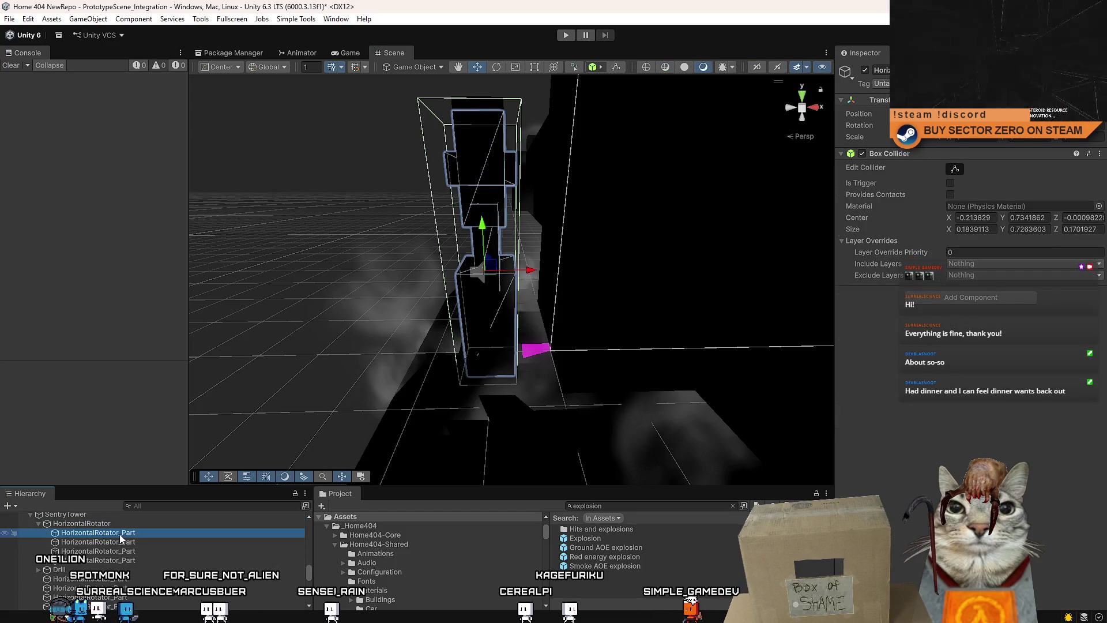
pyautogui.click(490, 244)
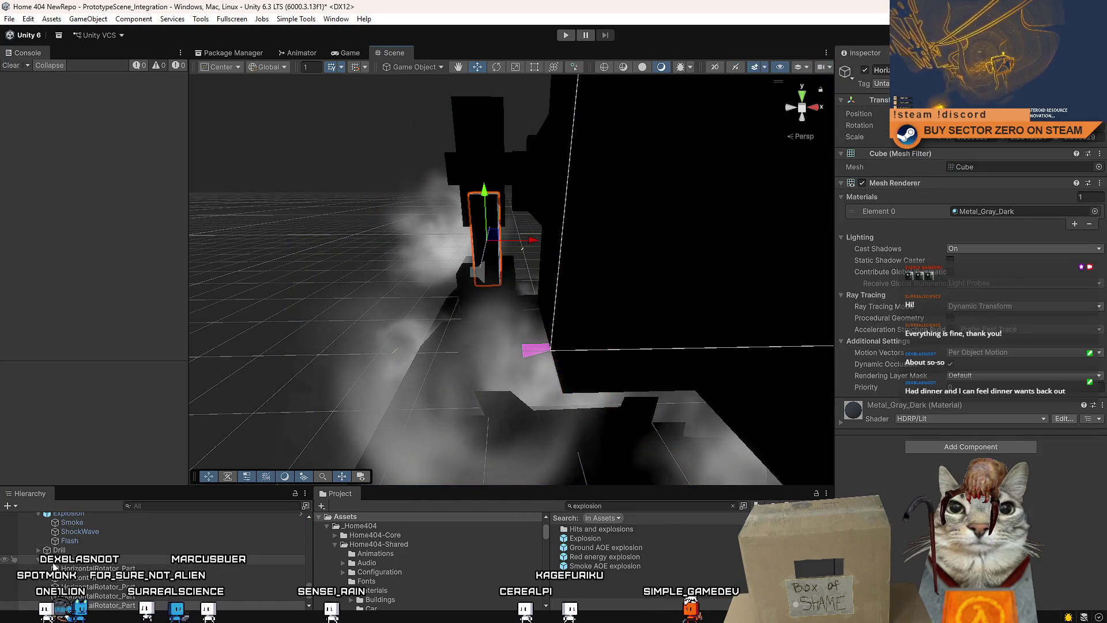
# Create a new empty GameObject in the sentry tower's Hierarchy
pyautogui.rightClick(105, 597)
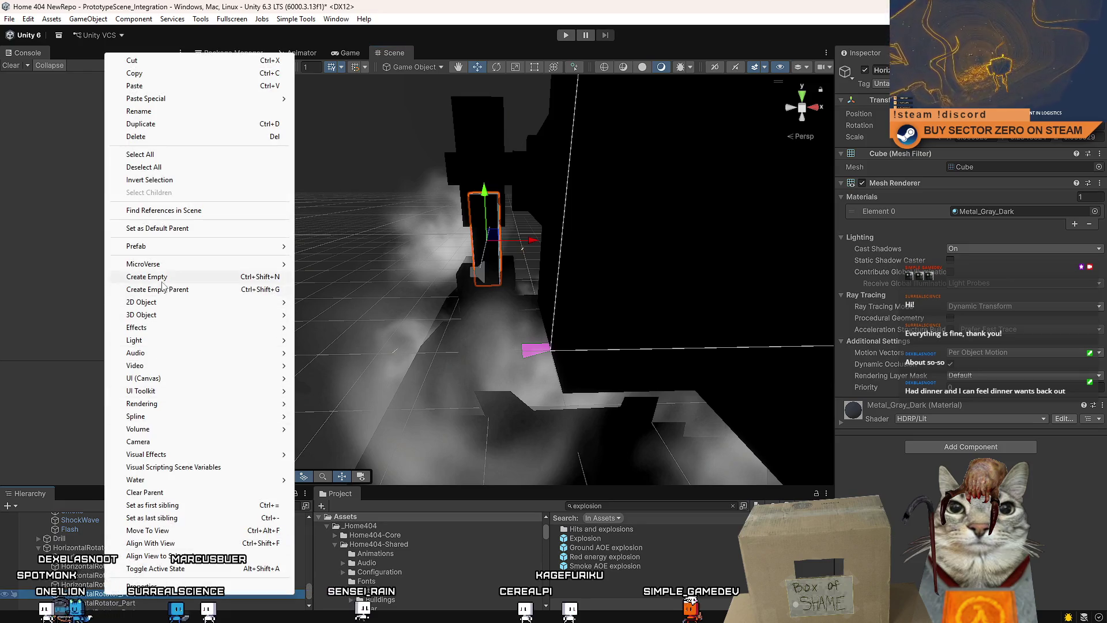
pyautogui.click(162, 279)
pyautogui.click(115, 539)
pyautogui.click(104, 604)
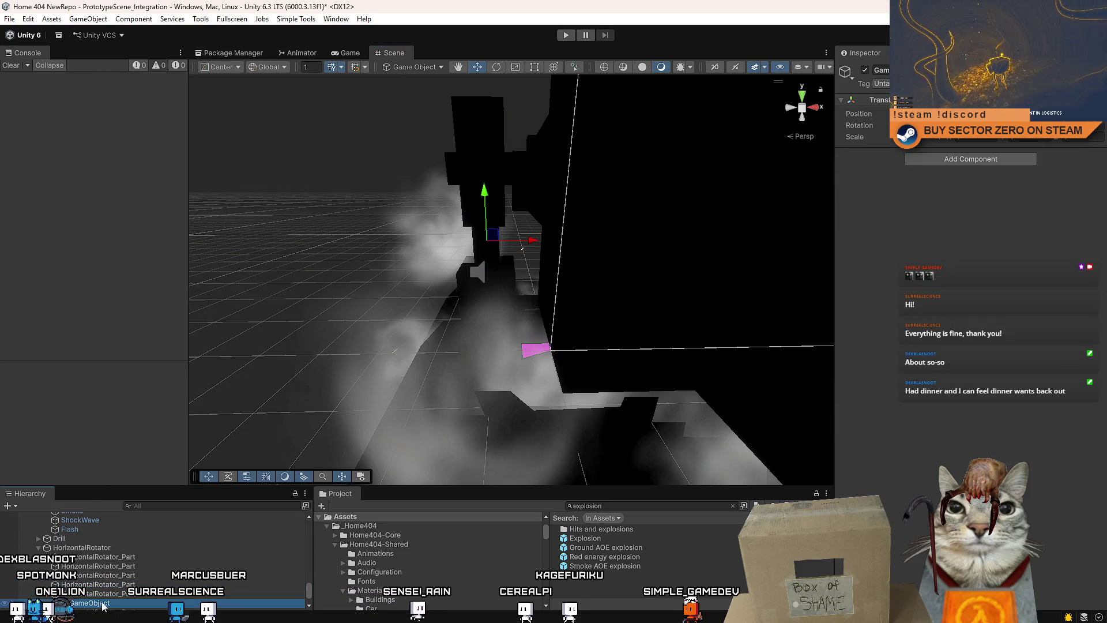
# Inspect HorizontalRotator's collider and its pipe and tall cube parts
pyautogui.click(110, 557)
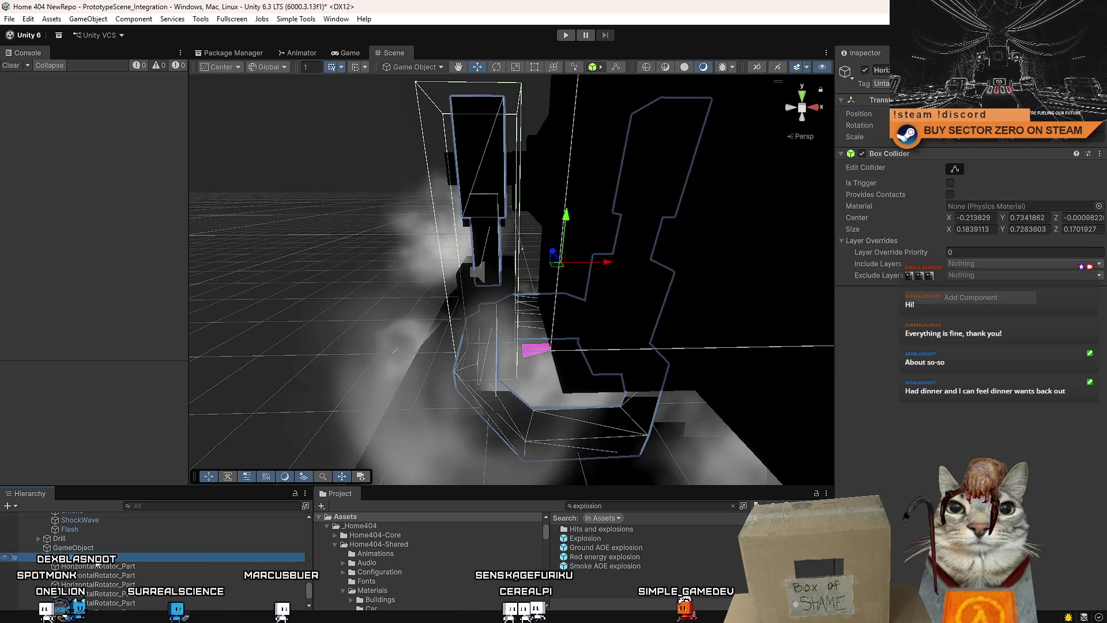
pyautogui.scroll(-1, 115, 554)
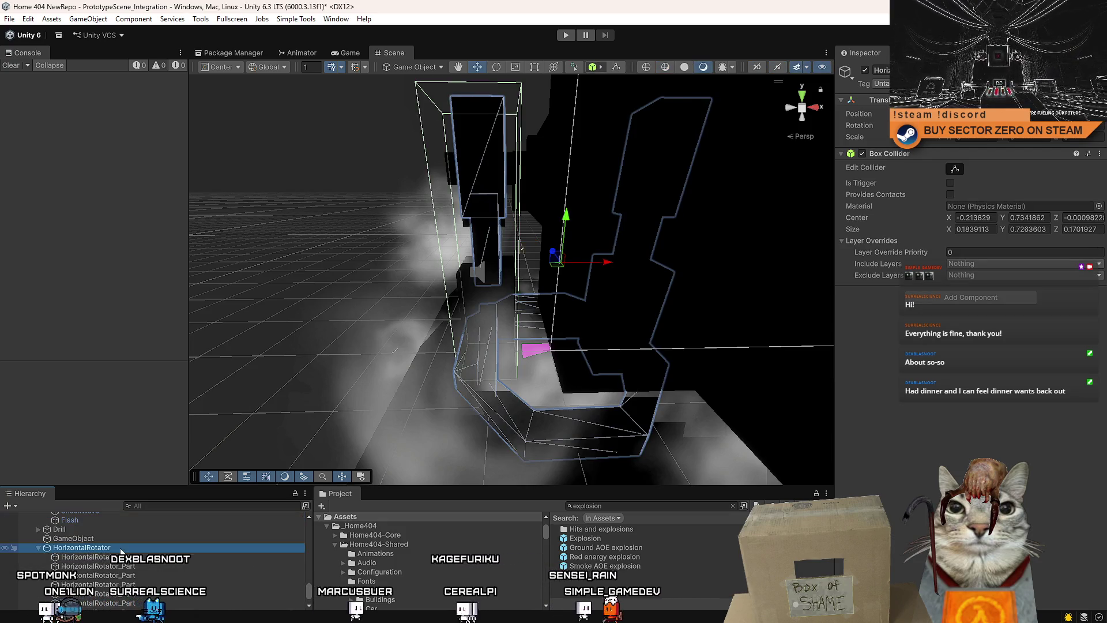
pyautogui.click(103, 557)
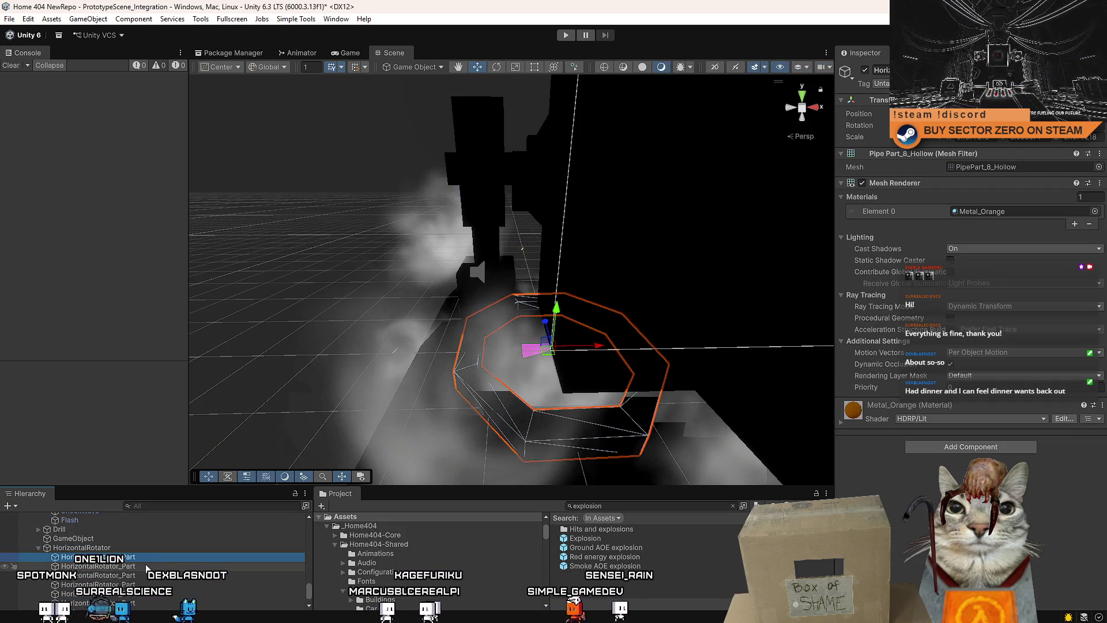
pyautogui.click(501, 216)
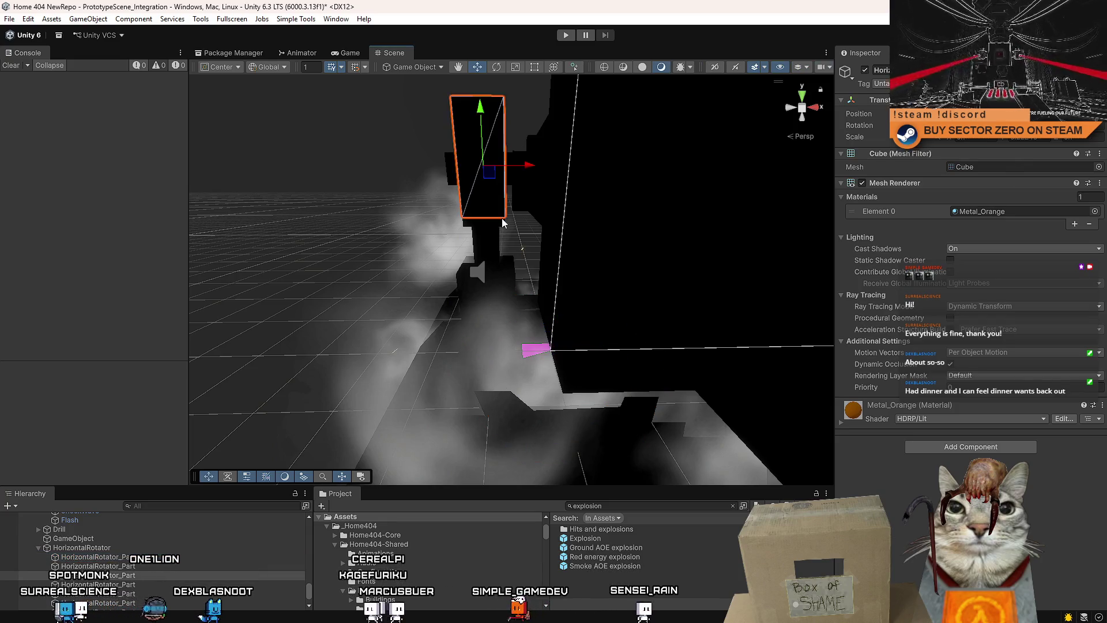
pyautogui.click(142, 567)
pyautogui.click(137, 565)
# Cycle through overlapping tower parts, then reselect HorizontalRotator to view its single collider
pyautogui.click(464, 227)
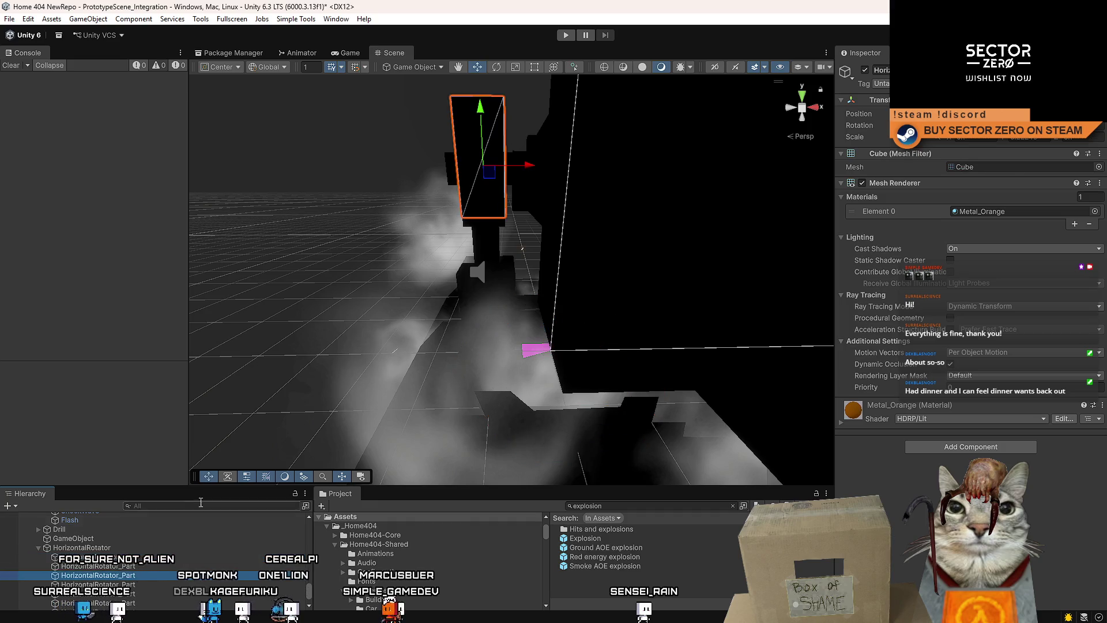
pyautogui.click(464, 227)
pyautogui.click(464, 226)
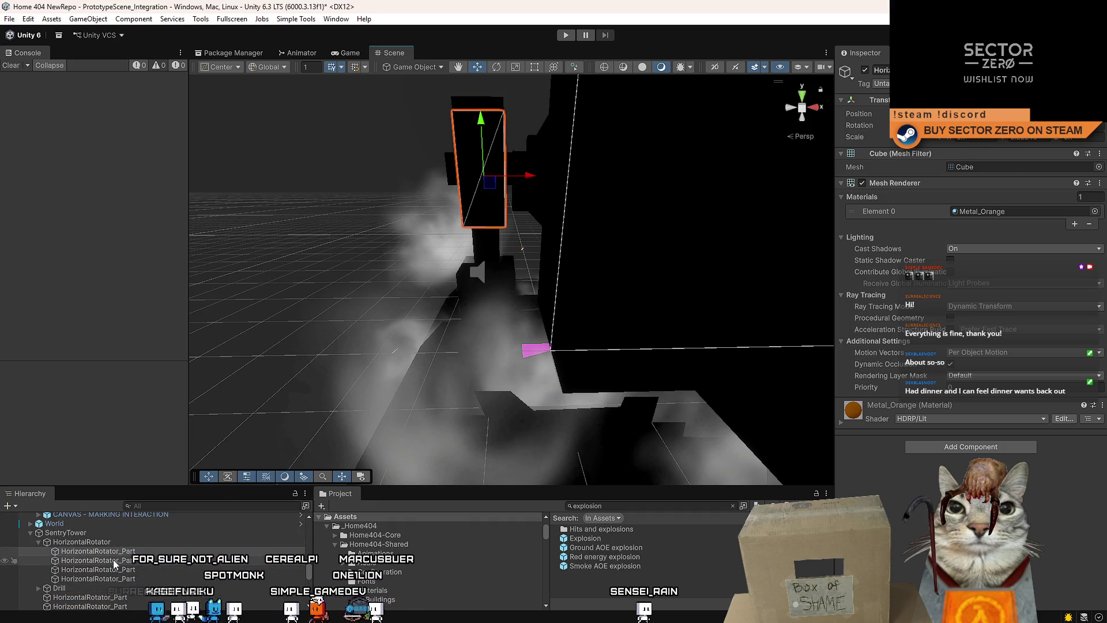
pyautogui.click(108, 543)
pyautogui.moveTo(523, 276)
pyautogui.mouseDown()
pyautogui.moveTo(502, 277)
pyautogui.moveTo(561, 294)
pyautogui.moveTo(507, 287)
pyautogui.moveTo(583, 272)
pyautogui.moveTo(652, 276)
pyautogui.moveTo(552, 255)
pyautogui.mouseUp()
pyautogui.press('f')
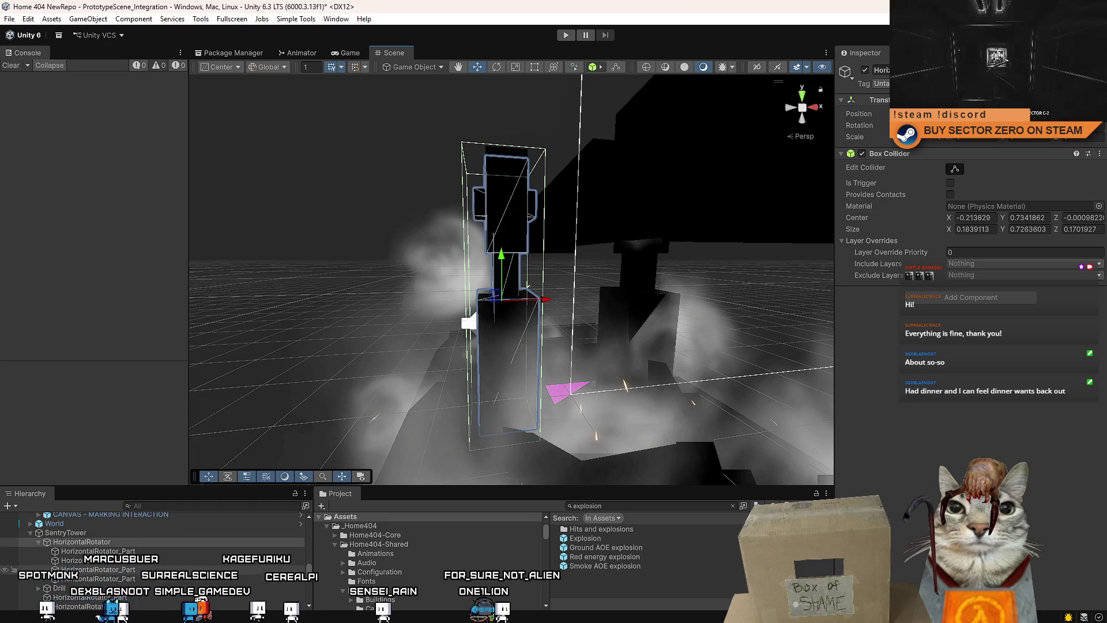
pyautogui.click(31, 533)
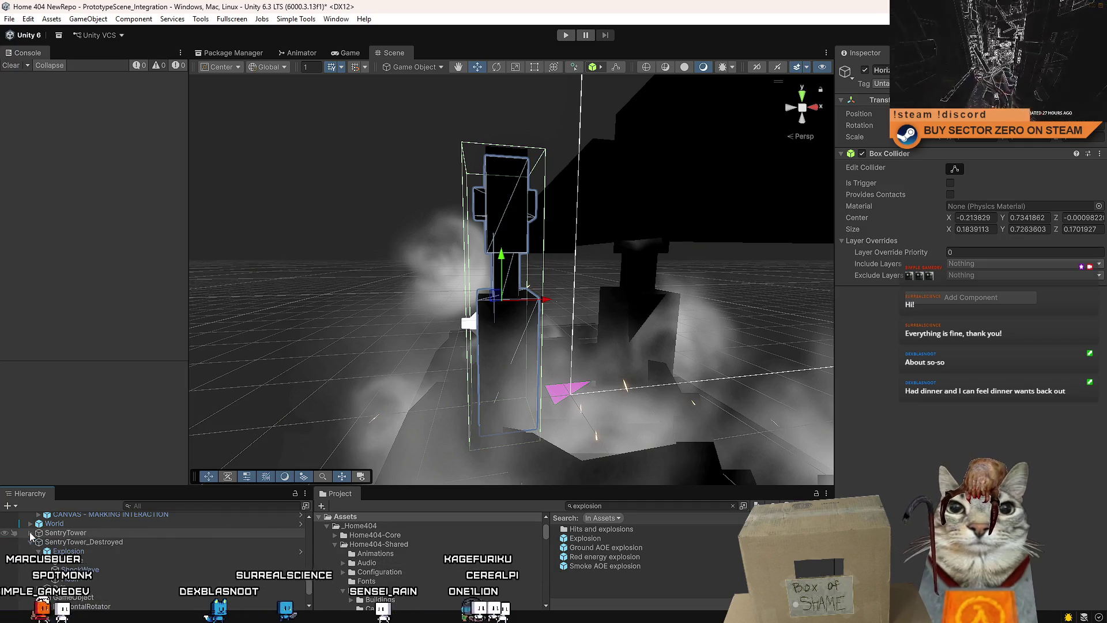
pyautogui.click(29, 532)
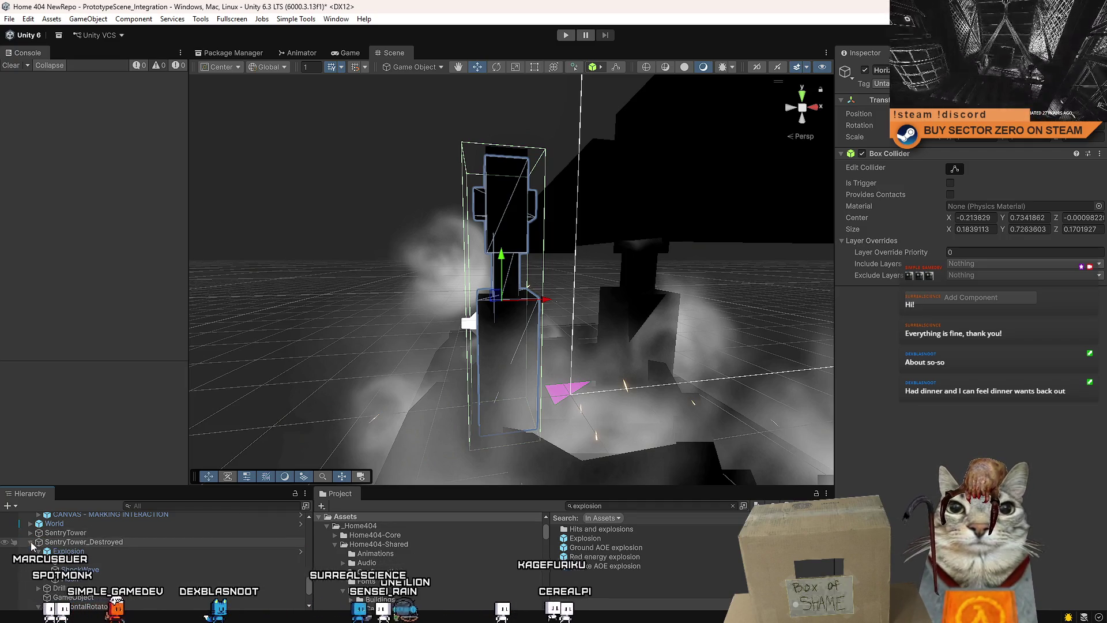
pyautogui.scroll(-2, 119, 577)
pyautogui.scroll(3, 120, 577)
pyautogui.click(30, 542)
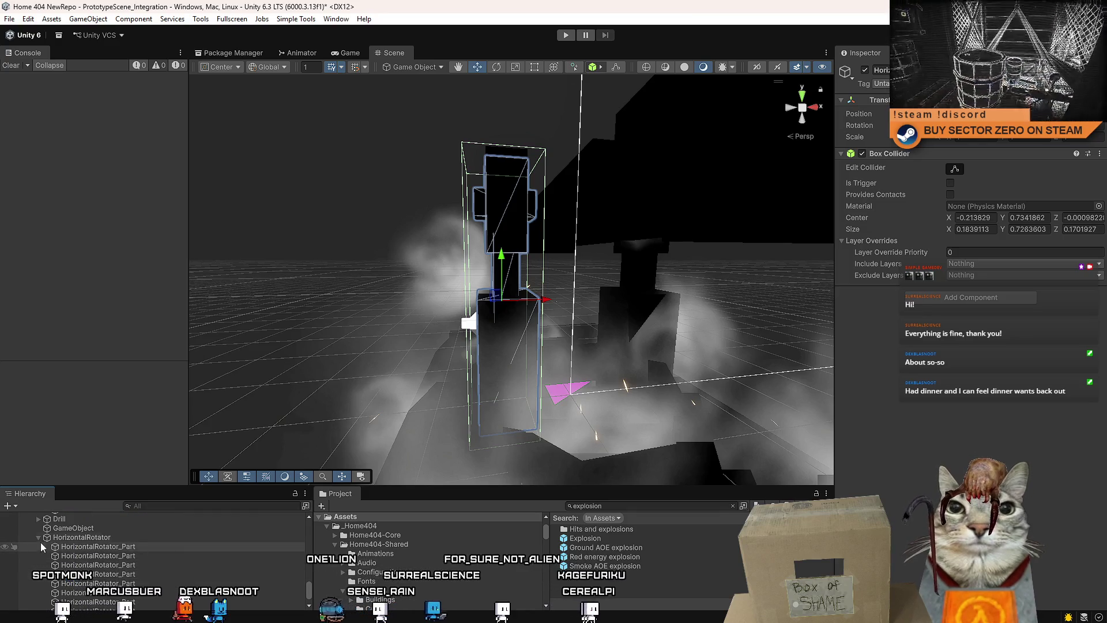
pyautogui.click(106, 565)
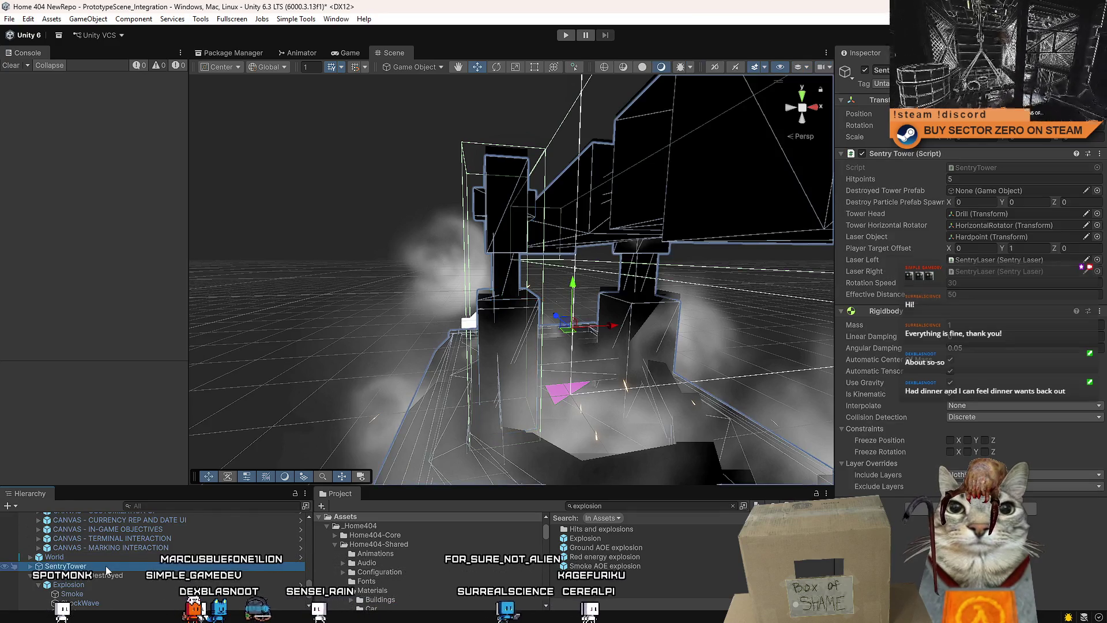
pyautogui.scroll(3, 568, 376)
pyautogui.click(563, 374)
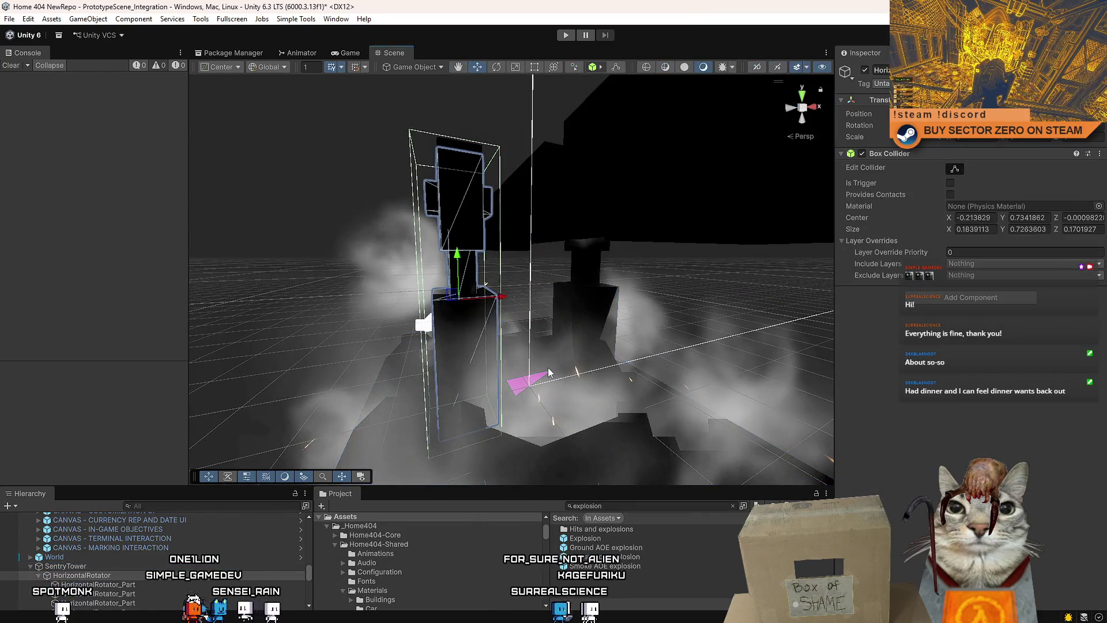
pyautogui.click(554, 373)
pyautogui.click(548, 372)
pyautogui.click(549, 372)
pyautogui.click(549, 372)
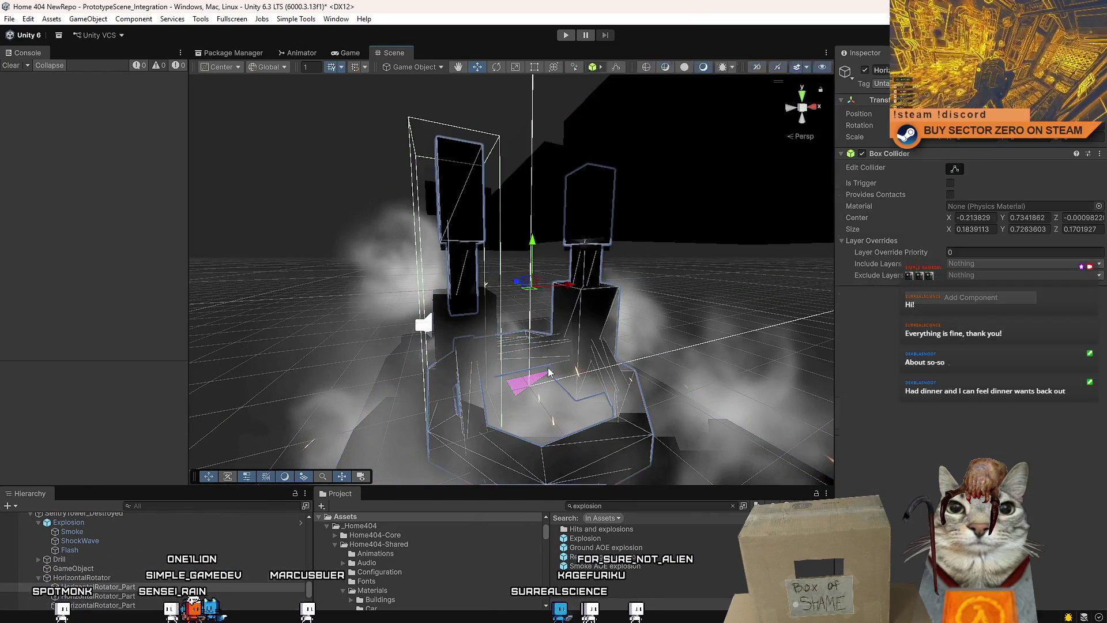
pyautogui.scroll(2, 192, 553)
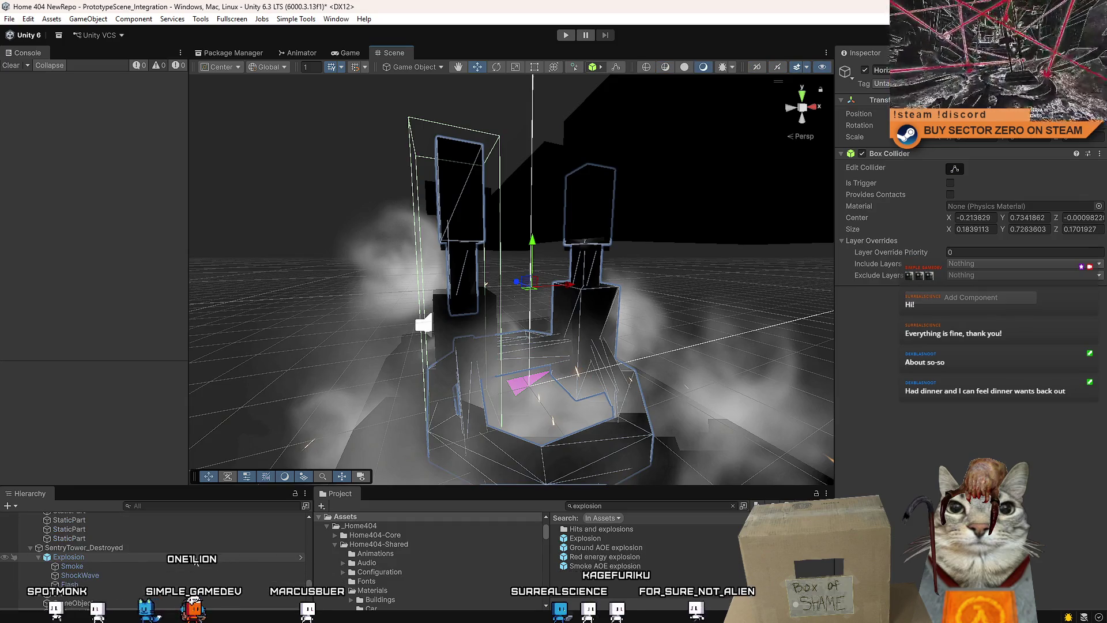
pyautogui.click(192, 557)
pyautogui.press('Down')
pyautogui.press('Down')
pyautogui.press('Down')
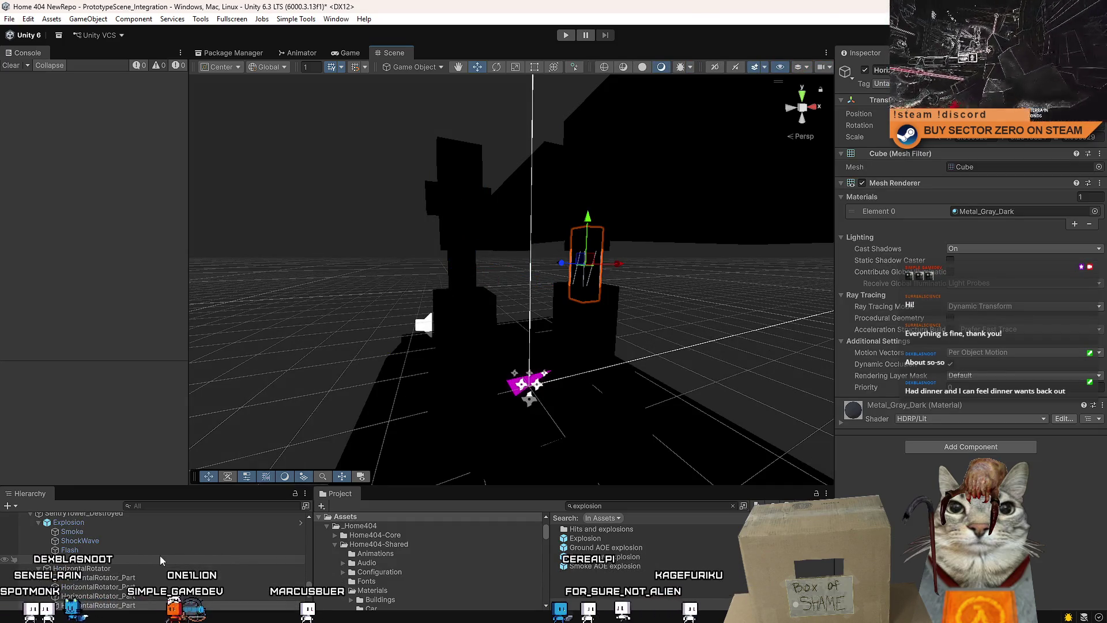
# Browse the HorizontalRotator_Part pieces, HorizontalRotator, Drill and Explosion preview in the Hierarchy
pyautogui.scroll(-1, 168, 548)
pyautogui.click(158, 560)
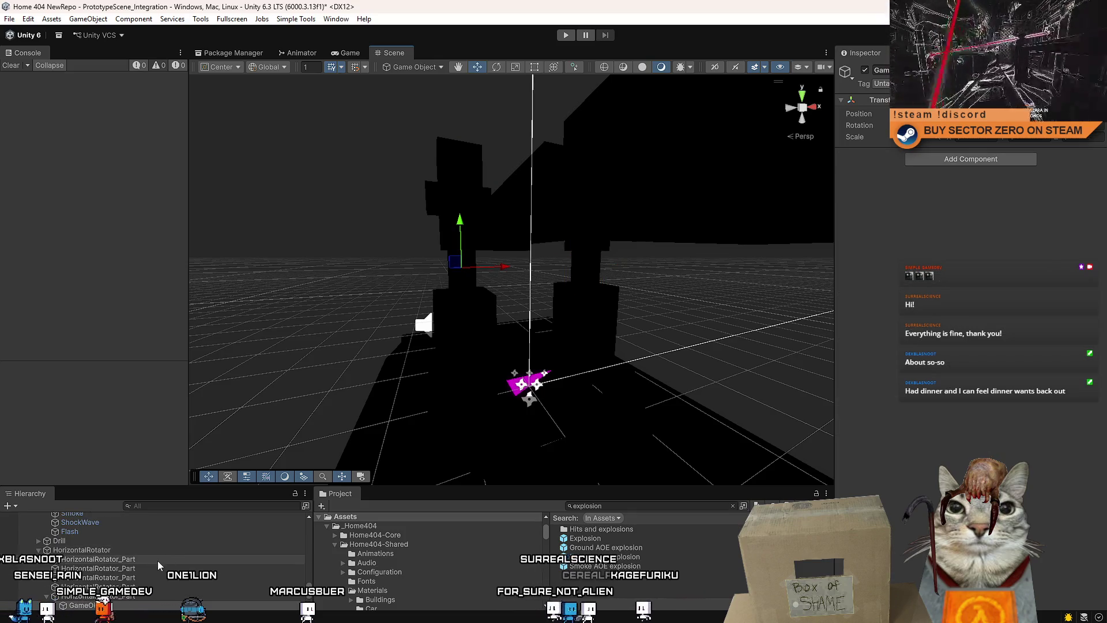
pyautogui.scroll(4, 156, 563)
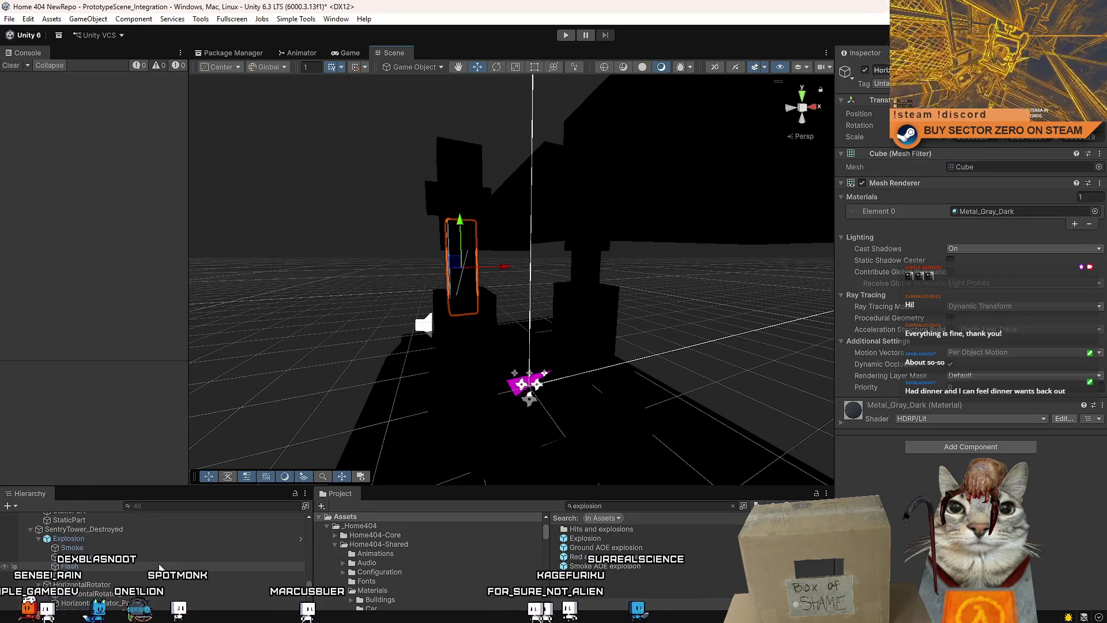
pyautogui.scroll(3, 88, 551)
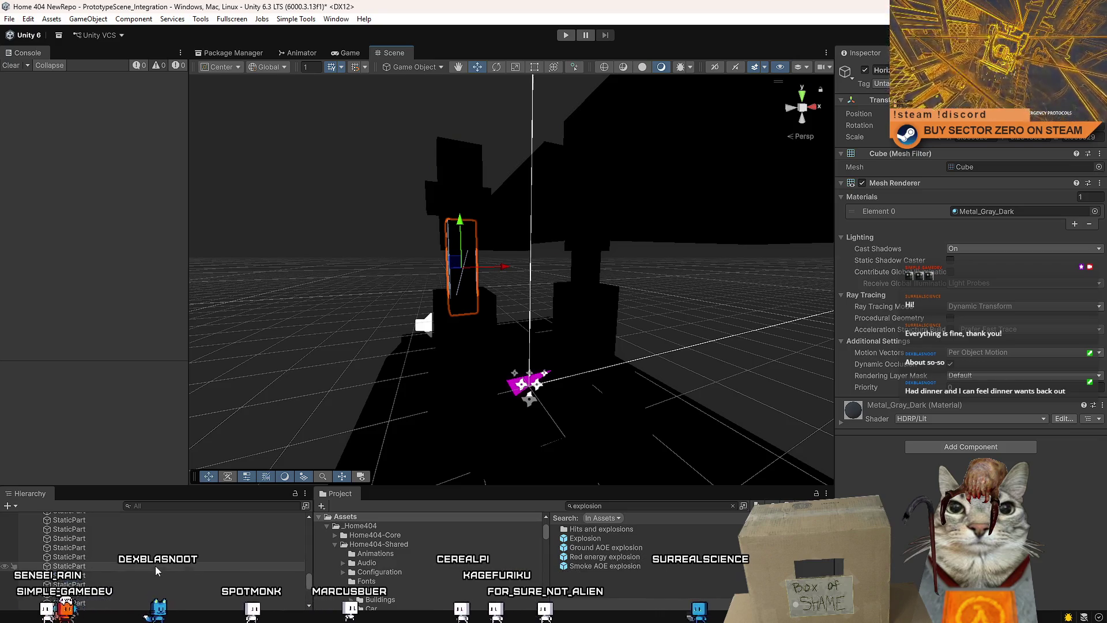
pyautogui.scroll(-3, 120, 551)
pyautogui.click(75, 605)
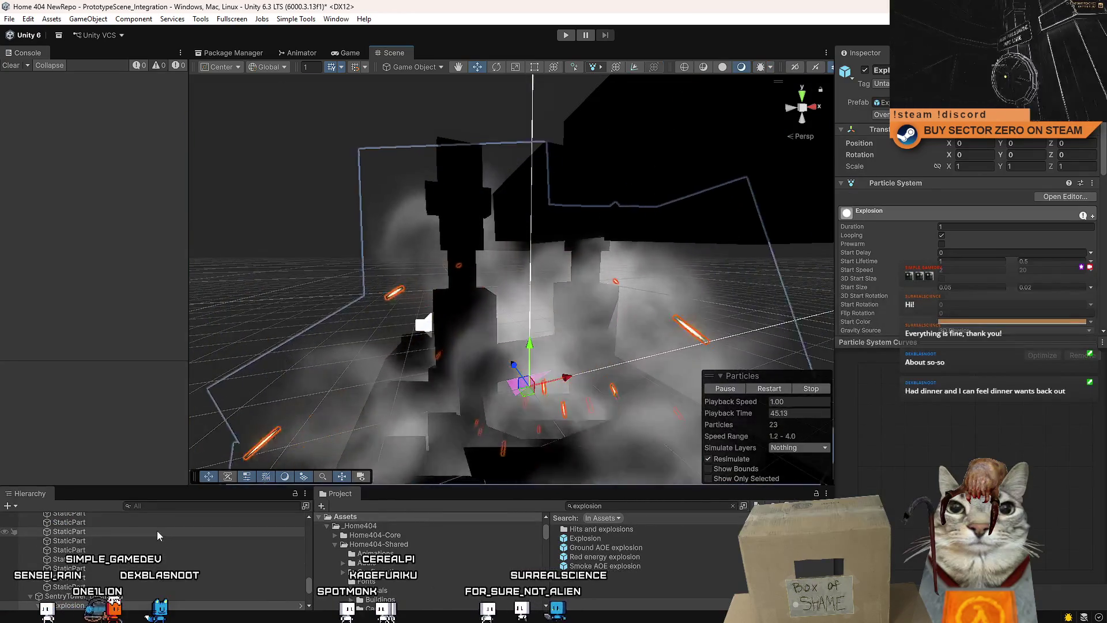
pyautogui.scroll(-3, 157, 530)
pyautogui.click(157, 534)
pyautogui.press('Left')
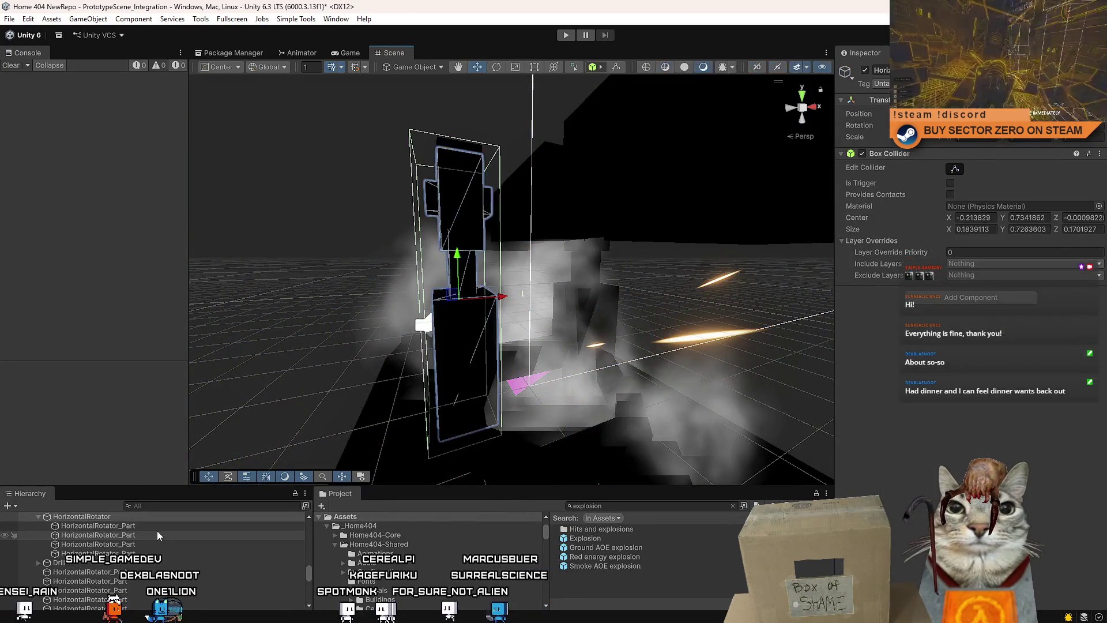
pyautogui.press('Down')
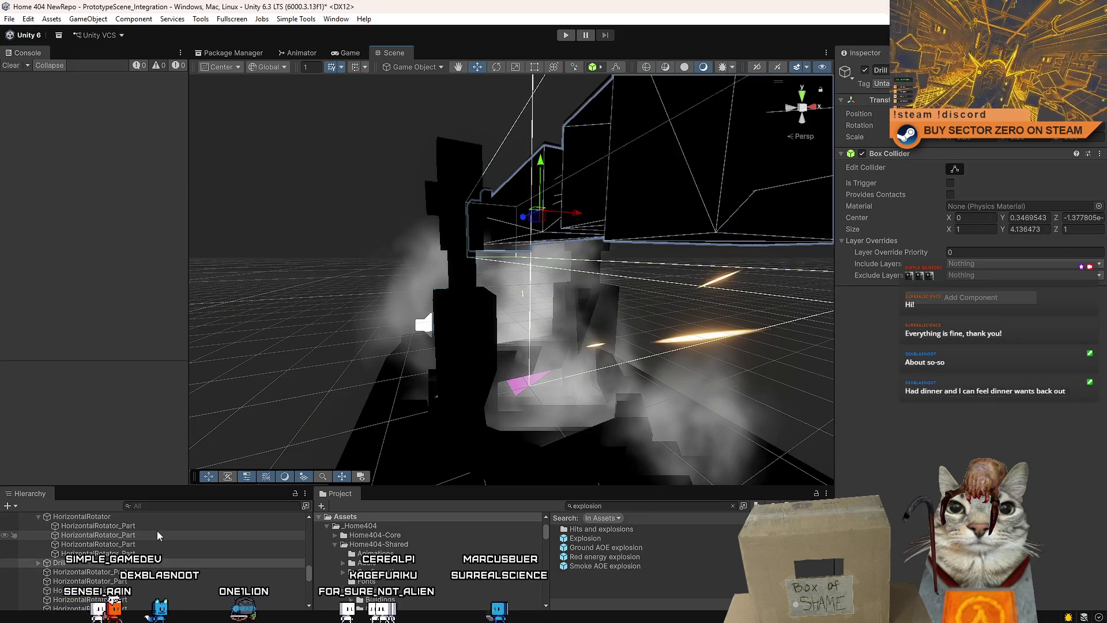
pyautogui.scroll(2, 172, 538)
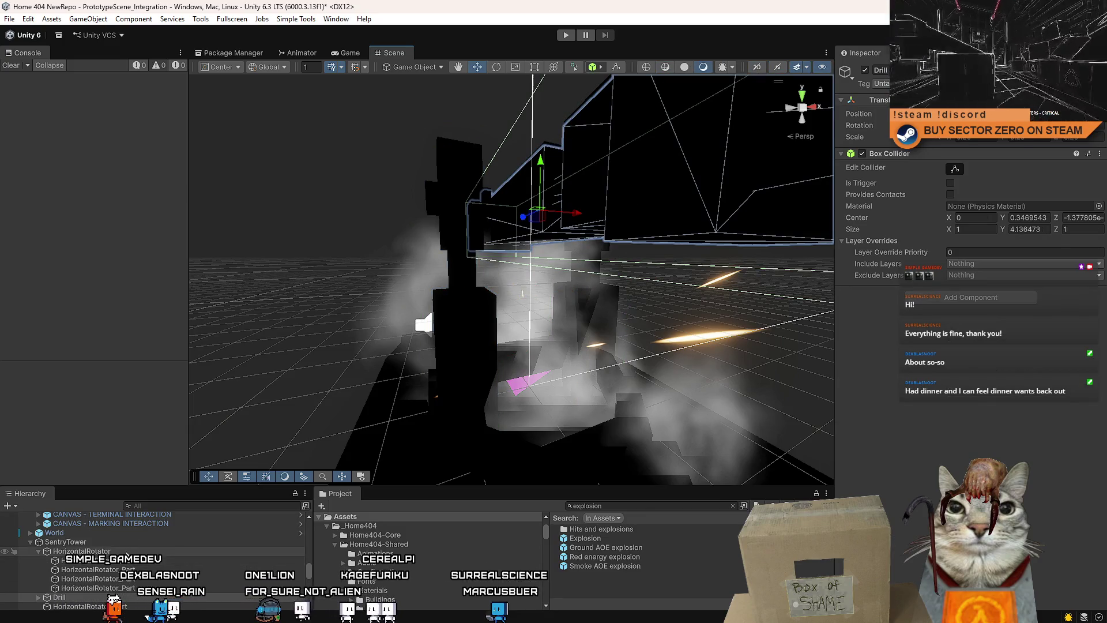
pyautogui.press('Up')
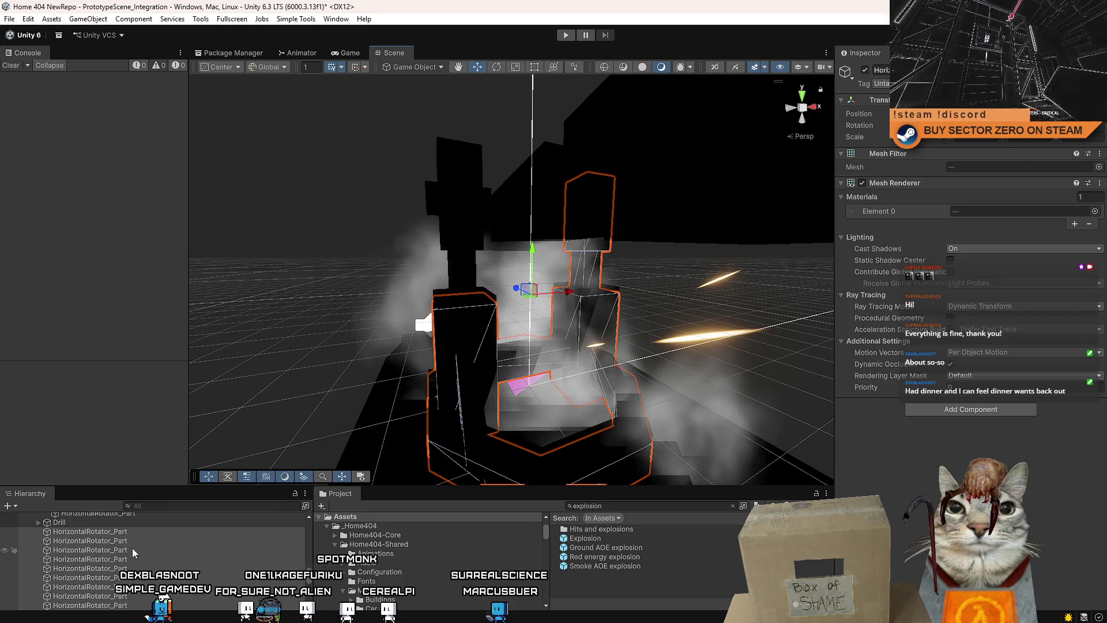
pyautogui.scroll(-2, 132, 548)
pyautogui.scroll(3, 149, 551)
# Step through the remaining tower parts, replaying Explosion and ending on the Box Collider piece
pyautogui.press('Up')
pyautogui.press('Up')
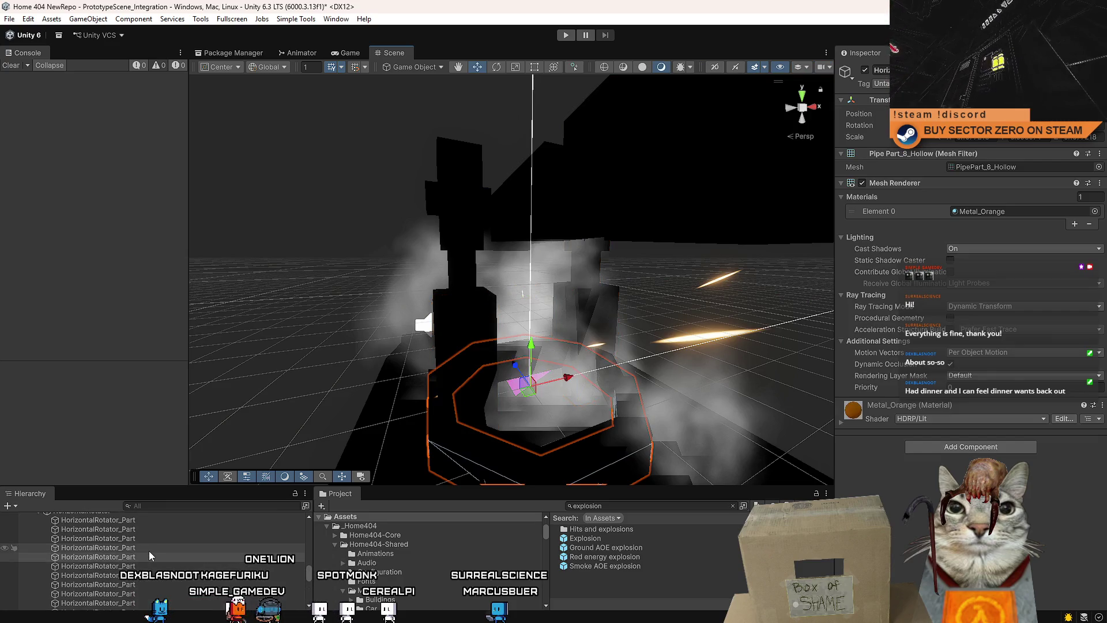
pyautogui.press('Up')
pyautogui.press('Up')
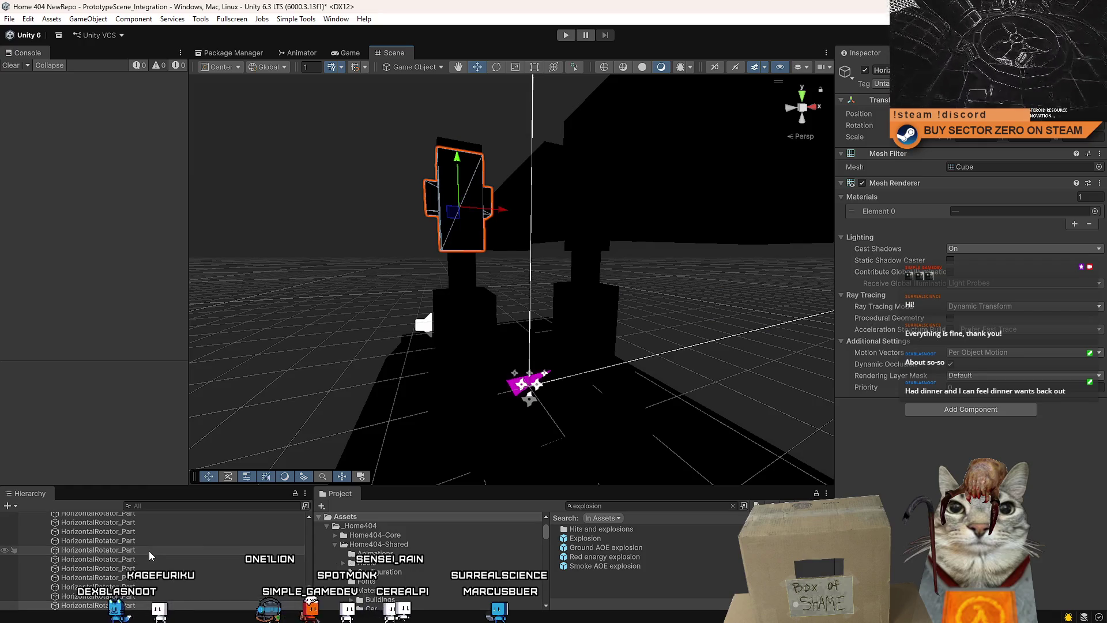
pyautogui.press('Down')
pyautogui.press('Down')
pyautogui.press('Down')
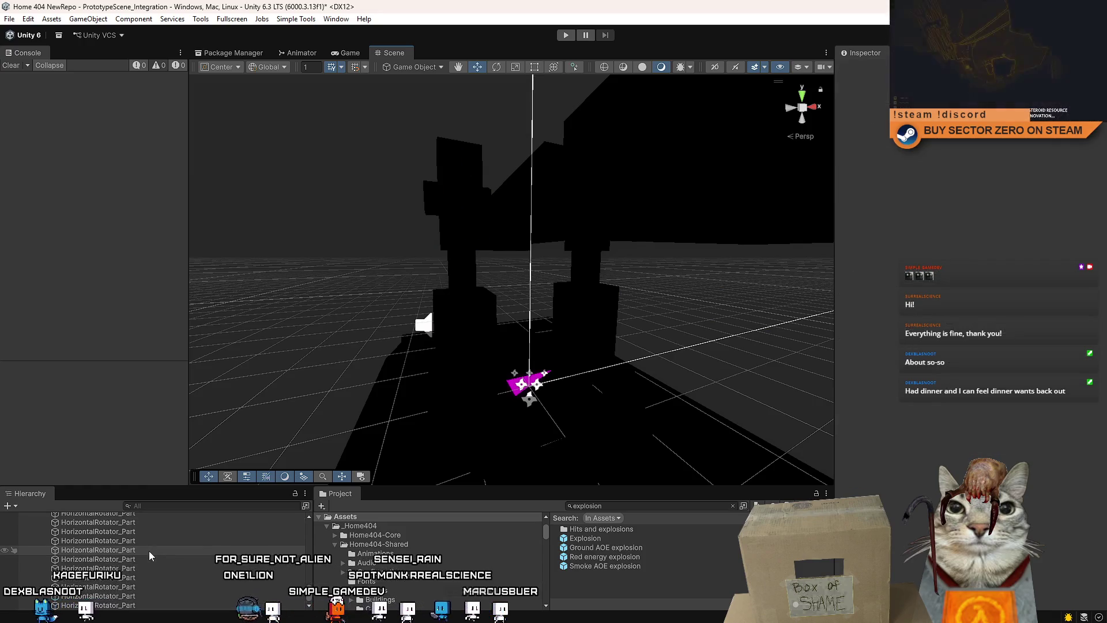
pyautogui.scroll(-1, 131, 559)
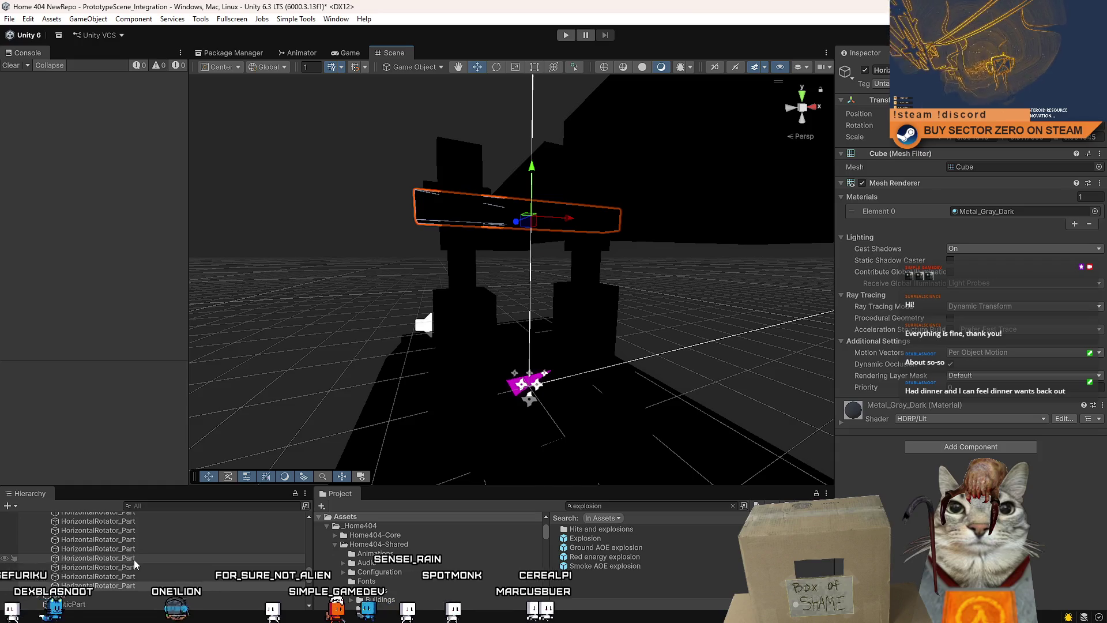
pyautogui.press('Down')
pyautogui.press('Right')
pyautogui.press('Down')
pyautogui.press('Down')
pyautogui.press('Down')
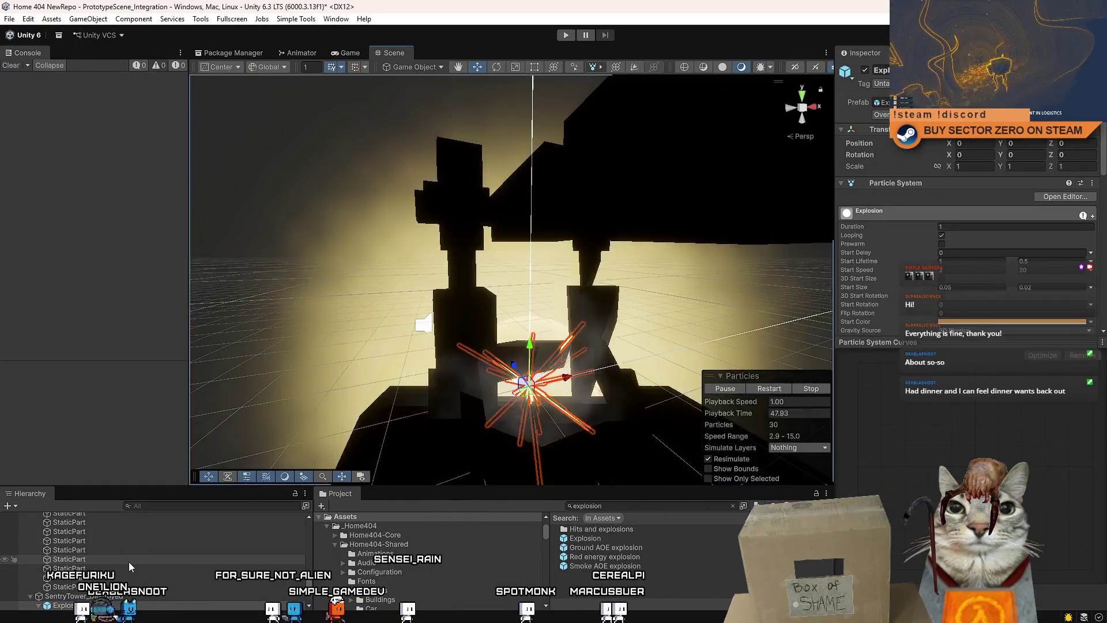
pyautogui.press('Down')
pyautogui.press('Down')
pyautogui.press('Down')
pyautogui.press('Down')
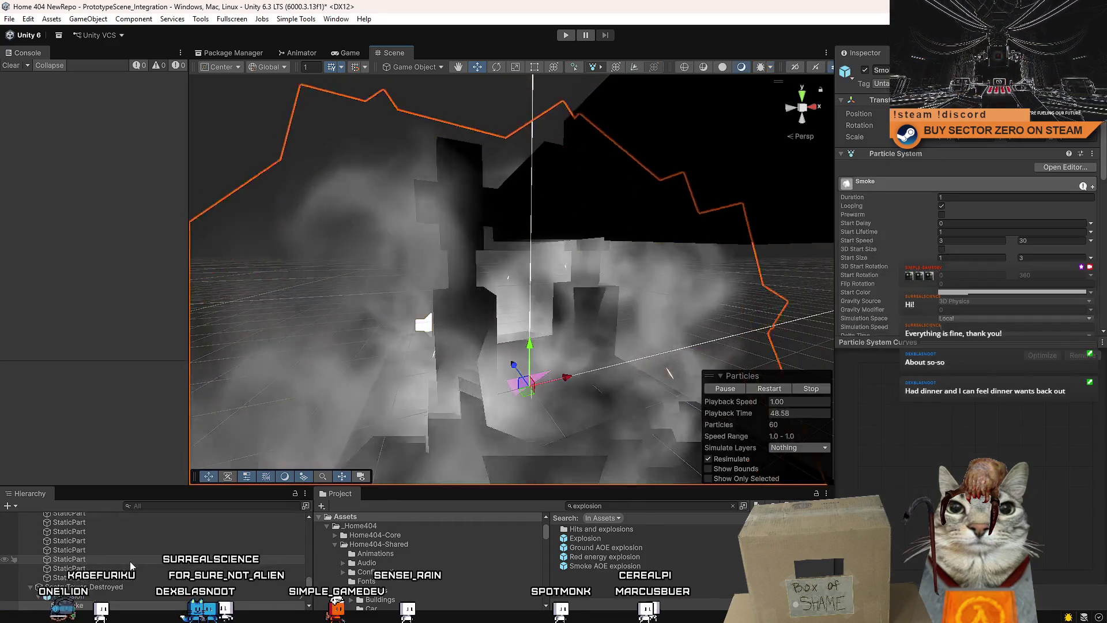
pyautogui.press('Up')
pyautogui.press('Up')
pyautogui.press('Up')
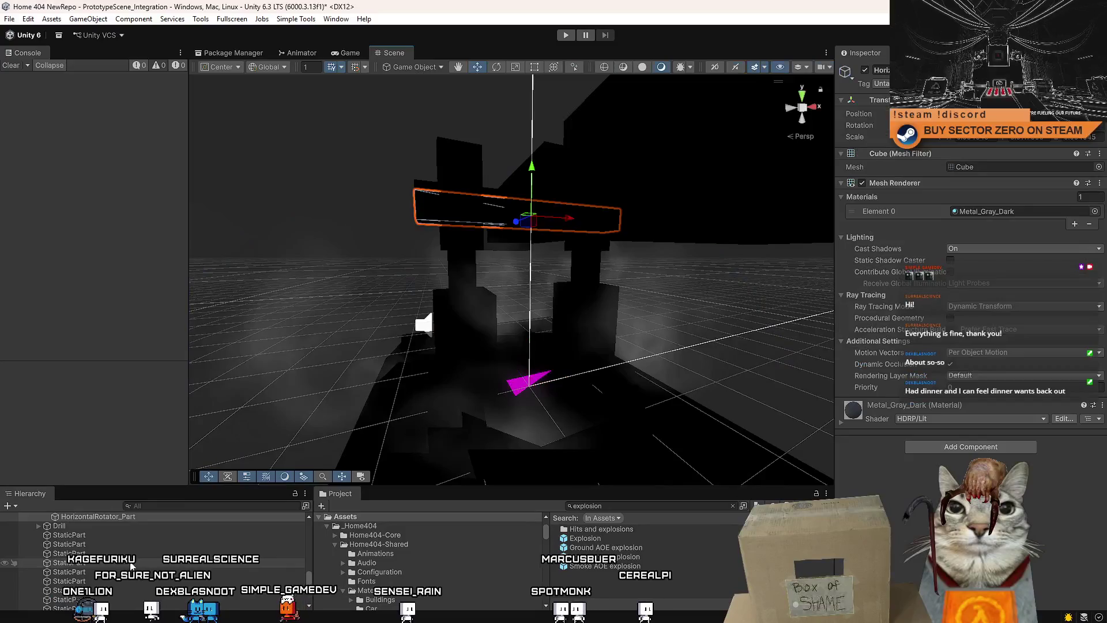
pyautogui.press('Up')
pyautogui.press('Up')
pyautogui.press('Down')
pyautogui.press('Down')
pyautogui.press('Down')
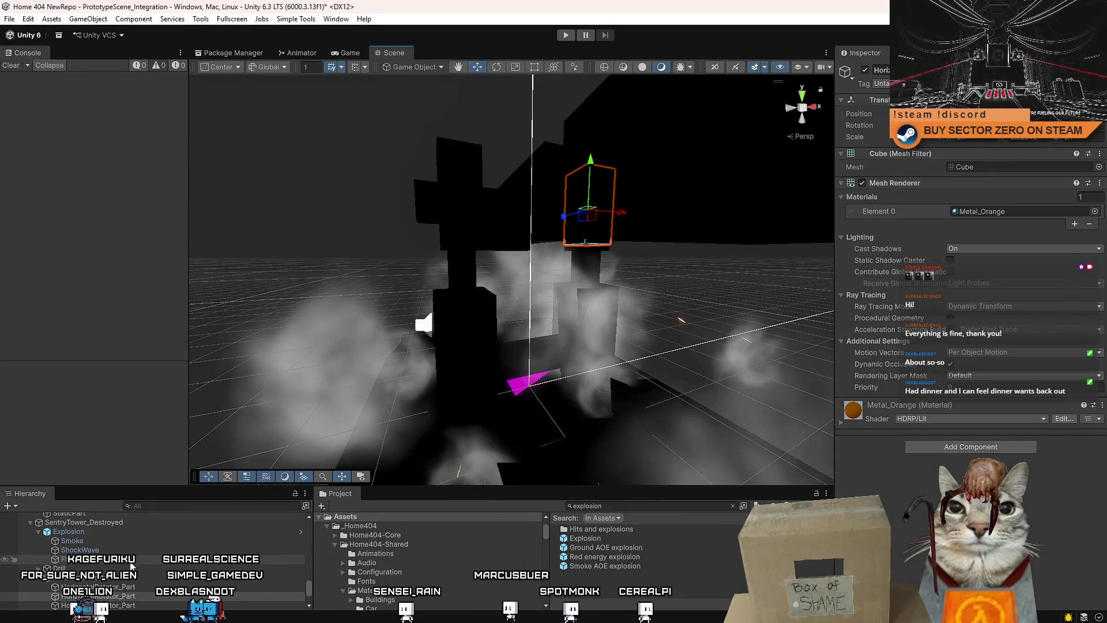
pyautogui.press('Down')
pyautogui.press('Down')
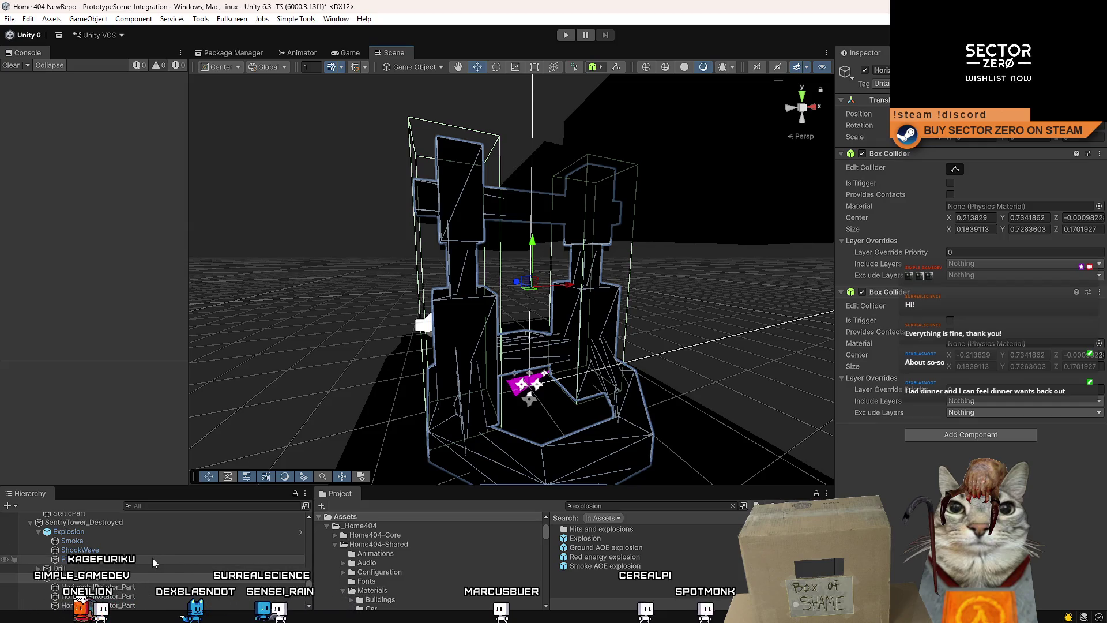
pyautogui.scroll(2, 152, 558)
# Deactivate the intact SentryTower object
pyautogui.click(148, 556)
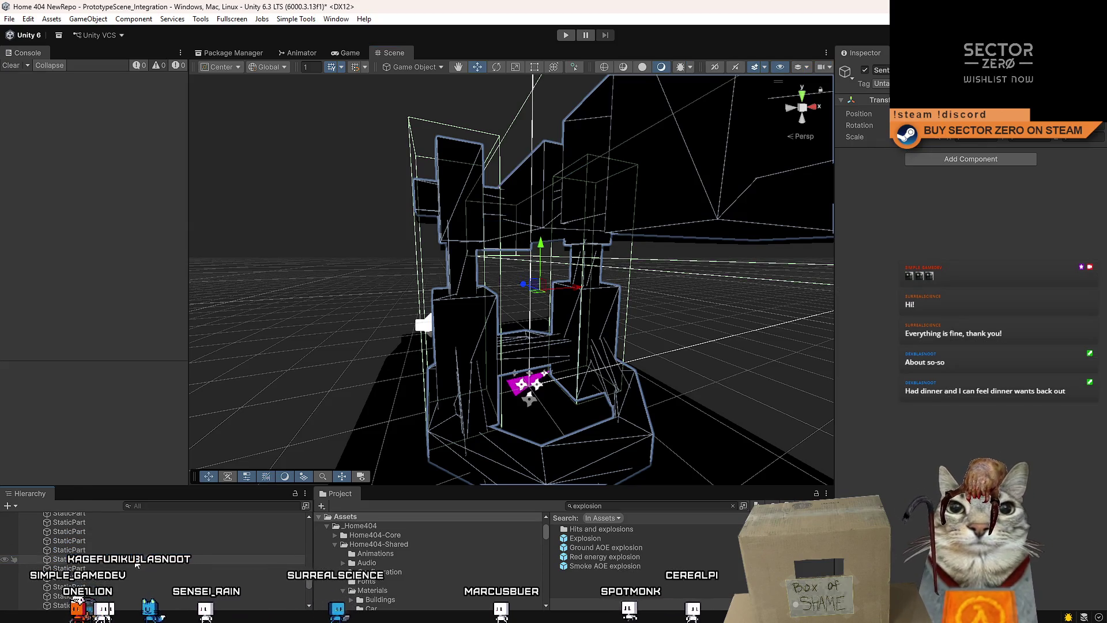
pyautogui.scroll(-2, 136, 563)
pyautogui.scroll(5, 136, 564)
pyautogui.click(136, 573)
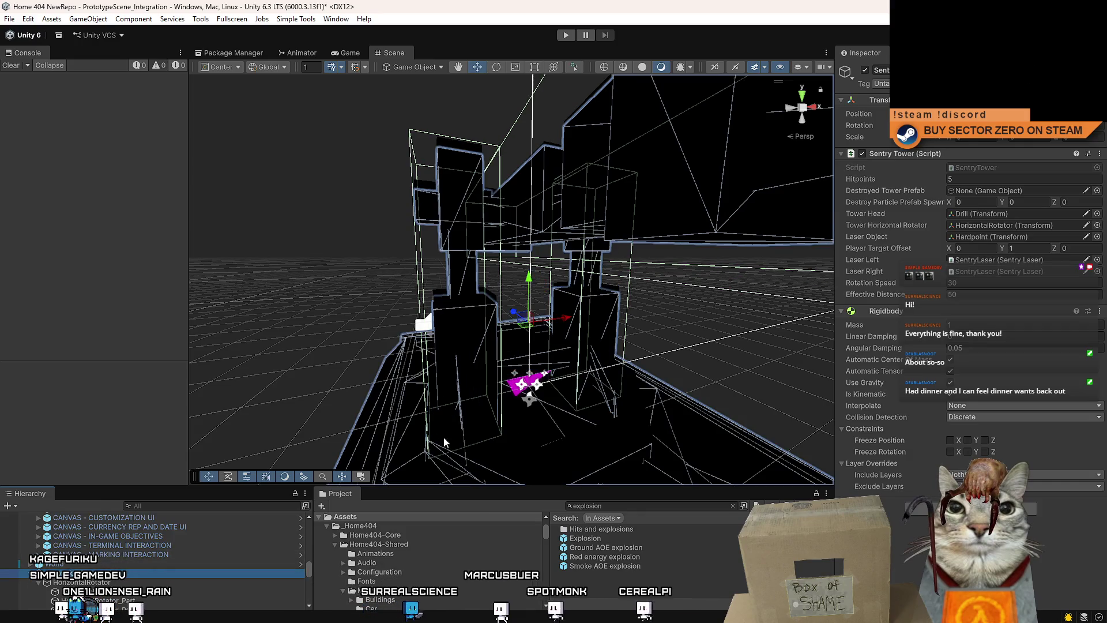
pyautogui.click(865, 69)
# Review the Drill and HorizontalRotator colliders inside SentryTower_Destroyed
pyautogui.moveTo(577, 231); pyautogui.dragTo(675, 225)
pyautogui.scroll(3, 674, 225)
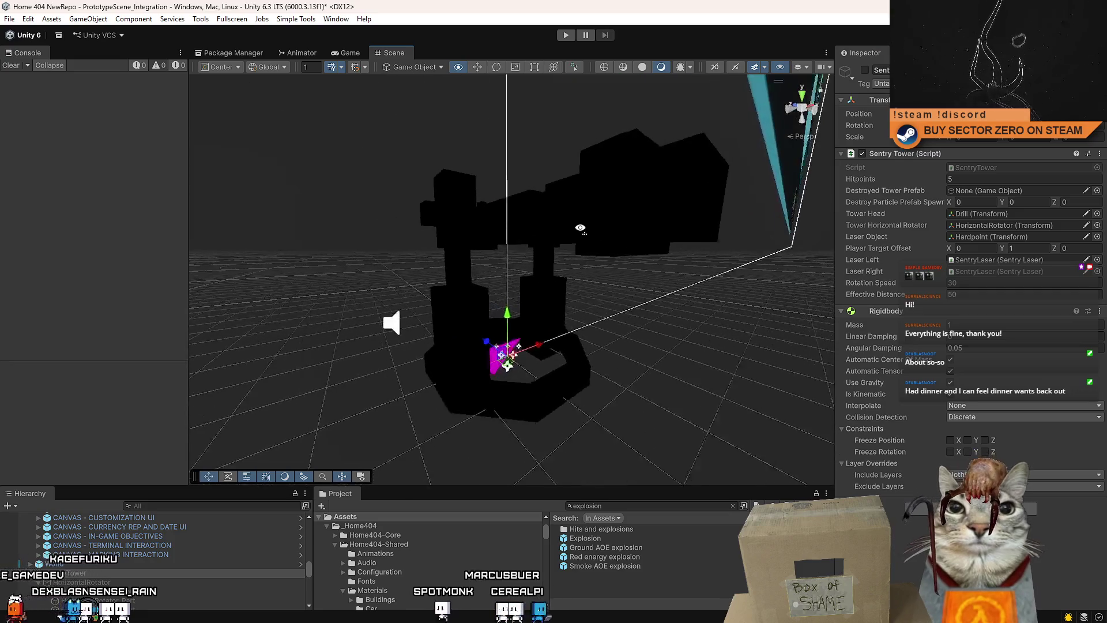
pyautogui.click(465, 226)
pyautogui.scroll(2, 144, 553)
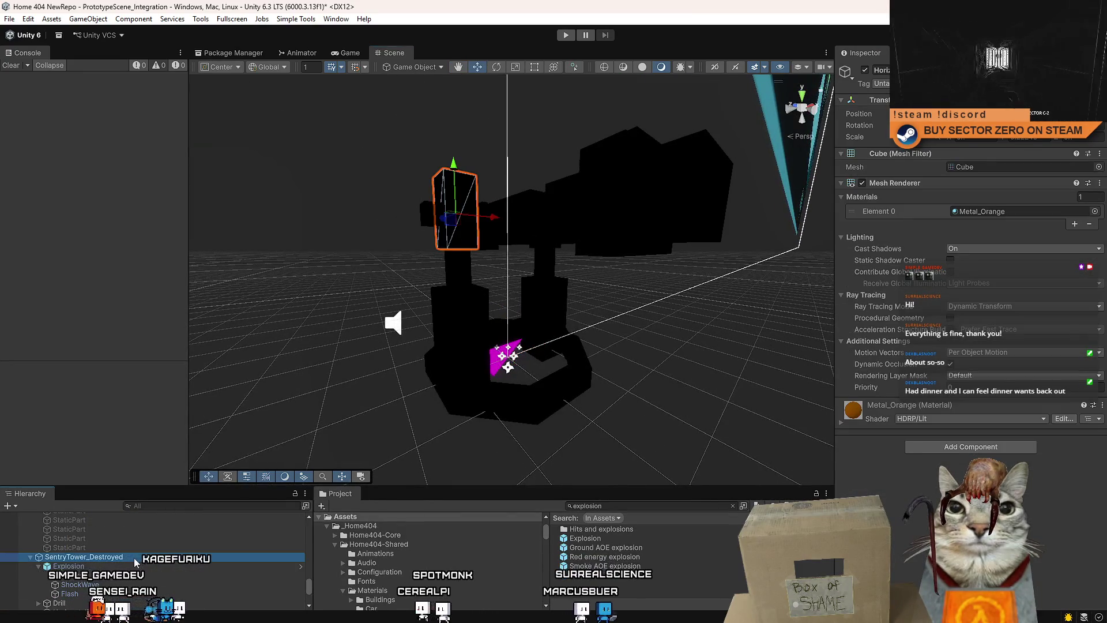
pyautogui.click(84, 557)
pyautogui.moveTo(461, 242)
pyautogui.mouseDown()
pyautogui.moveTo(413, 238)
pyautogui.moveTo(438, 242)
pyautogui.mouseUp()
pyautogui.click(576, 237)
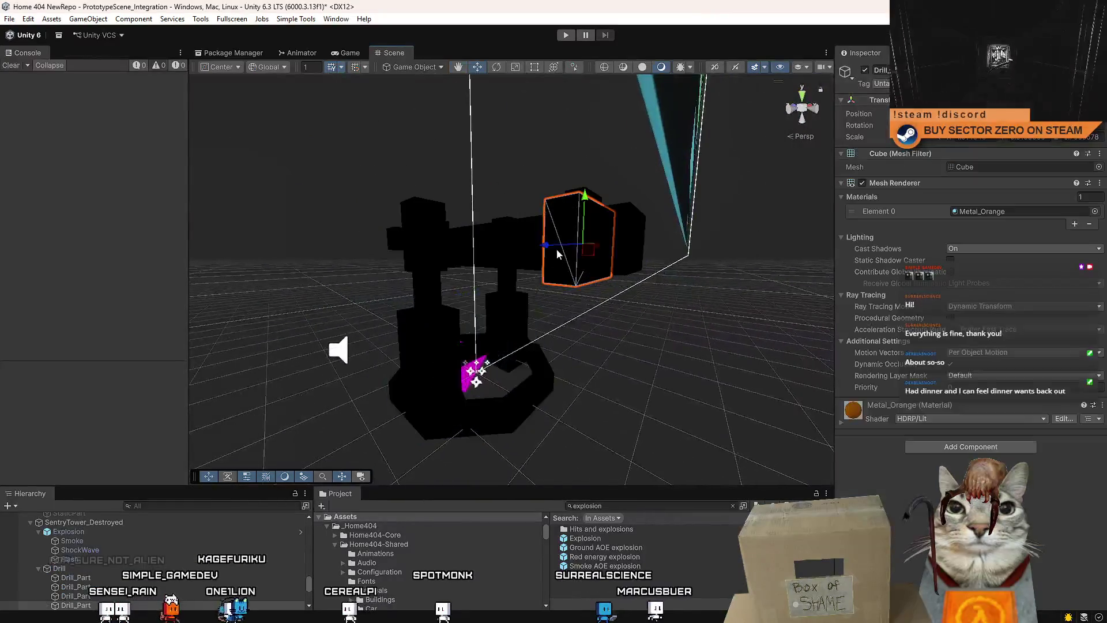
pyautogui.click(85, 568)
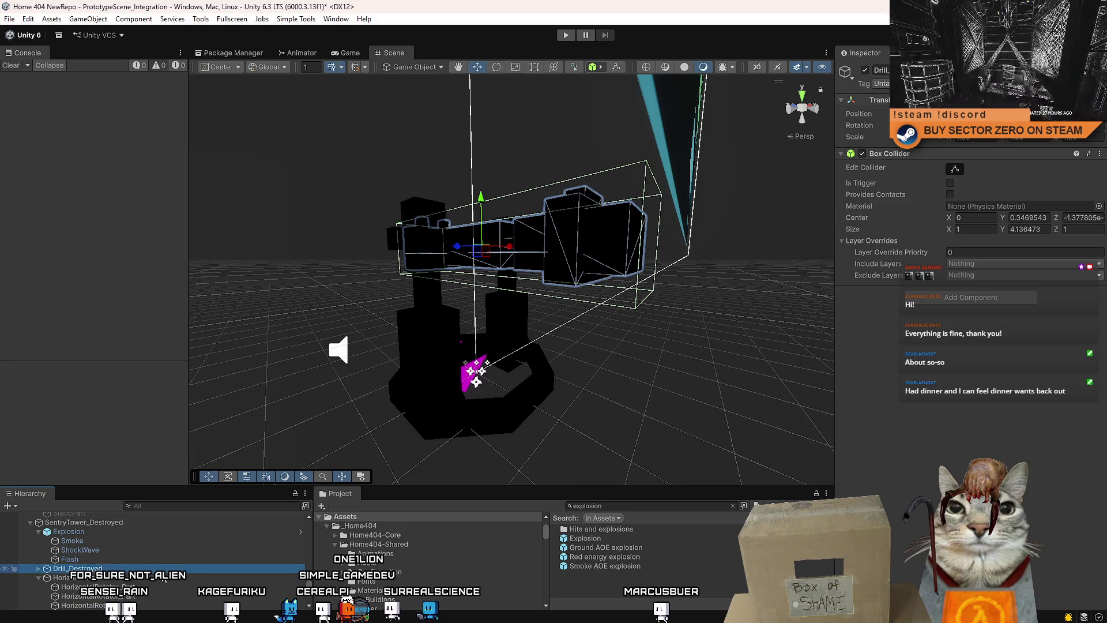
pyautogui.click(141, 580)
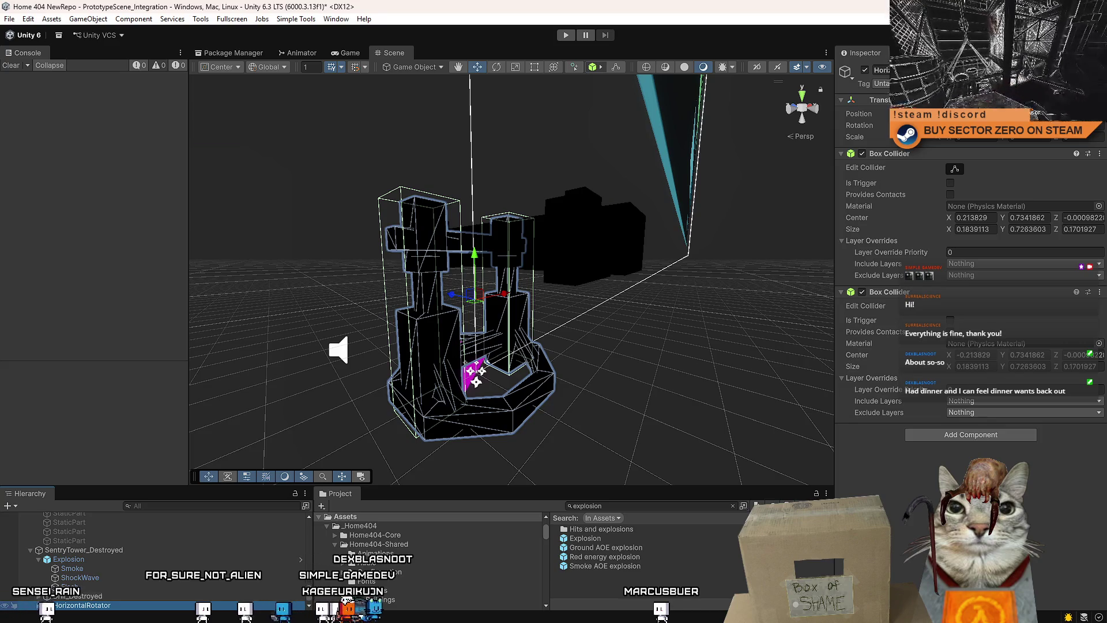
# Expand HorizontalRotator and inspect its child parts, shifting the horizontal bar along X
pyautogui.click(39, 605)
pyautogui.scroll(-2, 116, 553)
pyautogui.click(93, 545)
pyautogui.moveTo(346, 289); pyautogui.dragTo(315, 267)
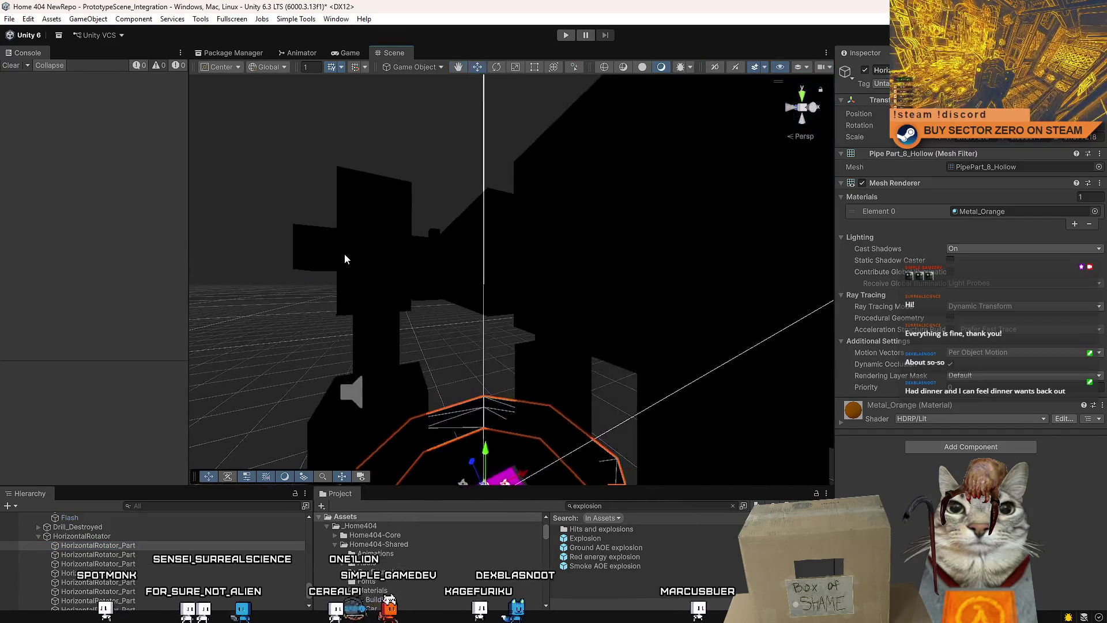
pyautogui.click(346, 266)
pyautogui.click(353, 267)
pyautogui.press('f')
pyautogui.press('z')
pyautogui.moveTo(390, 282)
pyautogui.mouseDown()
pyautogui.moveTo(570, 247)
pyautogui.moveTo(467, 263)
pyautogui.moveTo(474, 283)
pyautogui.mouseUp()
pyautogui.press('r')
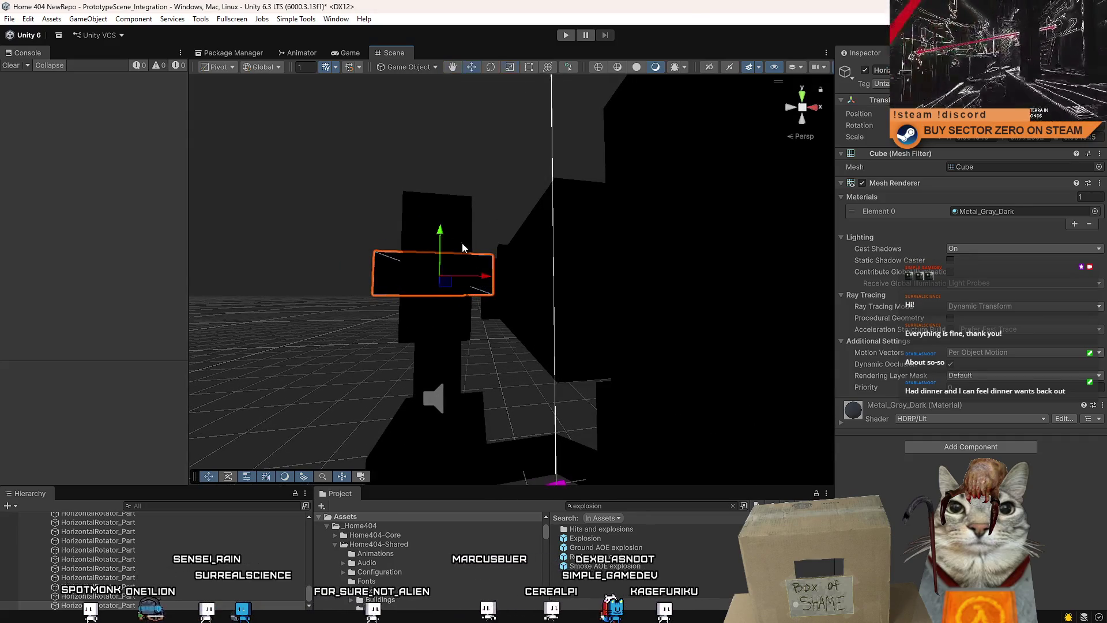
pyautogui.click(445, 240)
pyautogui.click(384, 275)
pyautogui.moveTo(445, 358)
pyautogui.mouseDown()
pyautogui.moveTo(655, 365)
pyautogui.moveTo(623, 369)
pyautogui.mouseUp()
pyautogui.scroll(3, 132, 576)
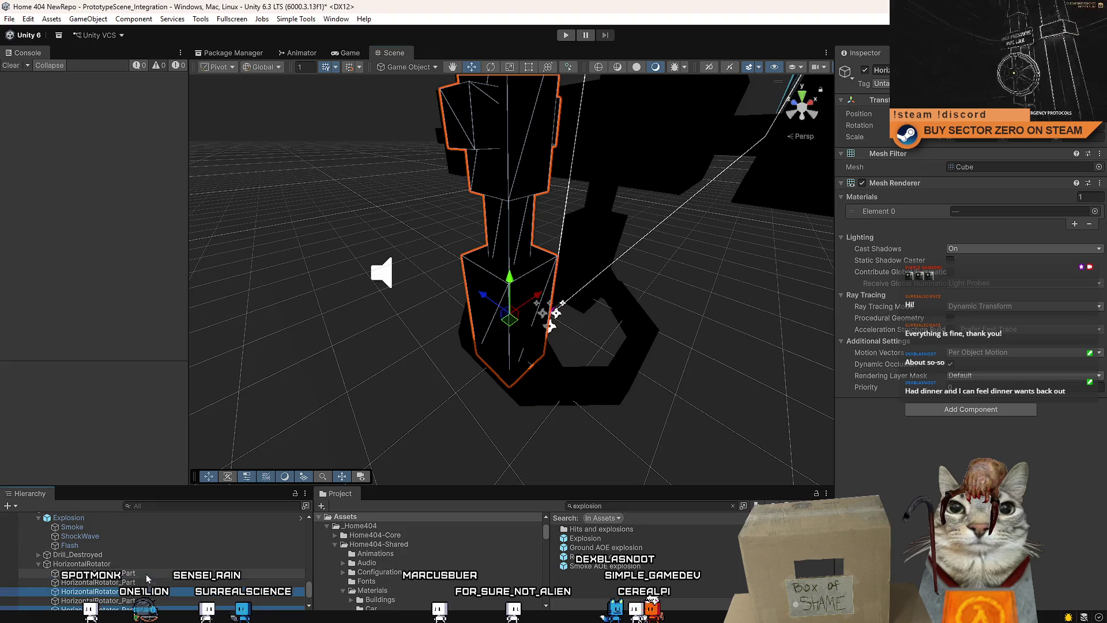
# Drag the HorizontalRotator_Part rows out from under HorizontalRotator
pyautogui.keyDown('shift'); pyautogui.click(138, 574); pyautogui.keyUp('shift')
pyautogui.moveTo(122, 565); pyautogui.dragTo(127, 565)
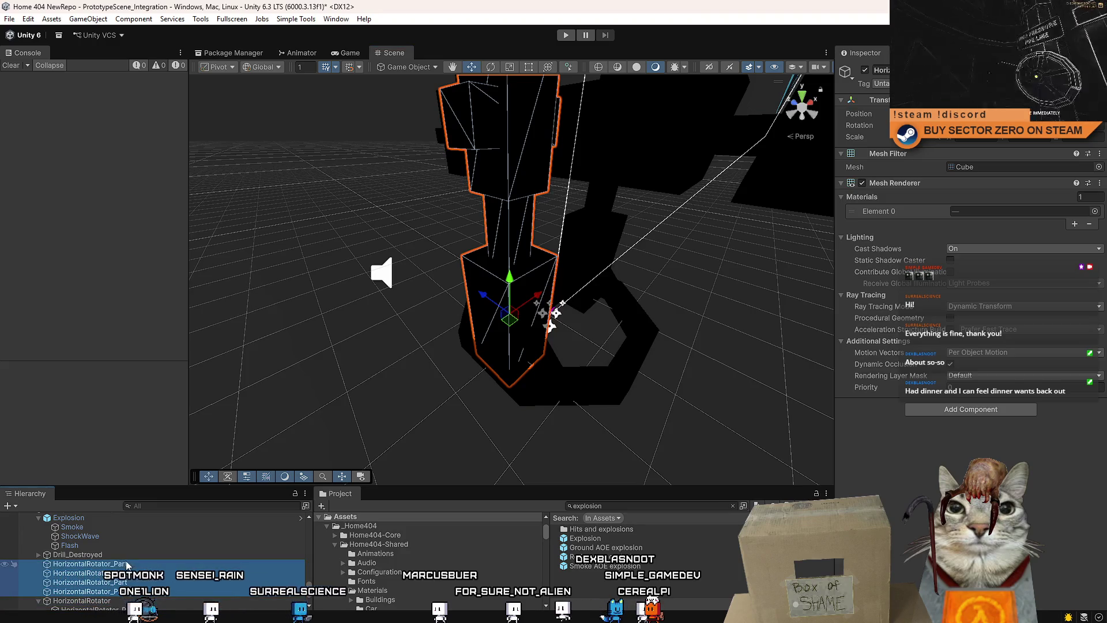
pyautogui.click(478, 311)
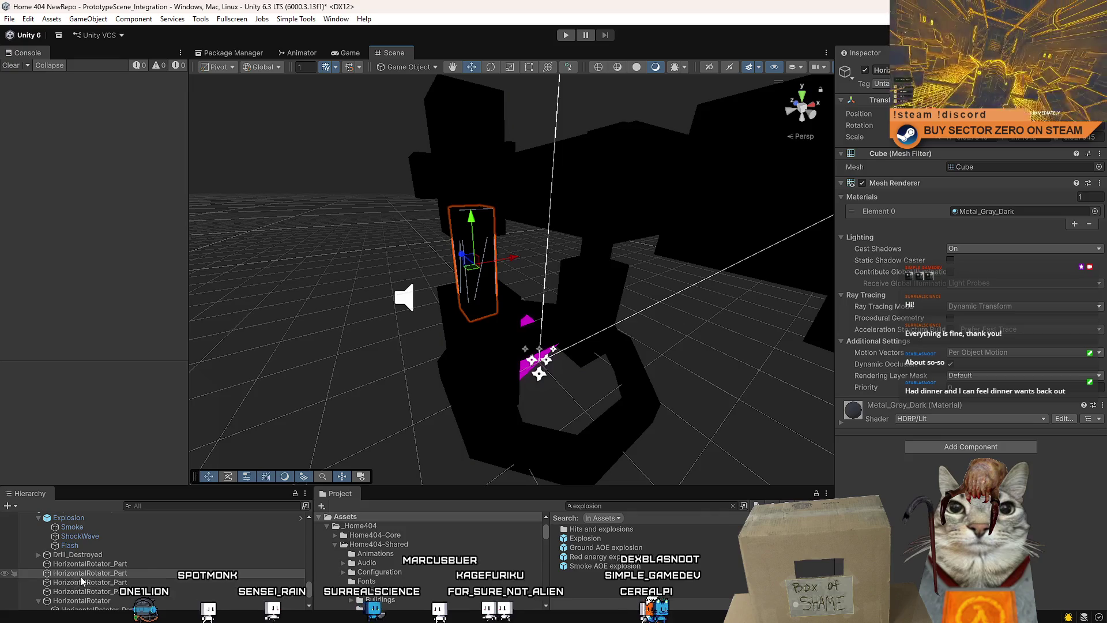
# Create an empty GameObject placed right below Drill_Destroyed
pyautogui.rightClick(84, 573)
pyautogui.click(149, 257)
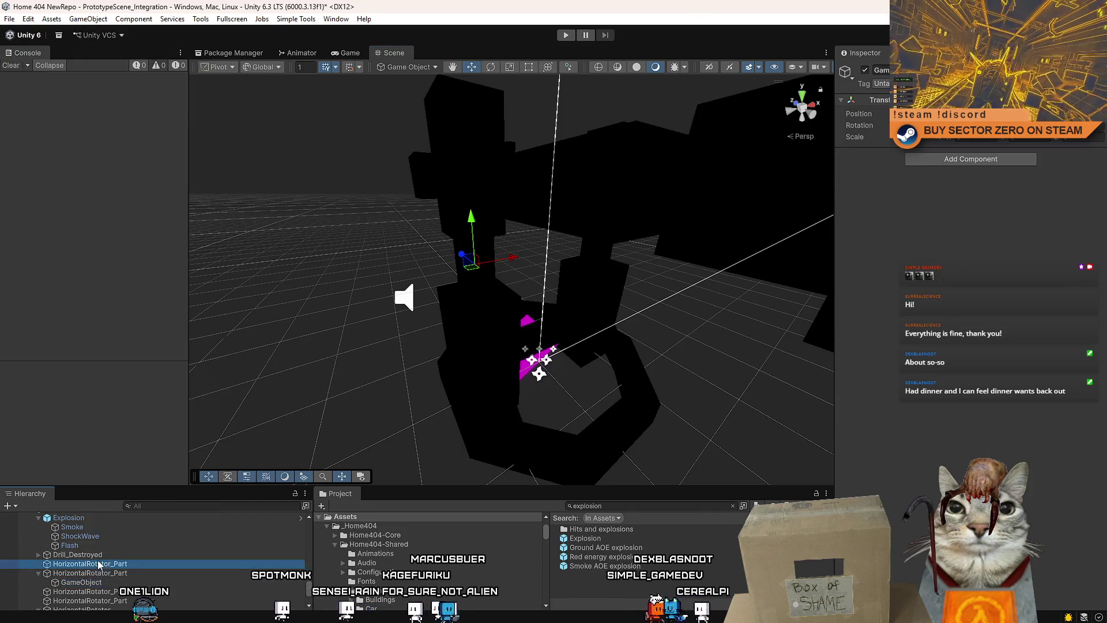
pyautogui.moveTo(105, 563); pyautogui.dragTo(105, 562)
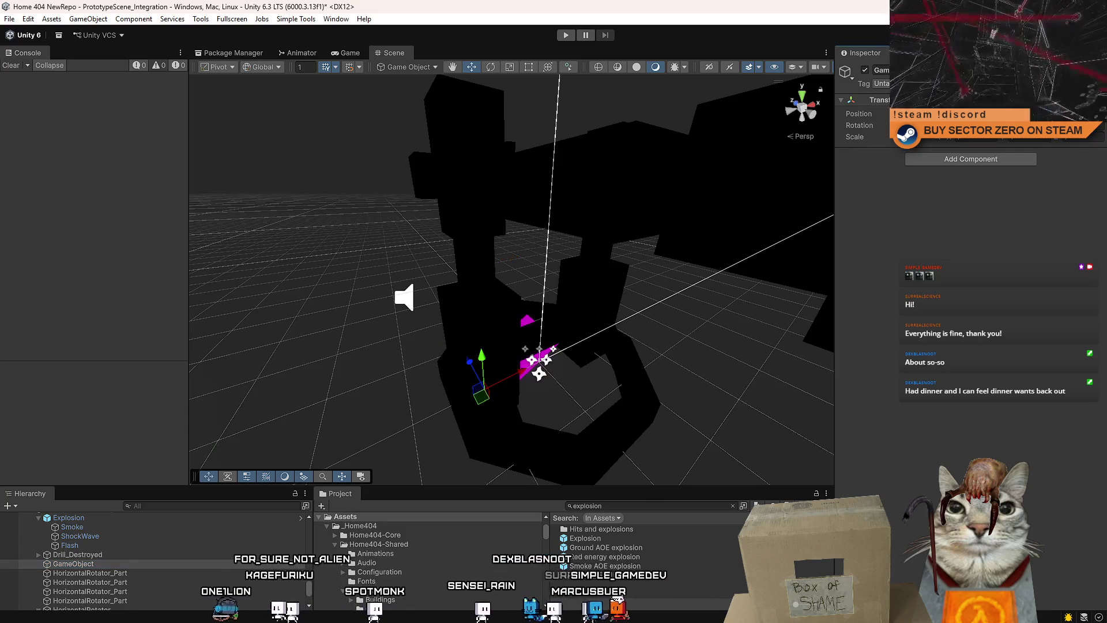
pyautogui.moveTo(635, 304)
pyautogui.mouseDown()
pyautogui.moveTo(363, 314)
pyautogui.moveTo(386, 319)
pyautogui.mouseUp()
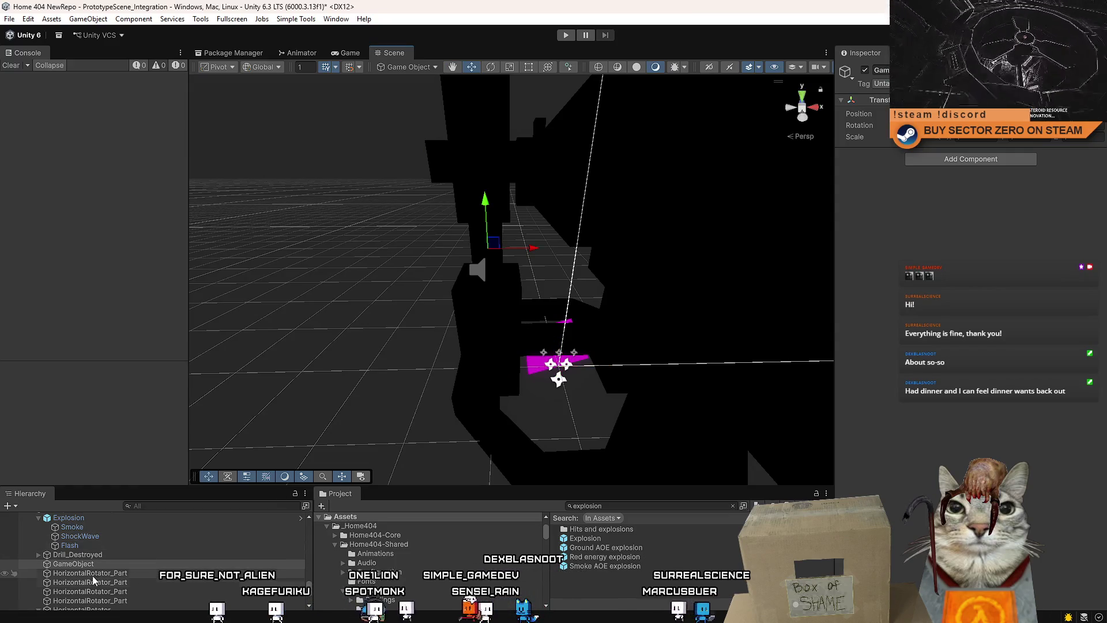
# Parent the four HorizontalRotator_Part pieces under the new GameObject
pyautogui.click(111, 572)
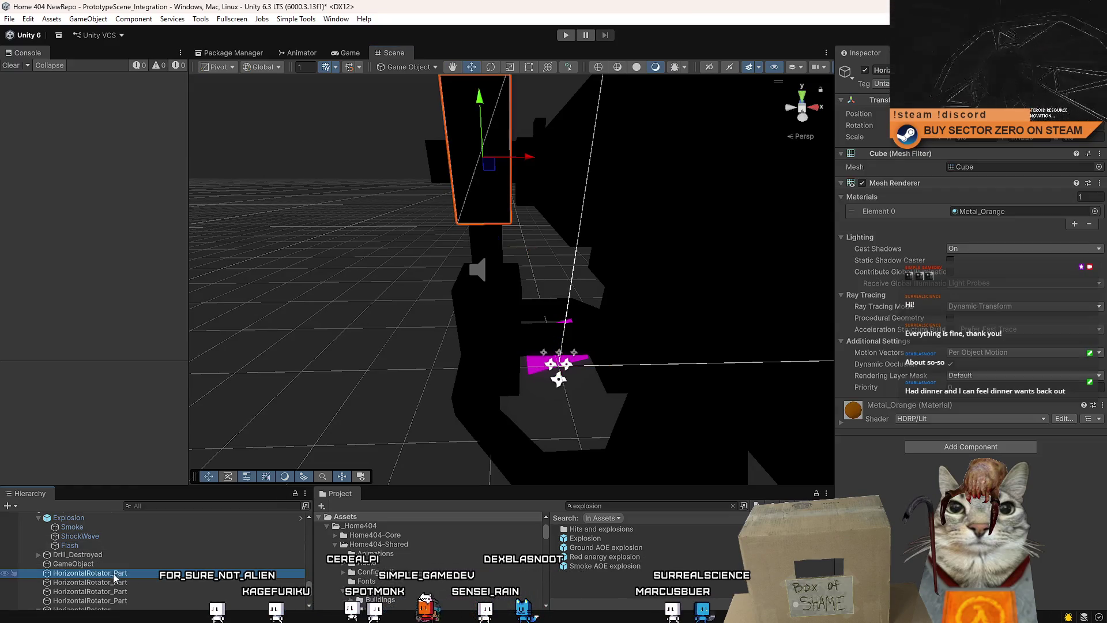
pyautogui.keyDown('shift'); pyautogui.click(136, 602); pyautogui.keyUp('shift')
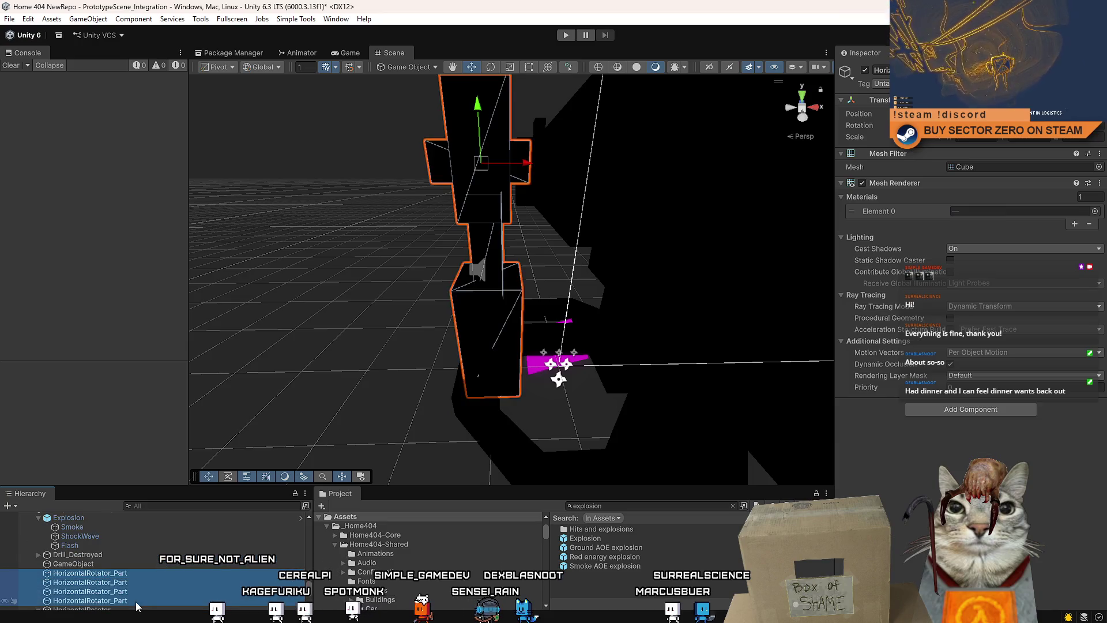
pyautogui.moveTo(117, 555); pyautogui.dragTo(122, 561)
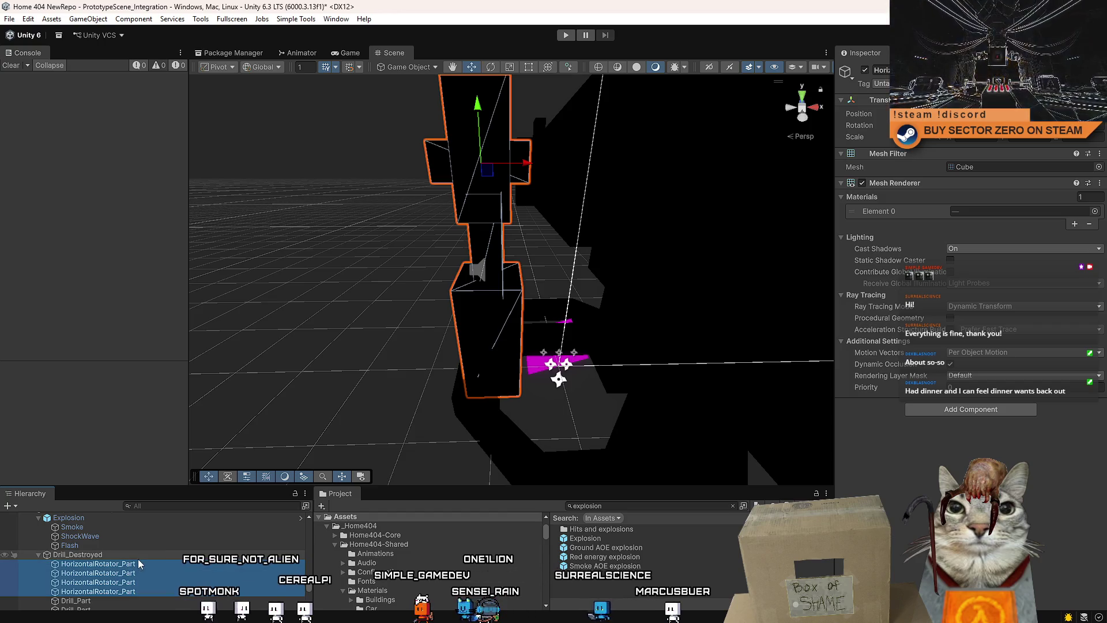
pyautogui.scroll(-3, 130, 586)
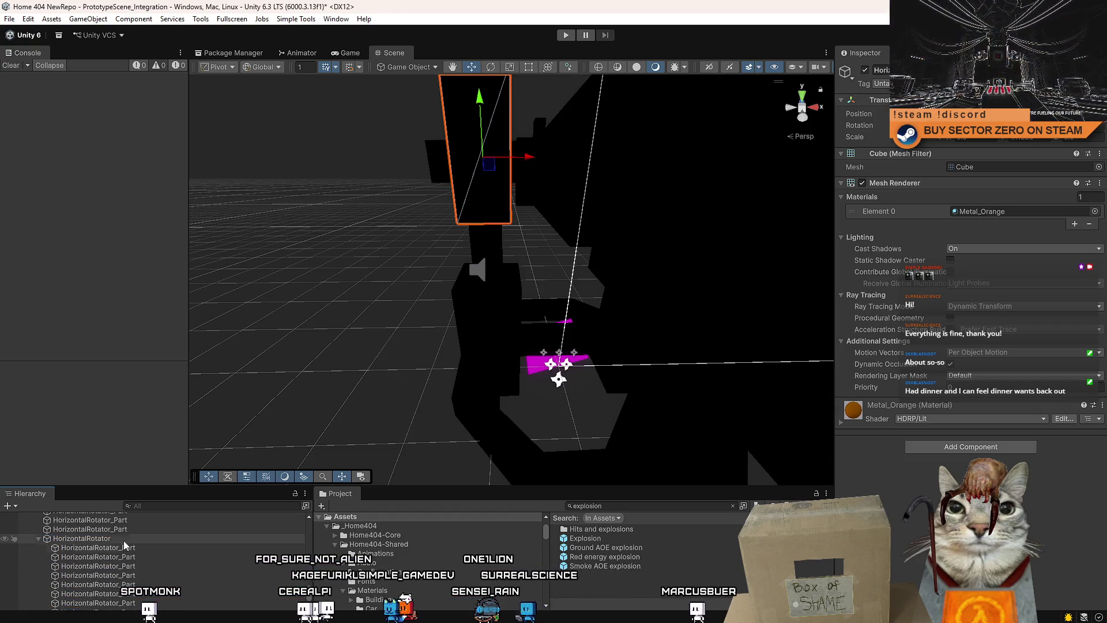
pyautogui.keyDown('shift'); pyautogui.click(122, 592); pyautogui.keyUp('shift')
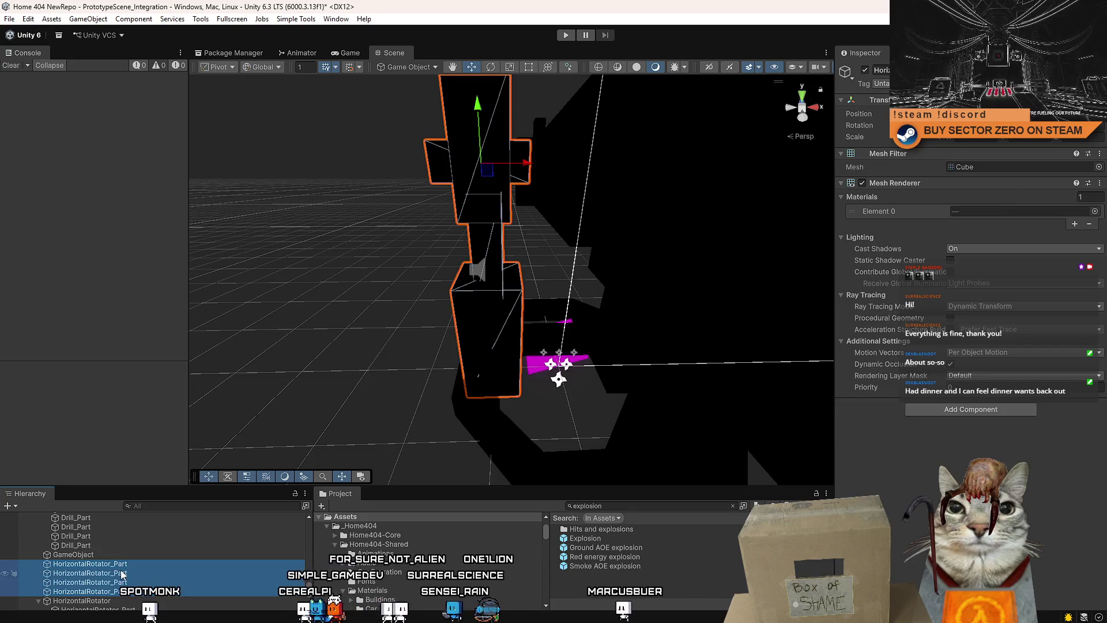
pyautogui.moveTo(102, 557); pyautogui.dragTo(100, 556)
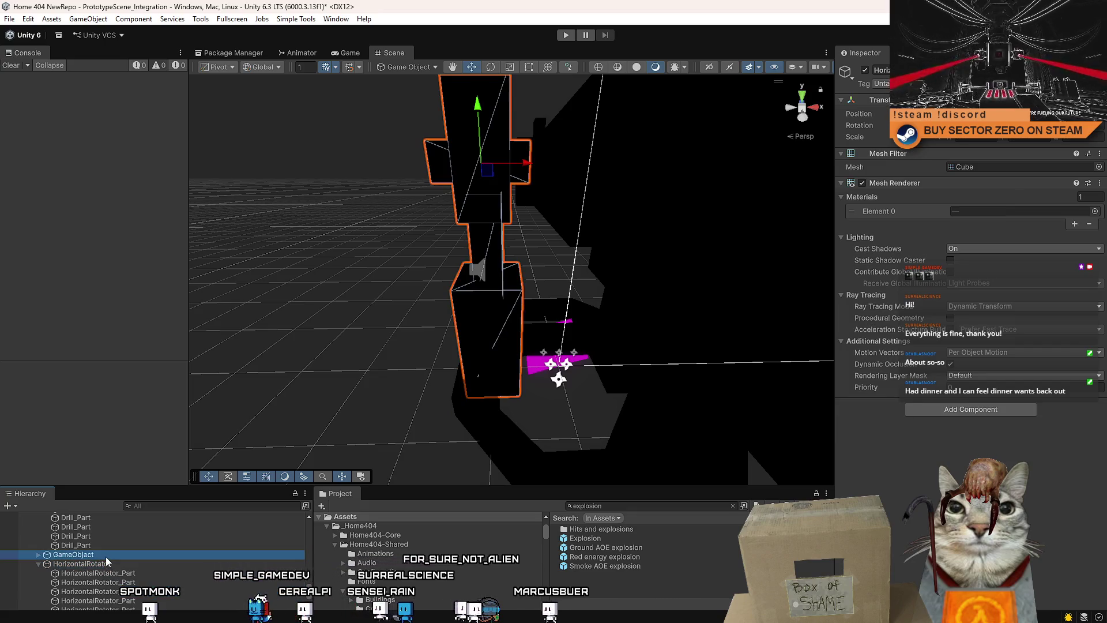
pyautogui.click(106, 556)
# Add a Box Collider to the GameObject group so it encloses the leg
pyautogui.moveTo(576, 288); pyautogui.dragTo(672, 277)
pyautogui.click(971, 159)
pyautogui.click(952, 203)
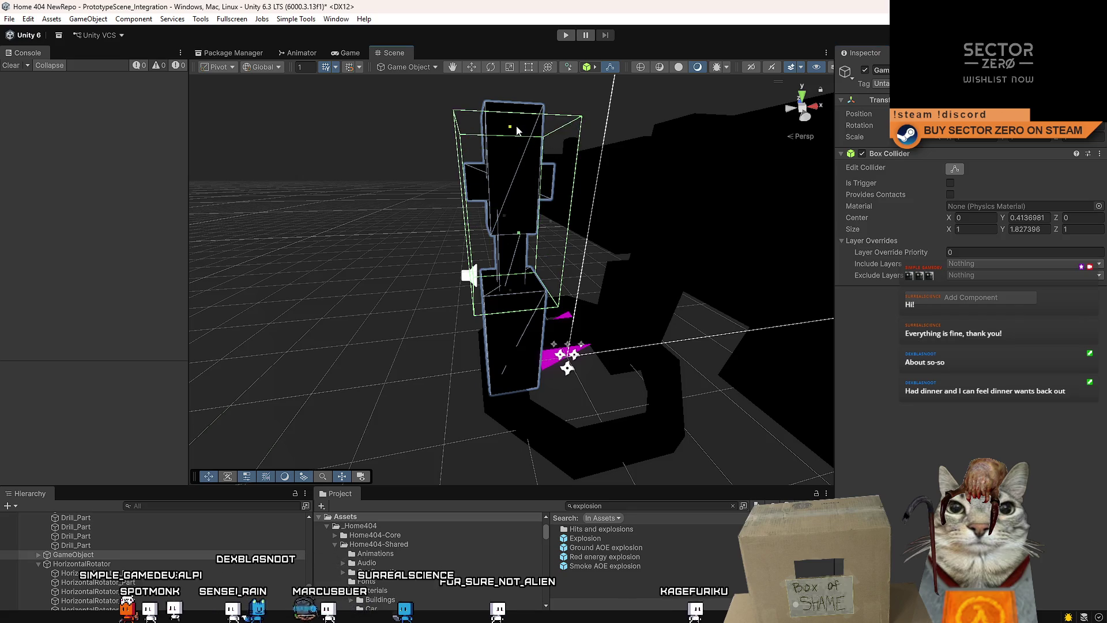
pyautogui.scroll(-2, 508, 145)
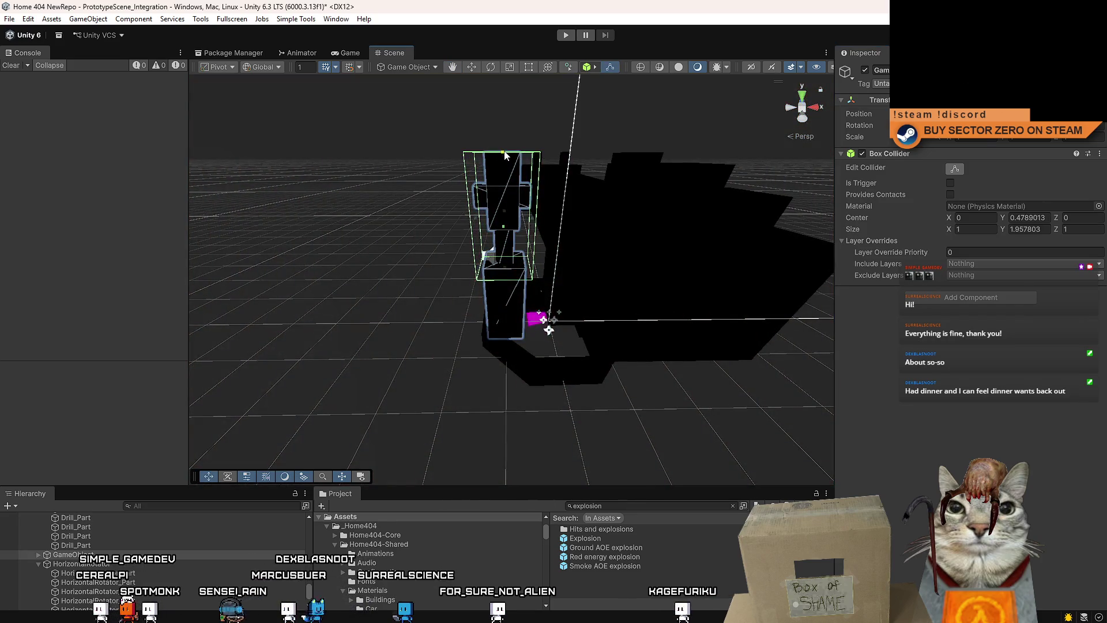
pyautogui.scroll(3, 505, 155)
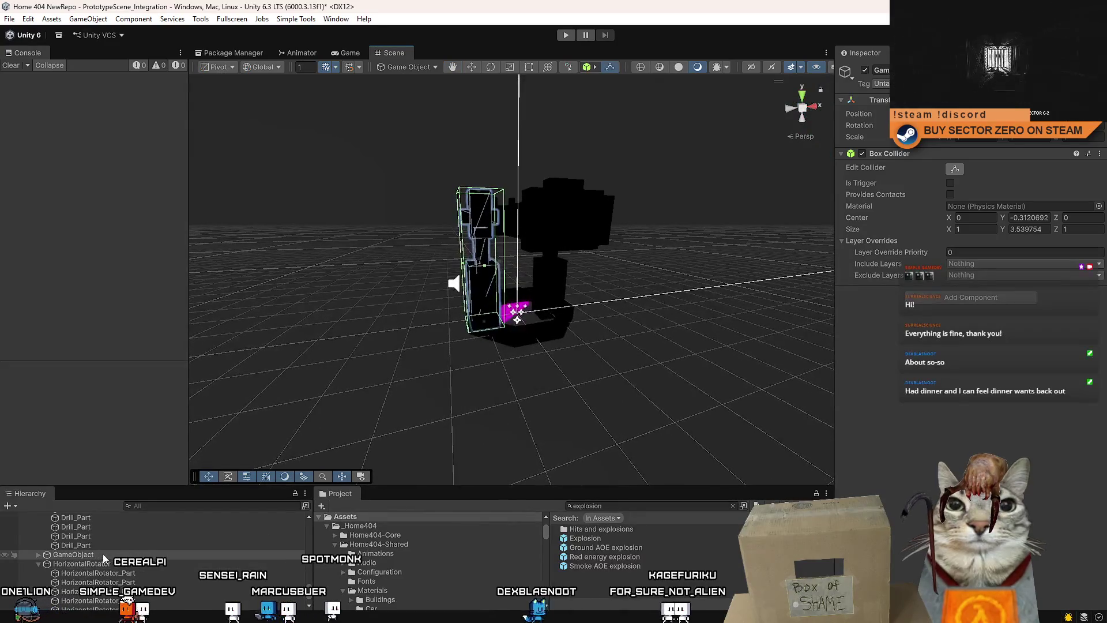
pyautogui.moveTo(513, 323)
pyautogui.mouseDown()
pyautogui.moveTo(543, 320)
pyautogui.moveTo(441, 281)
pyautogui.moveTo(532, 298)
pyautogui.mouseUp()
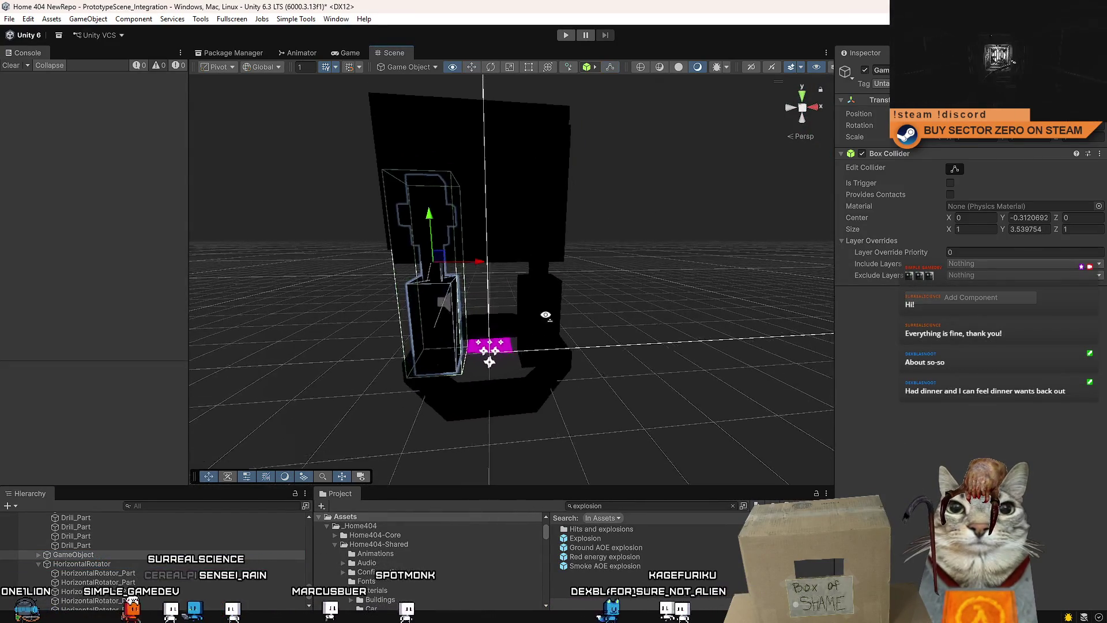
pyautogui.click(81, 572)
# Check the colliders on HorizontalRotator, Drill_Destroyed and the leg GameObject, and preview Explosion
pyautogui.moveTo(599, 369)
pyautogui.mouseDown()
pyautogui.moveTo(644, 405)
pyautogui.moveTo(531, 462)
pyautogui.moveTo(631, 461)
pyautogui.moveTo(628, 402)
pyautogui.mouseUp()
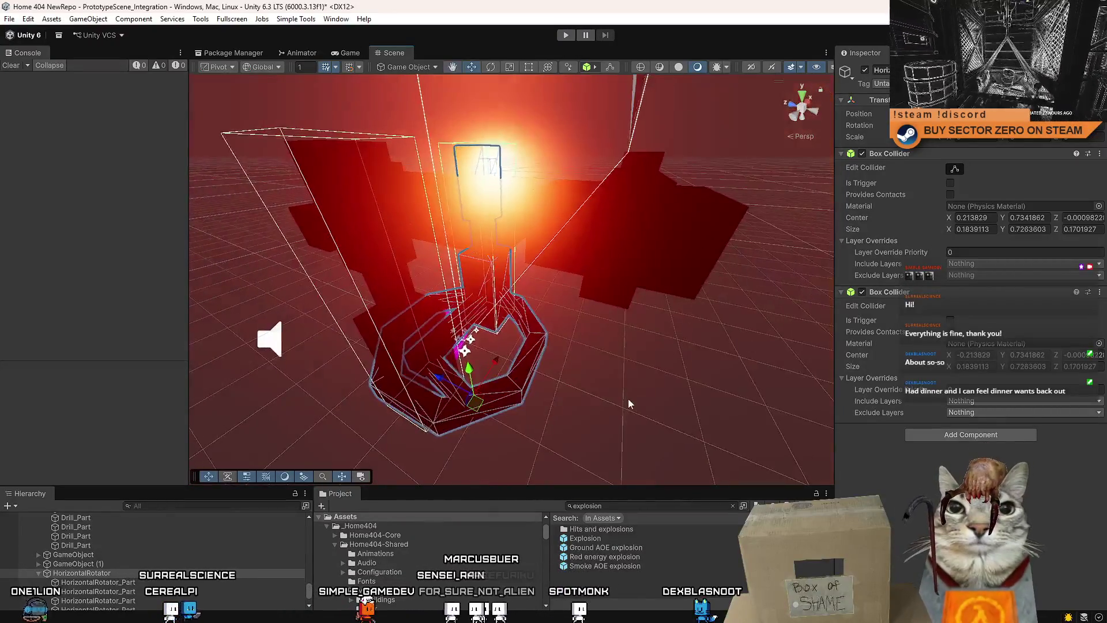
pyautogui.click(551, 375)
pyautogui.scroll(-5, 561, 375)
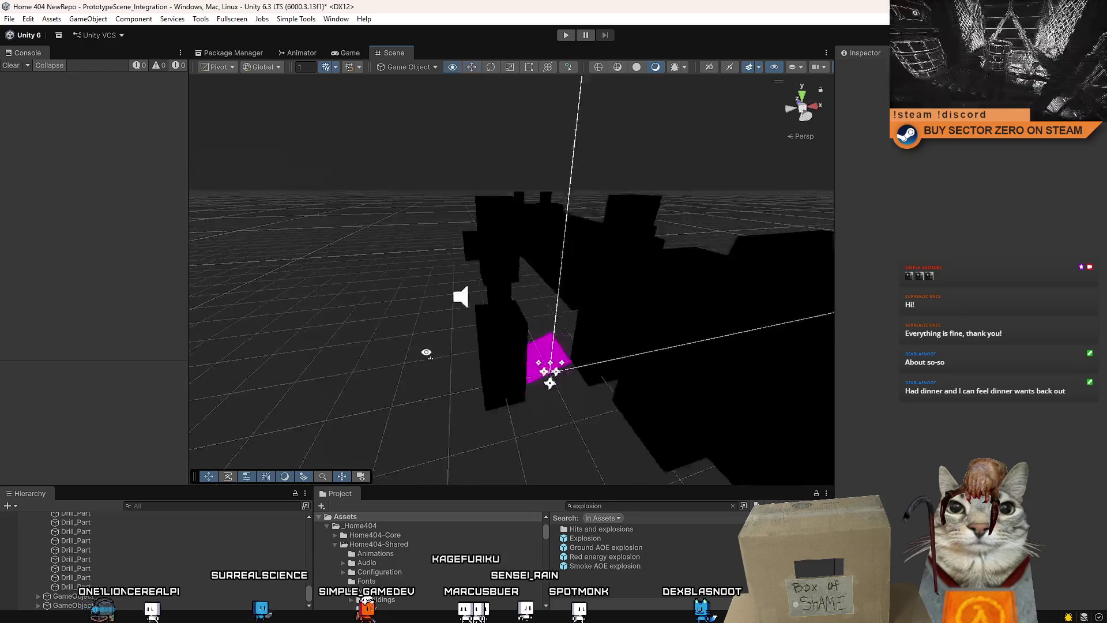
pyautogui.scroll(3, 126, 565)
pyautogui.click(126, 589)
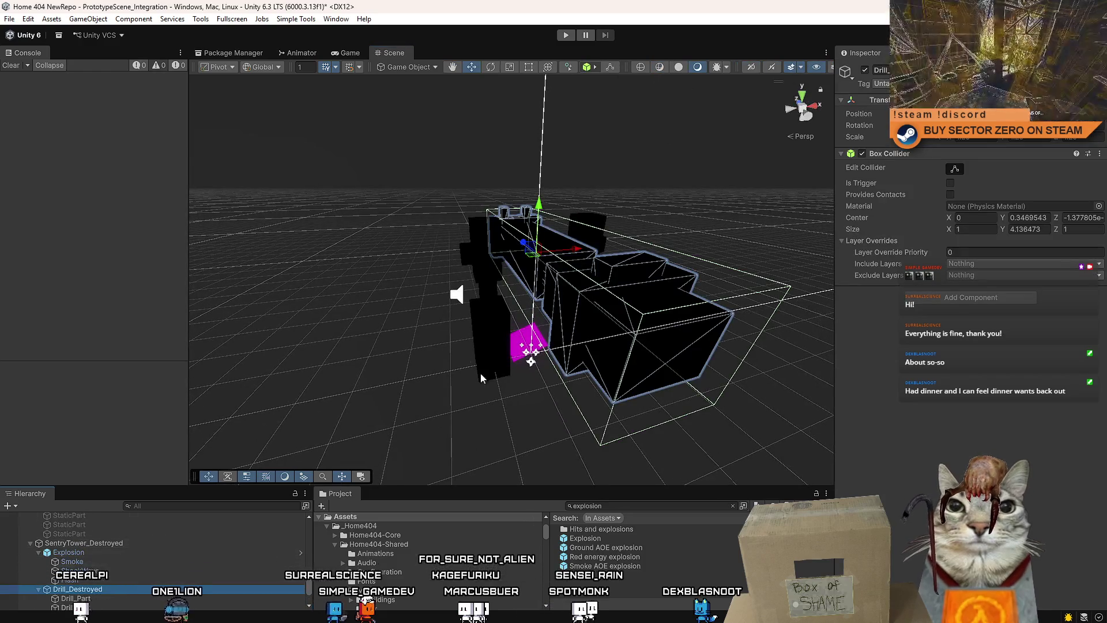
pyautogui.scroll(5, 474, 394)
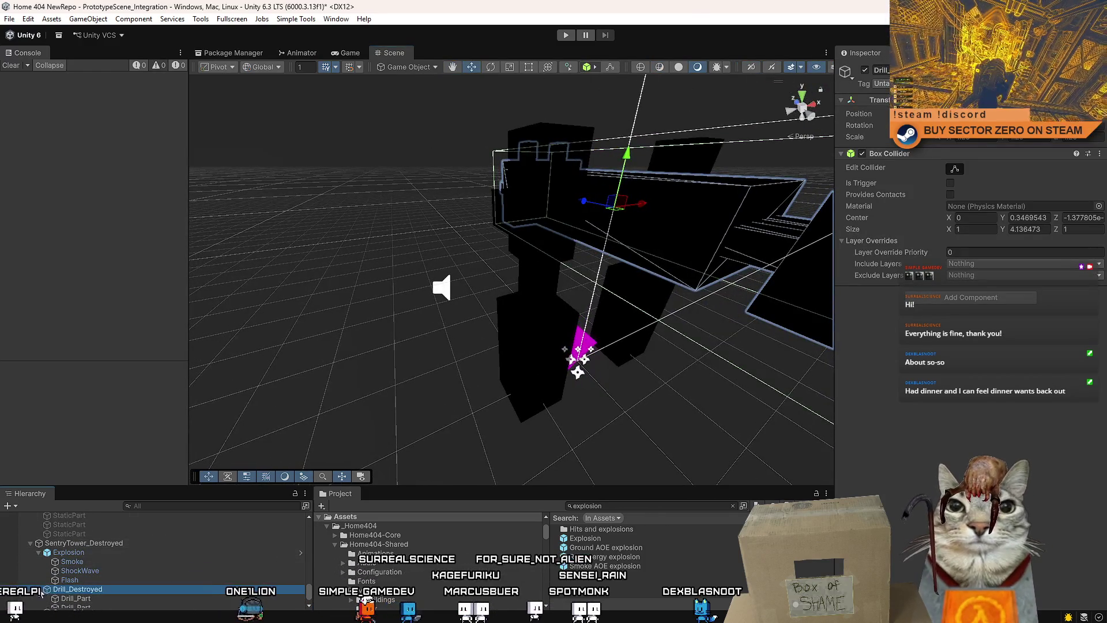
pyautogui.click(68, 552)
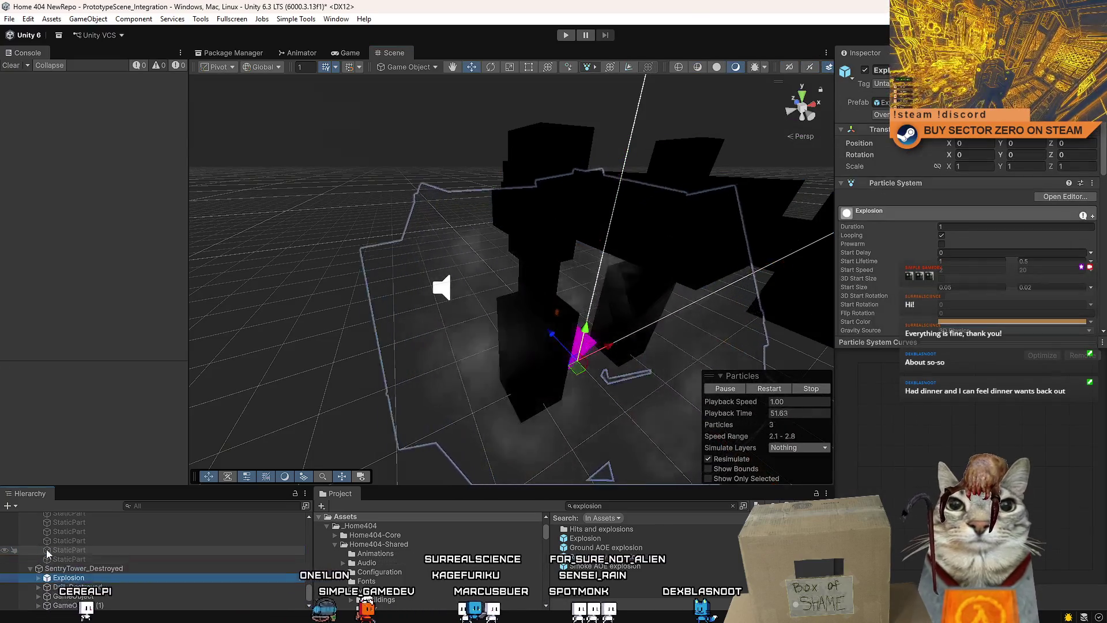
pyautogui.click(124, 587)
pyautogui.click(123, 596)
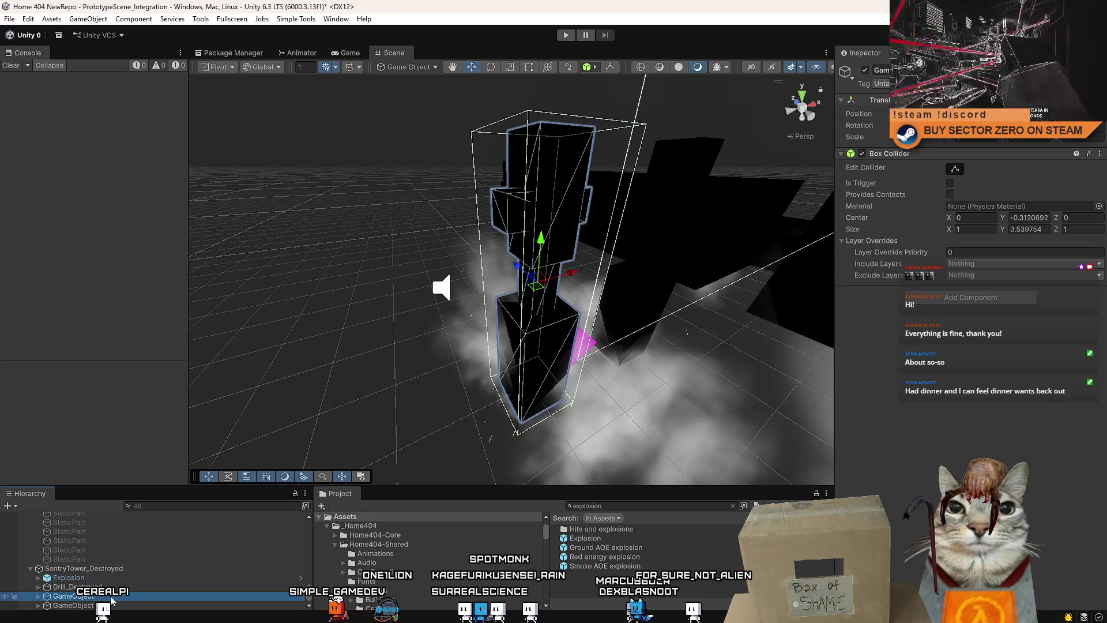
pyautogui.click(81, 569)
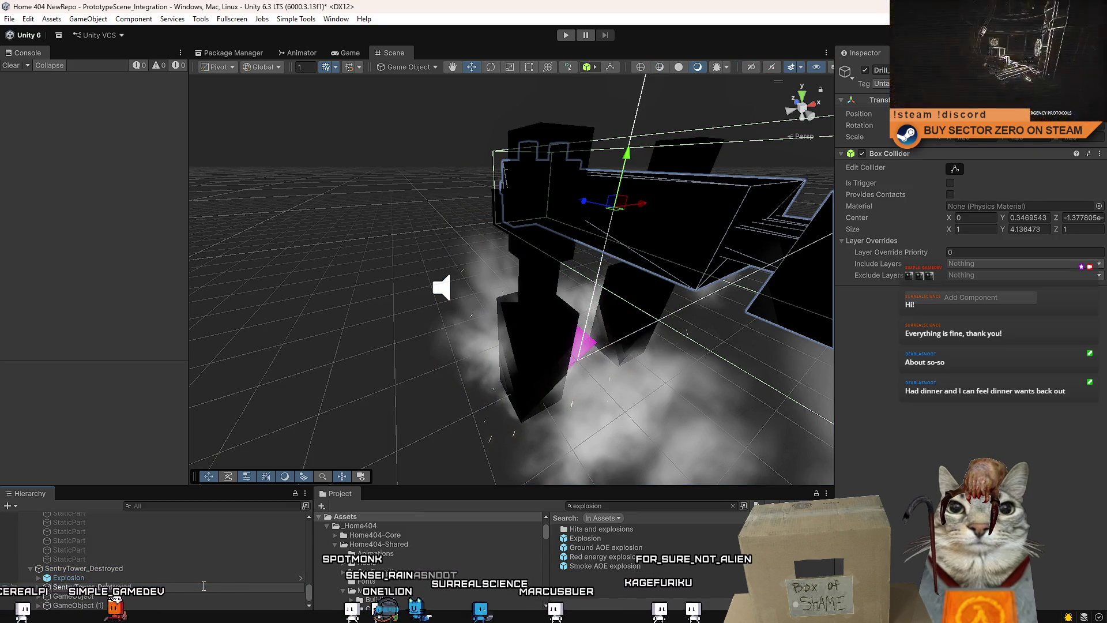
# Confirm the name SentryTower_Drill_Destroyed and rename the leg GameObject to SentryTower_Leg_Destroyed
pyautogui.write('rill_D')
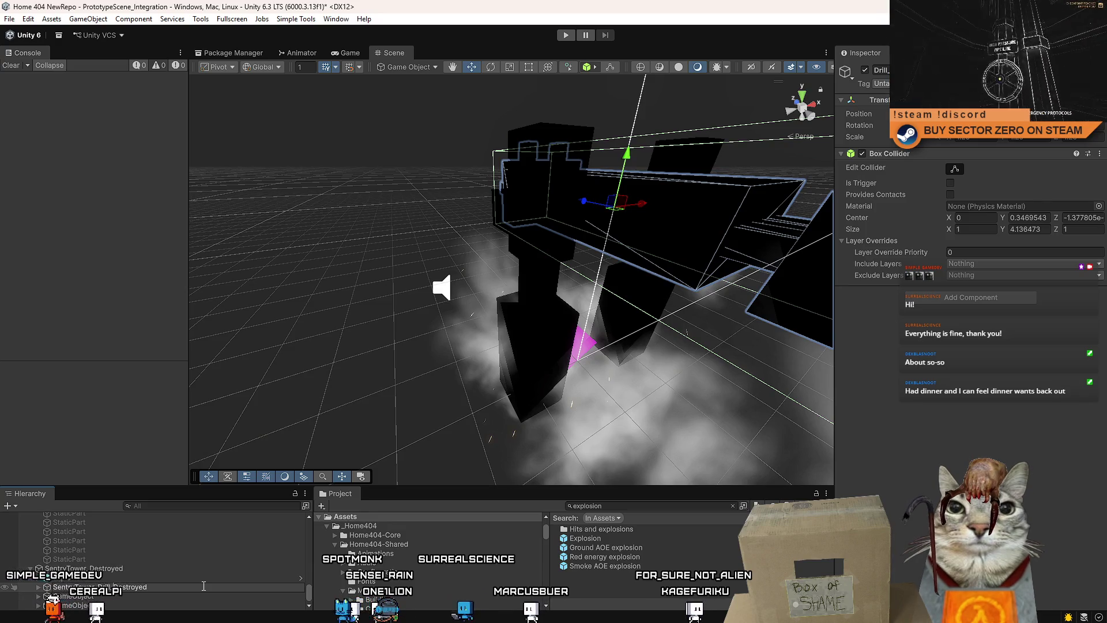
pyautogui.press('Return')
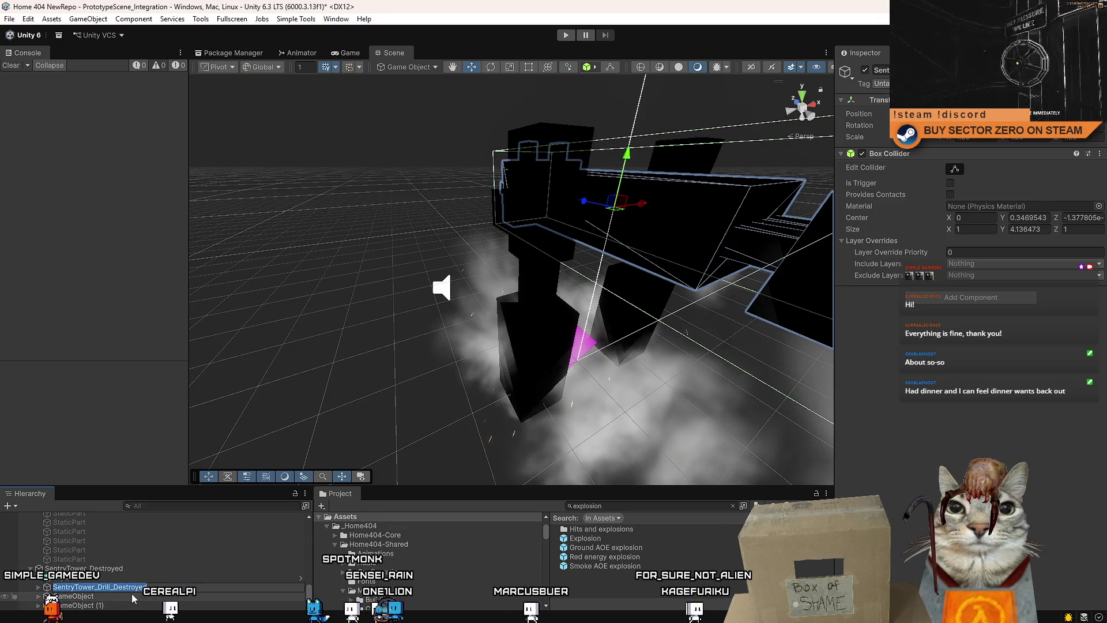
pyautogui.click(132, 597)
pyautogui.press('F2')
pyautogui.write('SentryTower_Drill_Destroyed')
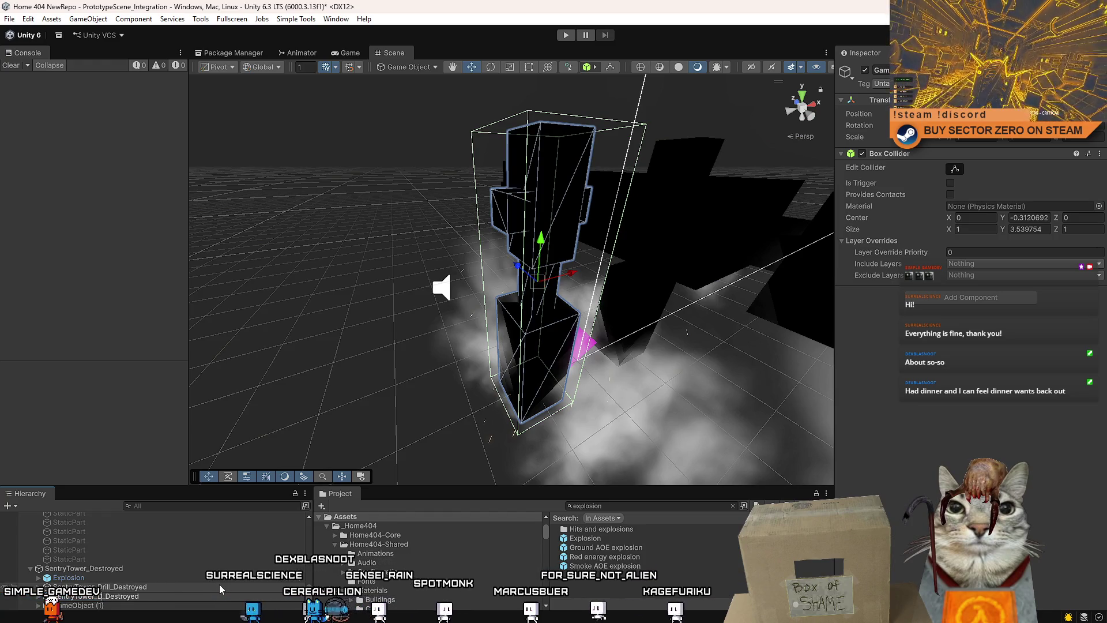
pyautogui.press('Return')
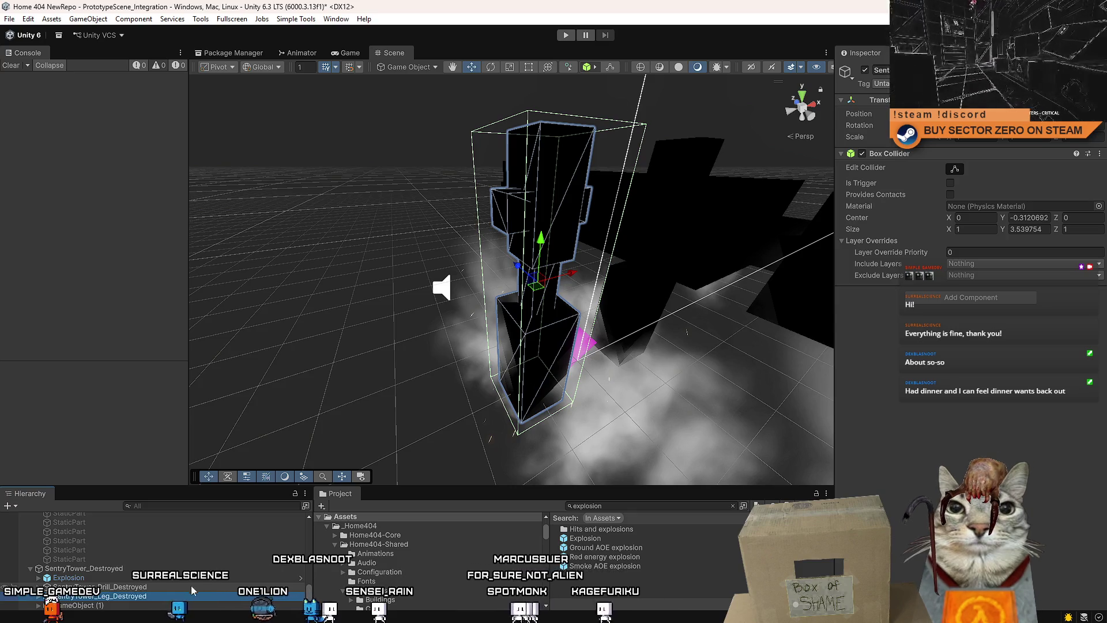
pyautogui.press('F2')
# Give all three chunks a Rigidbody with Linear Damping 0.1 and interpolation enabled
pyautogui.click(141, 606)
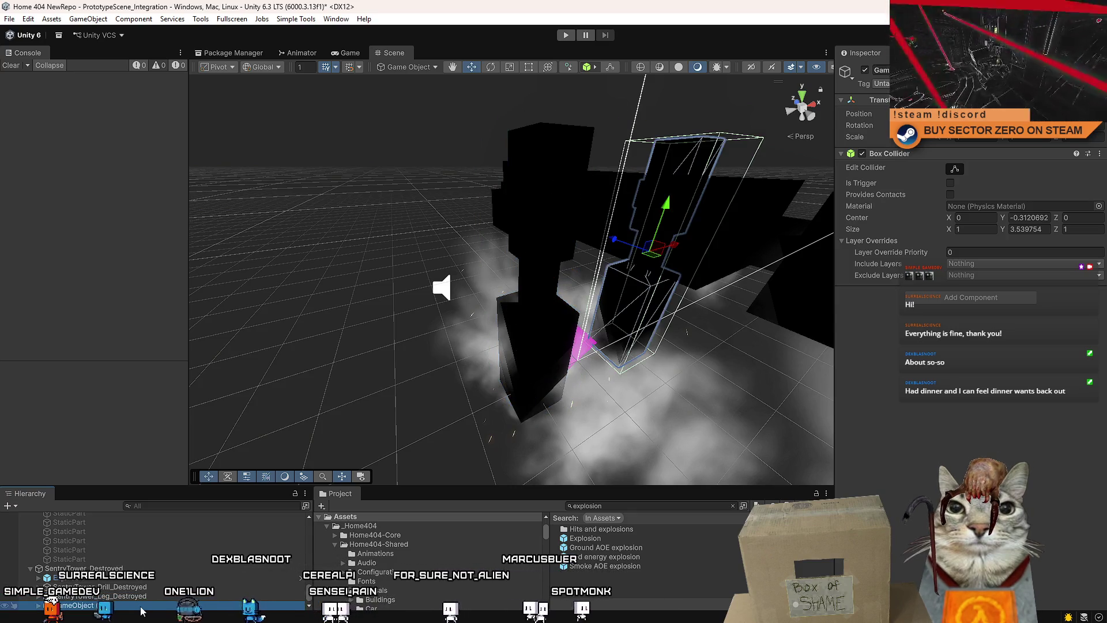
pyautogui.keyDown('shift'); pyautogui.click(298, 587); pyautogui.keyUp('shift')
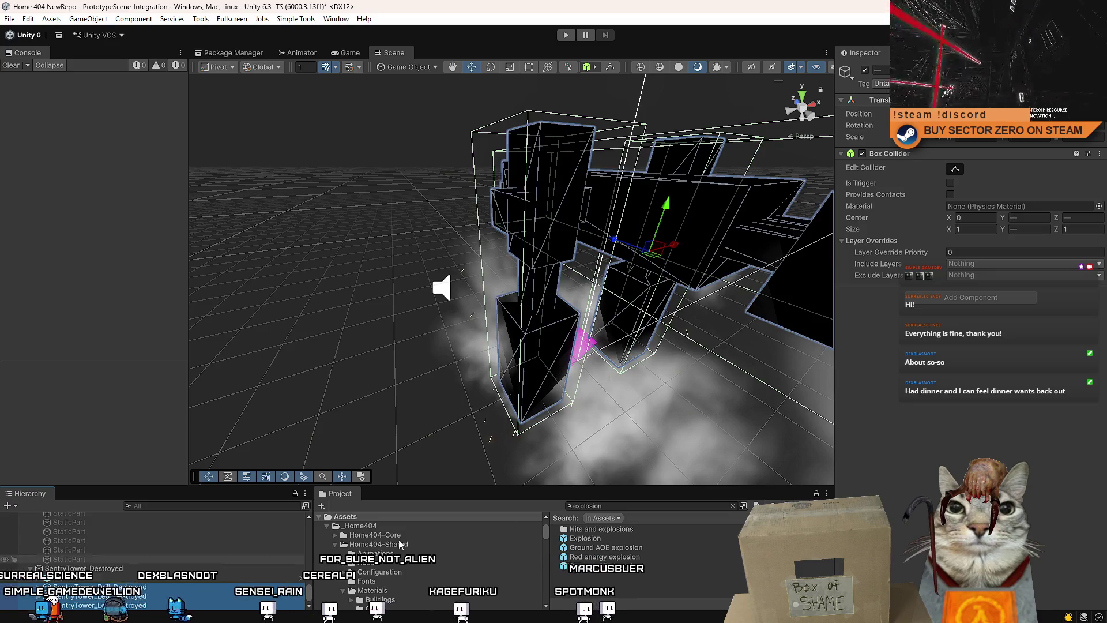
pyautogui.click(986, 298)
pyautogui.write('rigid')
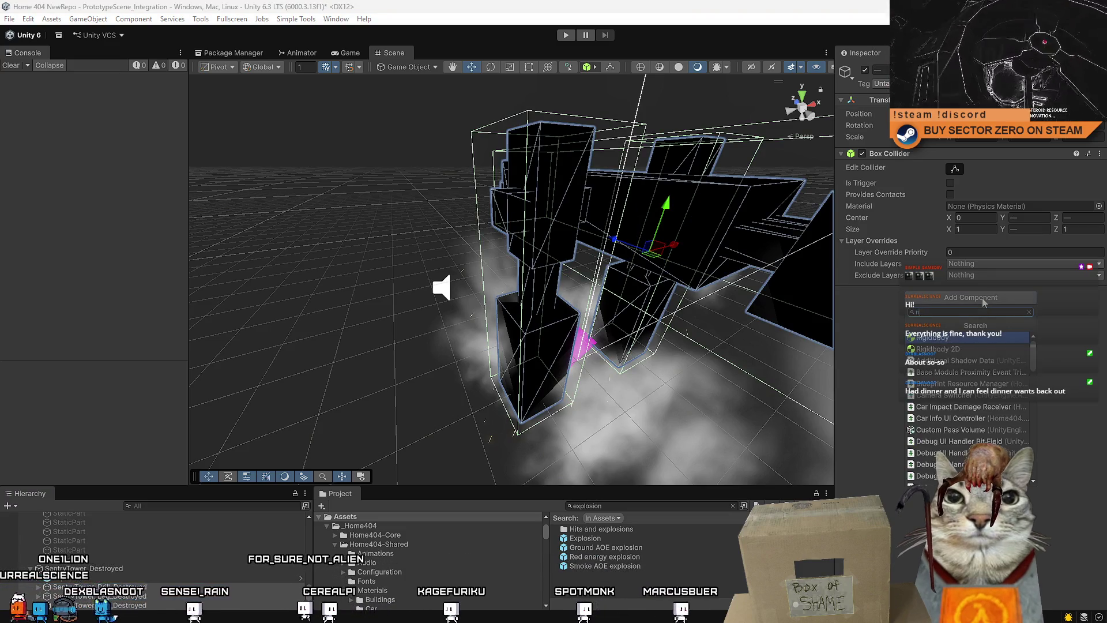
pyautogui.press('Return')
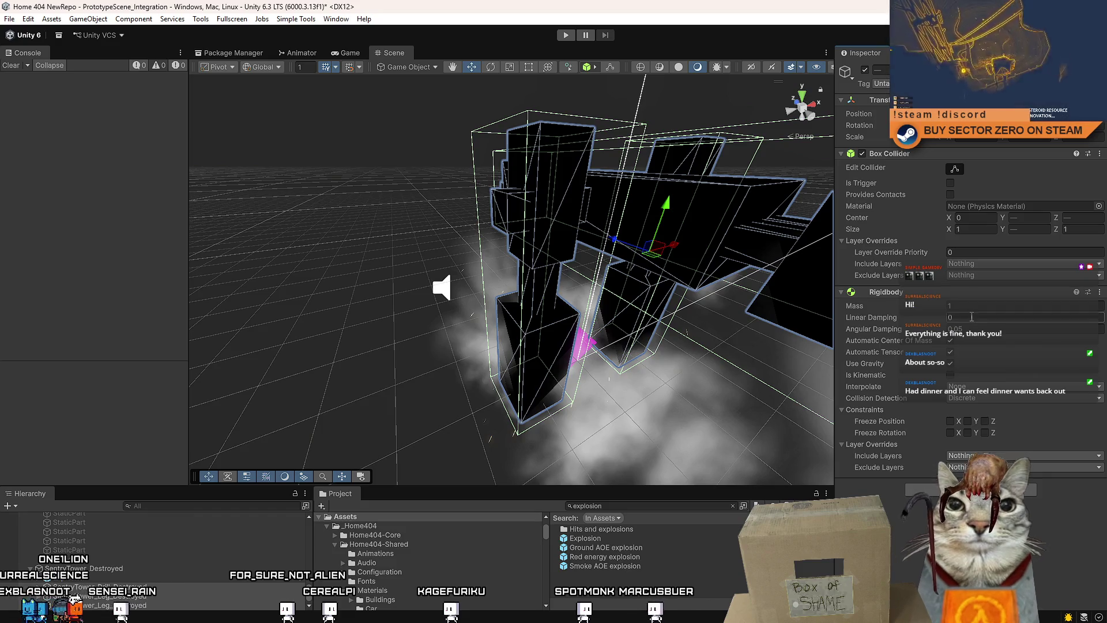
pyautogui.click(991, 316)
pyautogui.write('.1')
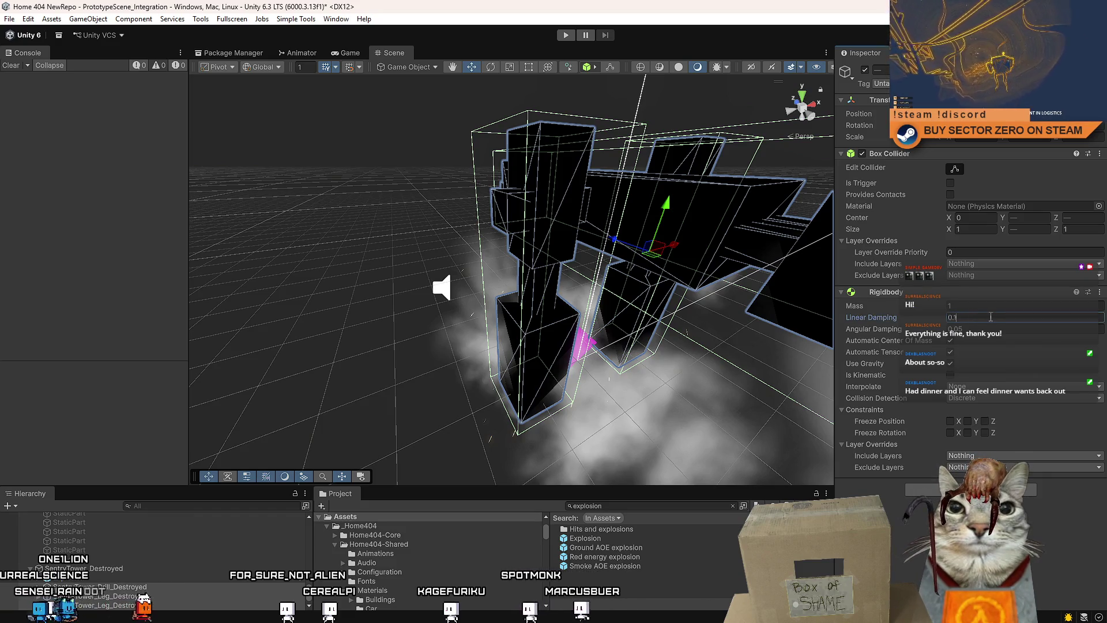
pyautogui.click(986, 391)
pyautogui.click(981, 411)
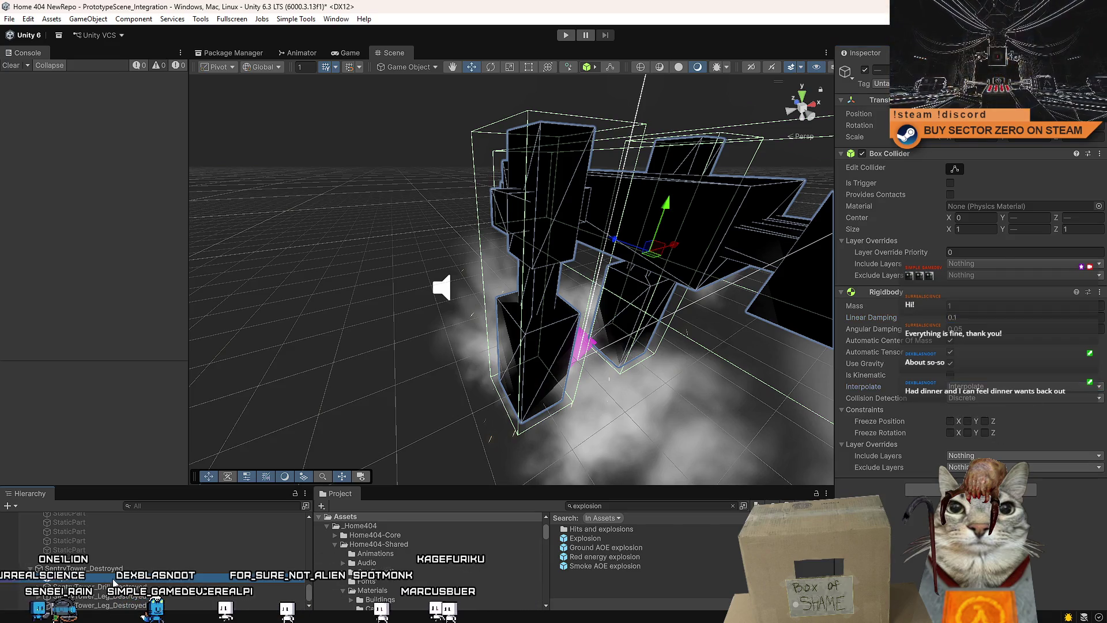
pyautogui.press('Up')
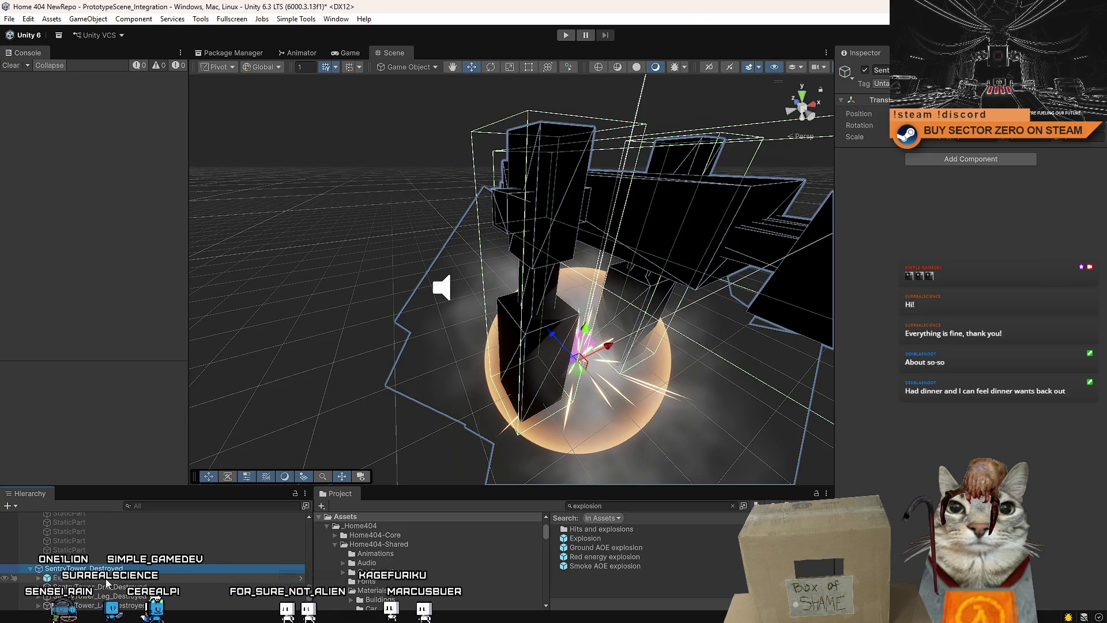
# Frame the tower and orbit around the Explosion effect to preview its particles
pyautogui.click(107, 578)
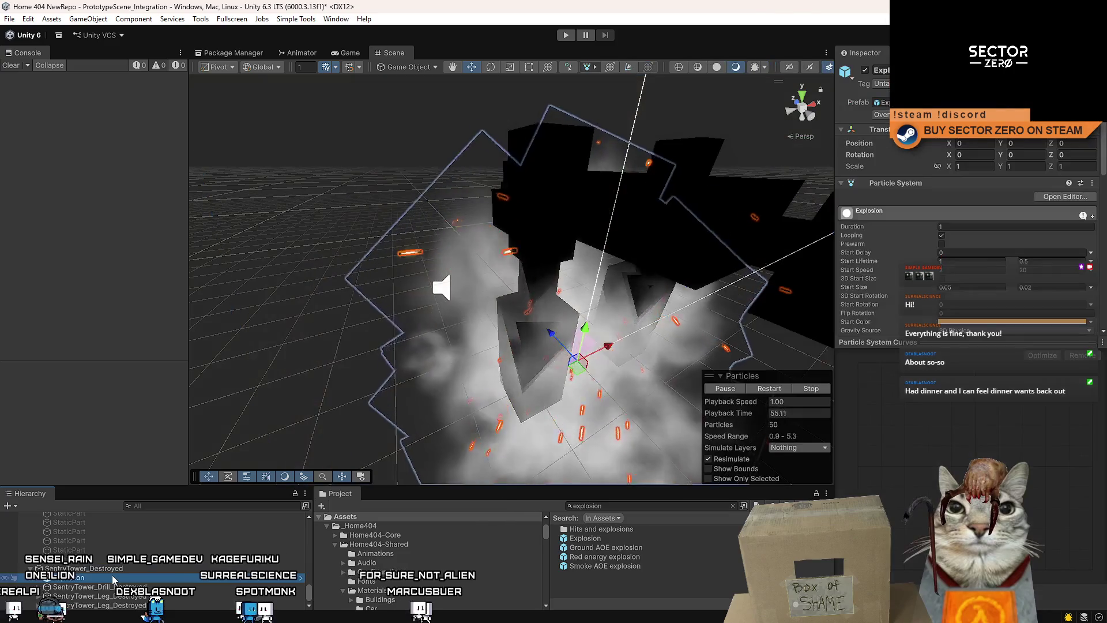
pyautogui.click(126, 570)
pyautogui.press('f')
pyautogui.click(107, 578)
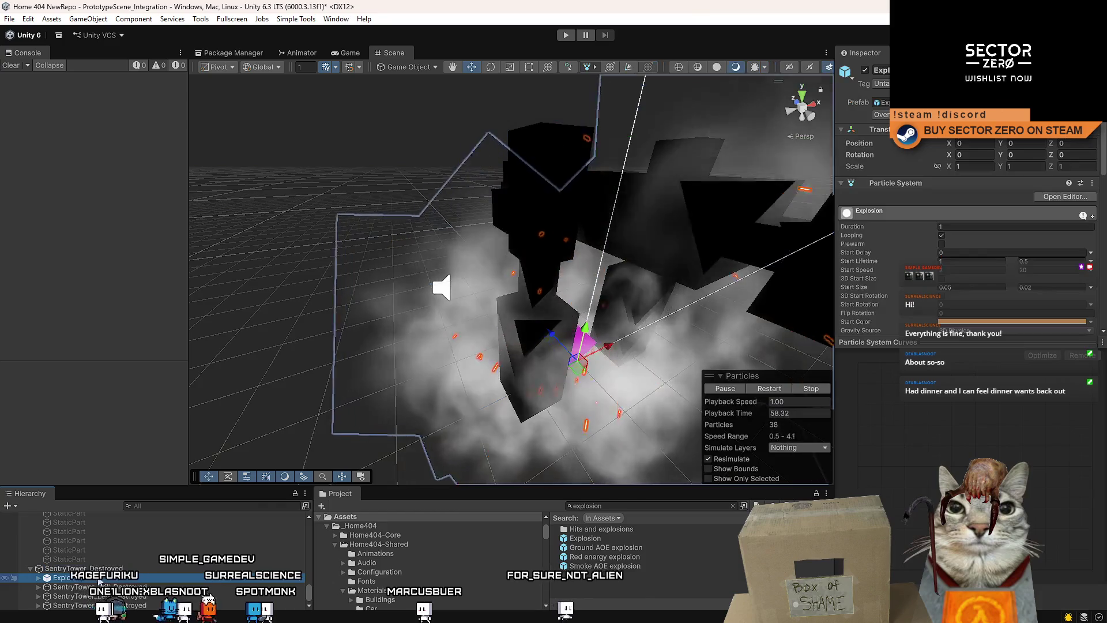
pyautogui.moveTo(585, 309)
pyautogui.mouseDown()
pyautogui.moveTo(438, 302)
pyautogui.moveTo(467, 277)
pyautogui.moveTo(400, 265)
pyautogui.mouseUp()
pyautogui.scroll(3, 398, 267)
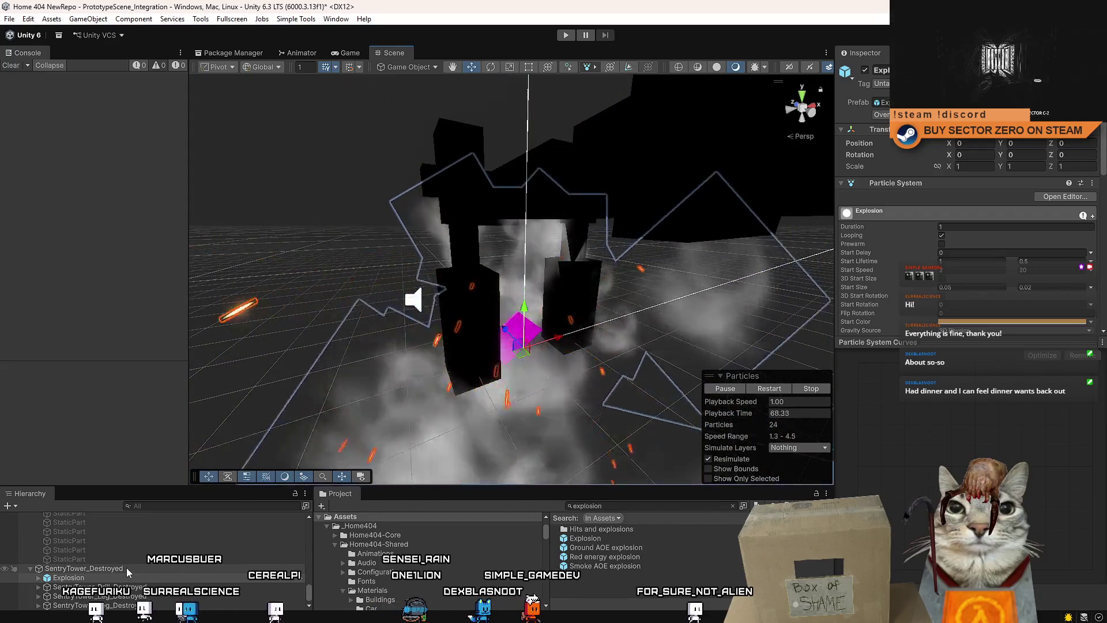
# Raise the Explosion effect to Y 1.57 on the tower
pyautogui.click(127, 568)
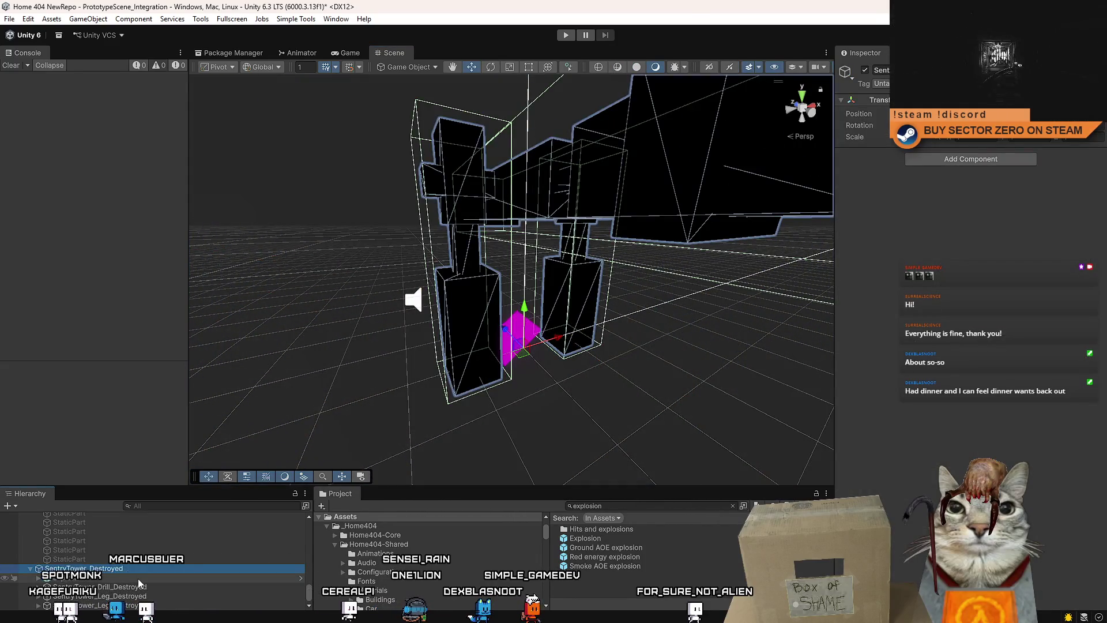
pyautogui.click(137, 578)
pyautogui.scroll(-5, 459, 359)
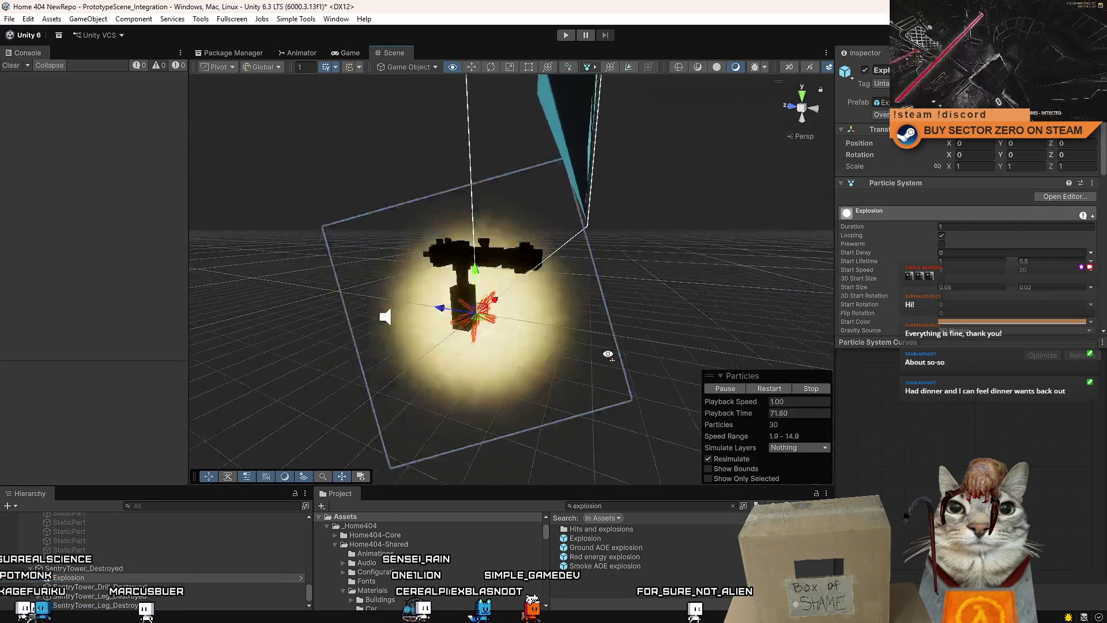
pyautogui.scroll(5, 567, 364)
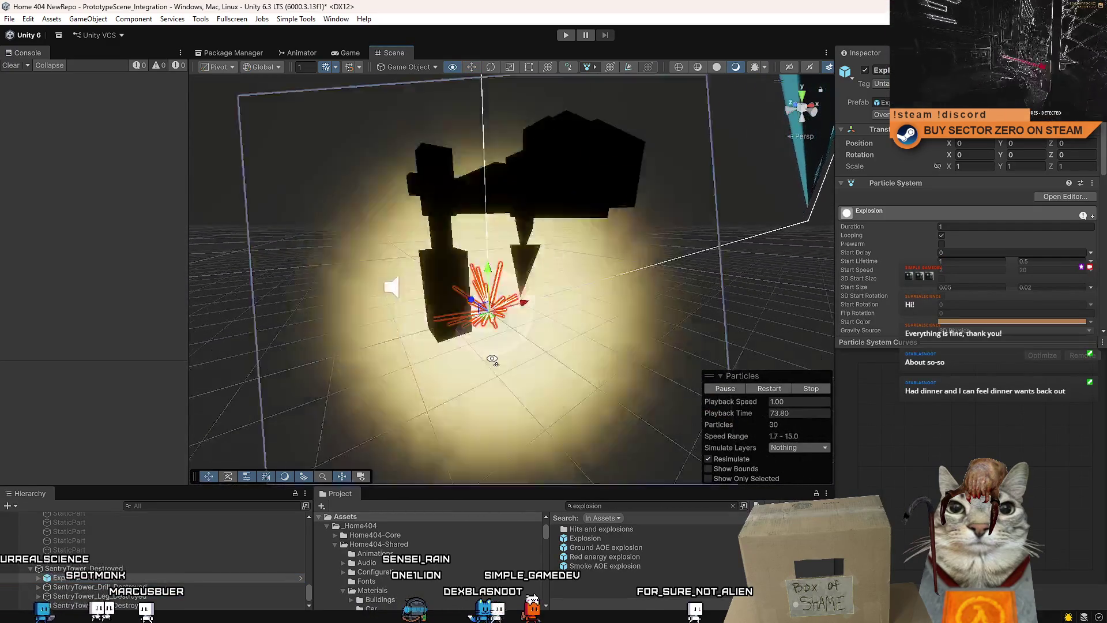
pyautogui.moveTo(492, 359)
pyautogui.mouseDown()
pyautogui.moveTo(462, 358)
pyautogui.moveTo(483, 330)
pyautogui.mouseUp()
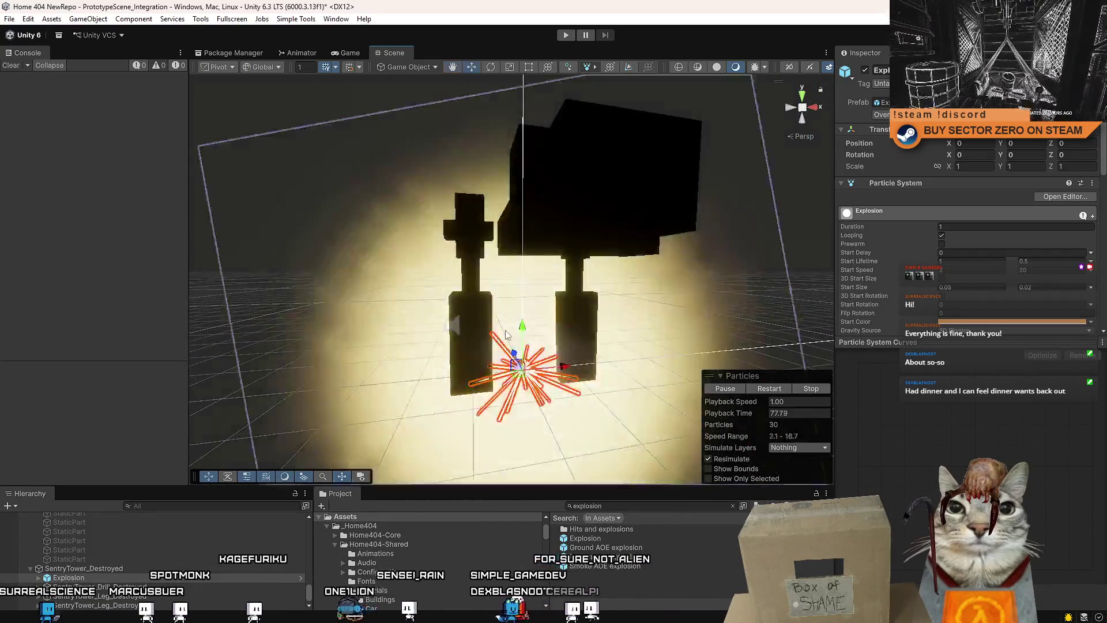
pyautogui.click(122, 570)
pyautogui.click(123, 577)
pyautogui.scroll(-3, 540, 304)
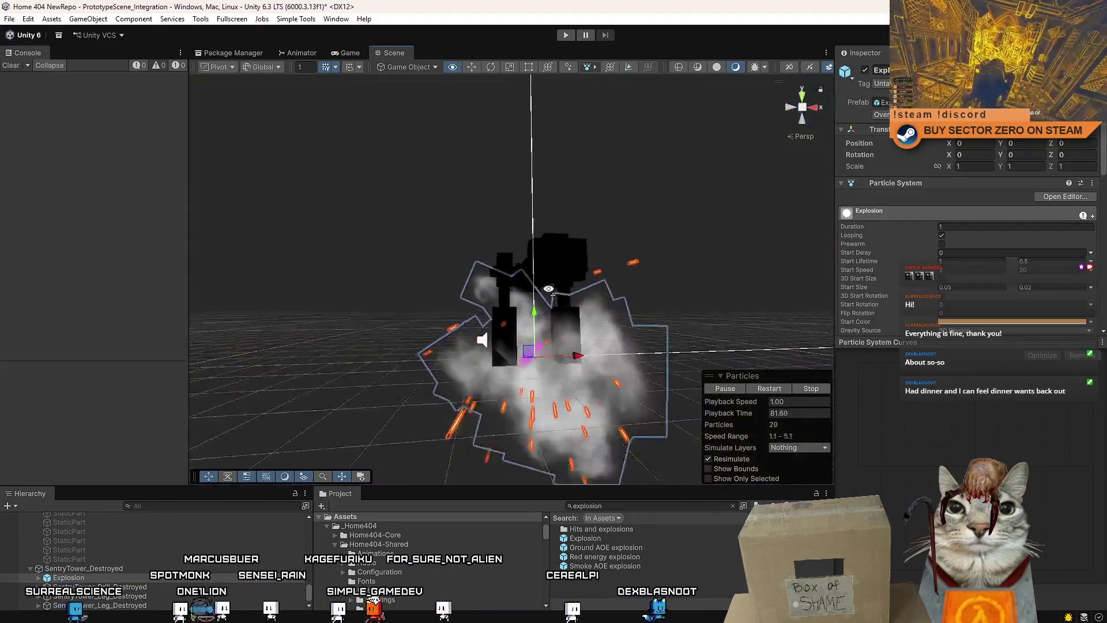
pyautogui.moveTo(539, 304)
pyautogui.mouseDown()
pyautogui.moveTo(551, 261)
pyautogui.moveTo(658, 273)
pyautogui.moveTo(596, 242)
pyautogui.moveTo(340, 400)
pyautogui.mouseUp()
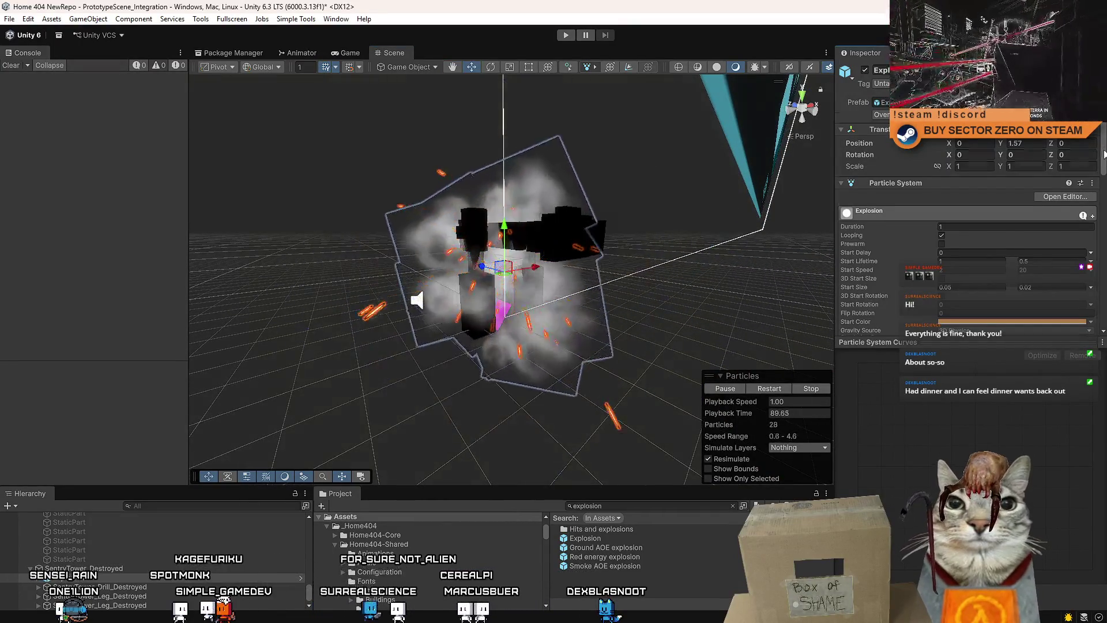
# Add the Self Destroy After Time script to Explosion, destroying it after 5 seconds
pyautogui.scroll(-2, 1105, 161)
pyautogui.scroll(-1, 1016, 183)
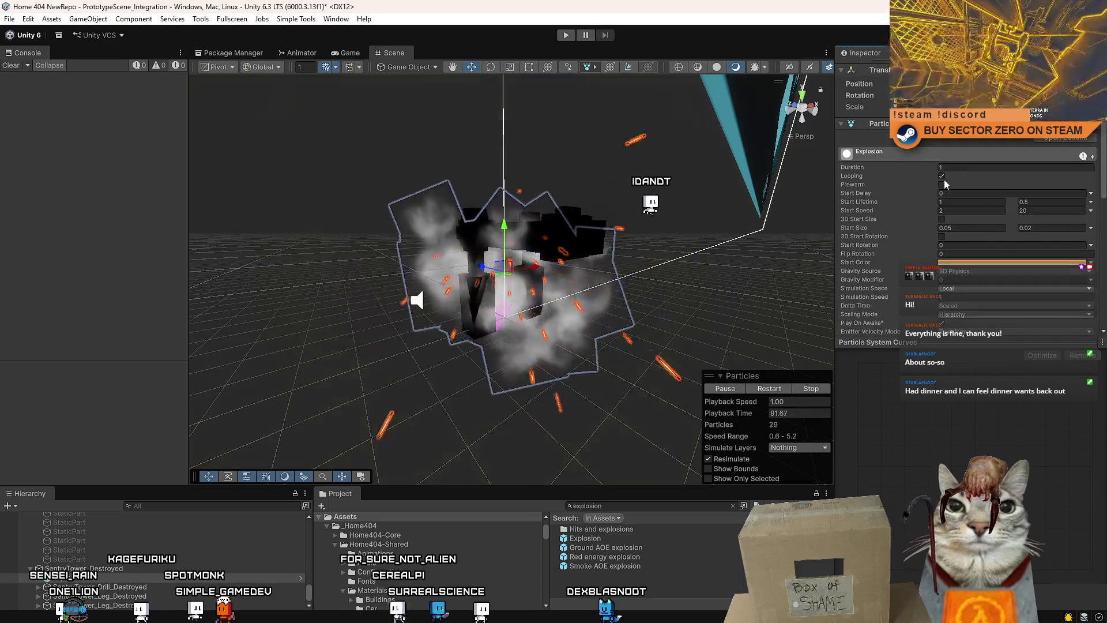
pyautogui.scroll(-8, 1017, 183)
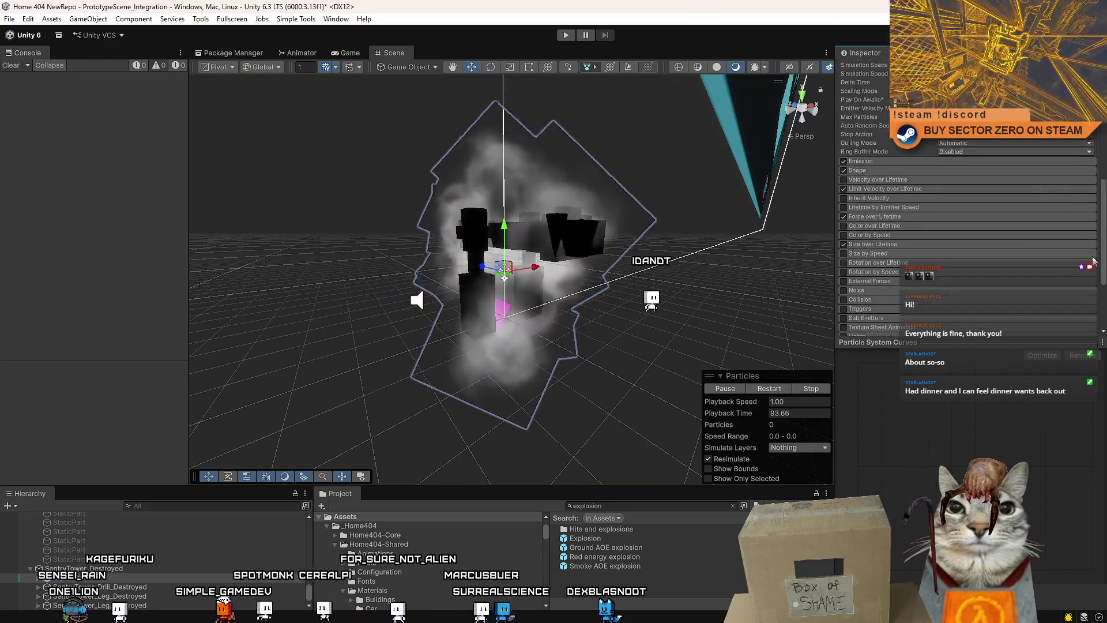
pyautogui.scroll(-4, 1067, 259)
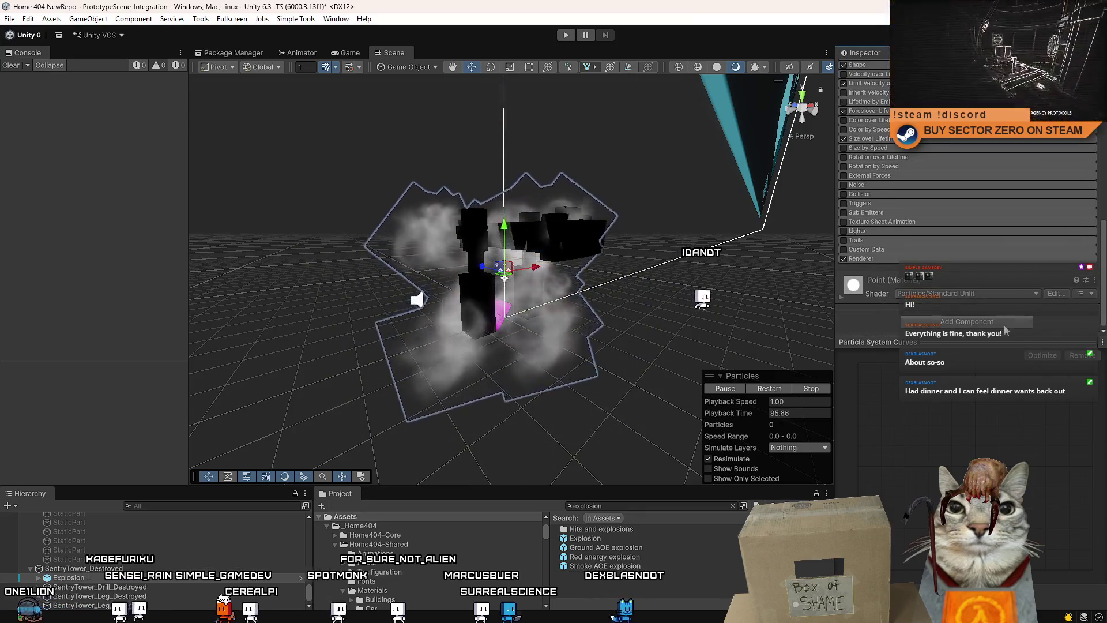
pyautogui.click(1030, 321)
pyautogui.write('des')
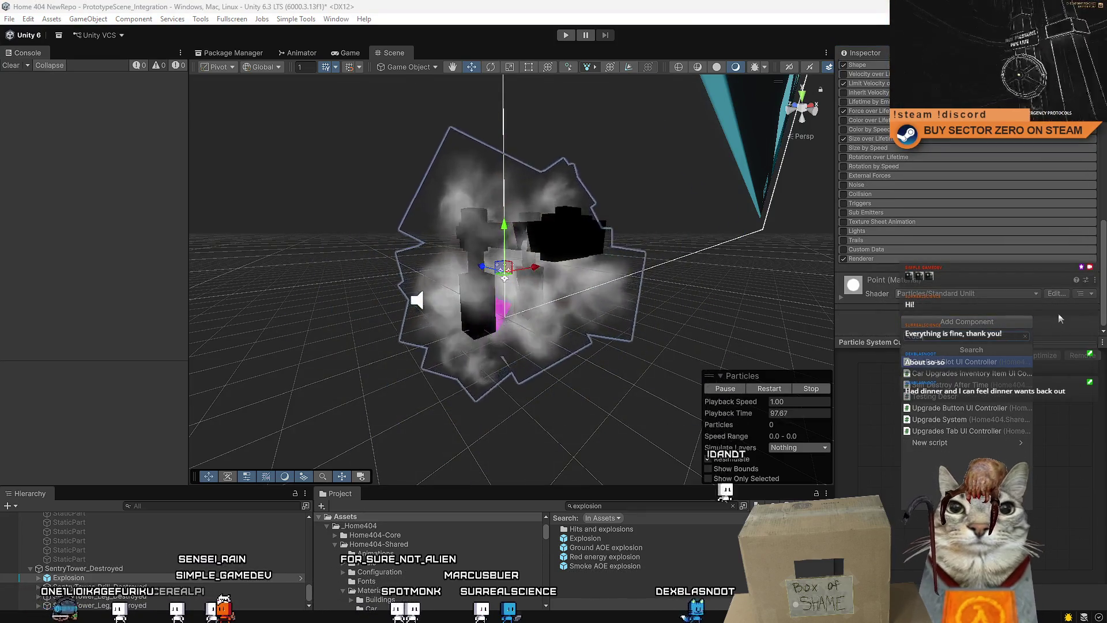
pyautogui.press('Return')
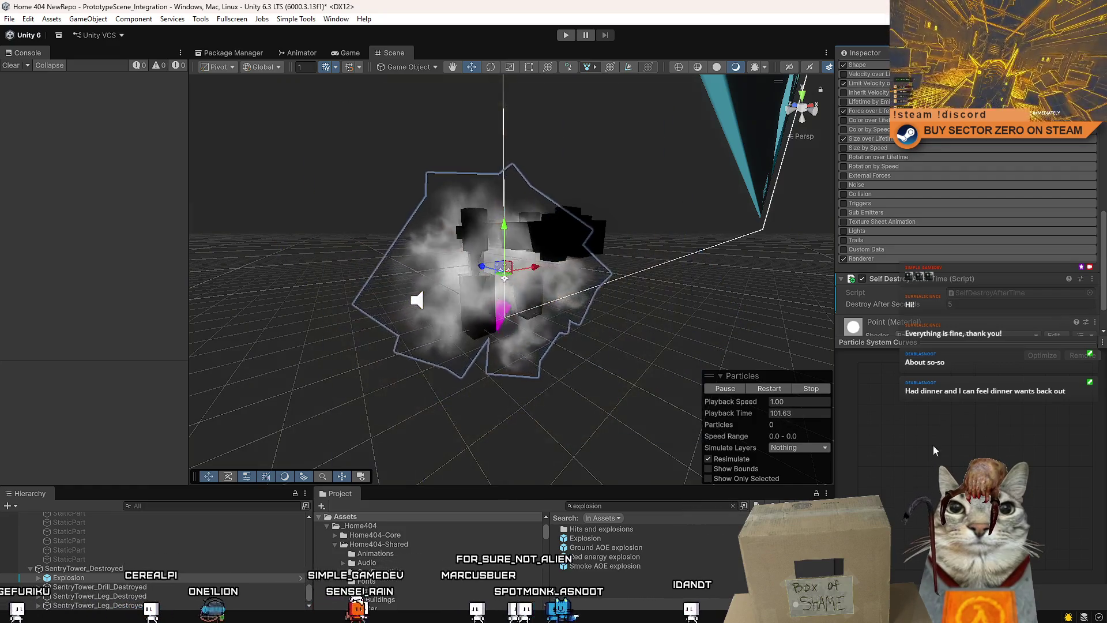
pyautogui.scroll(-2, 978, 272)
pyautogui.scroll(2, 638, 278)
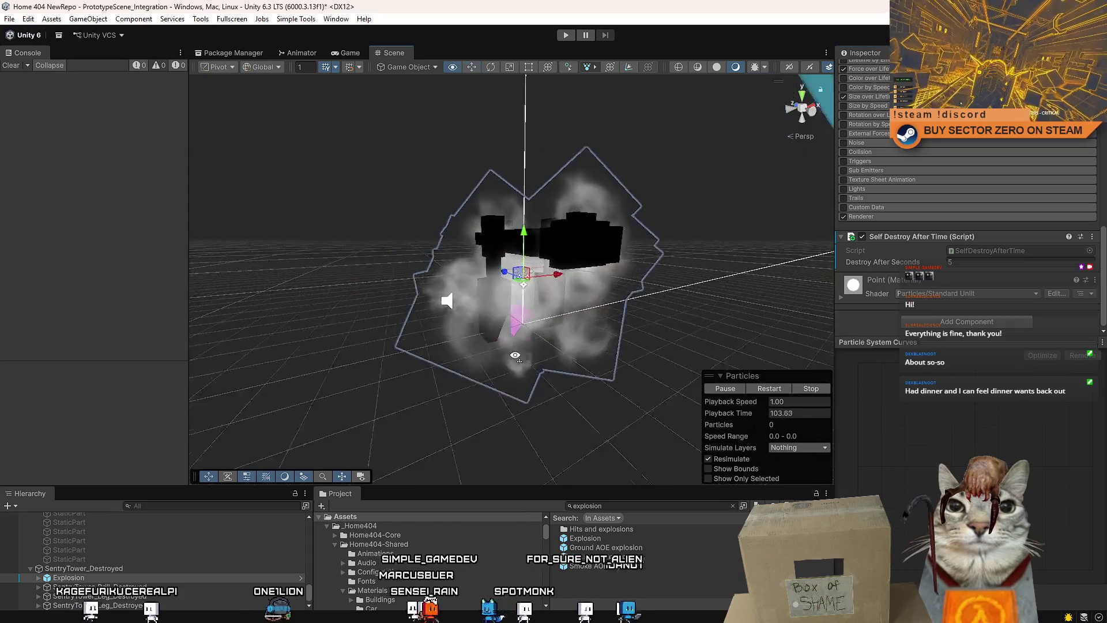
# Select the tower chunks and search components for 'destroce', then cancel and deselect
pyautogui.moveTo(369, 173); pyautogui.dragTo(646, 381)
pyautogui.moveTo(519, 346)
pyautogui.mouseDown()
pyautogui.moveTo(601, 372)
pyautogui.moveTo(519, 364)
pyautogui.mouseUp()
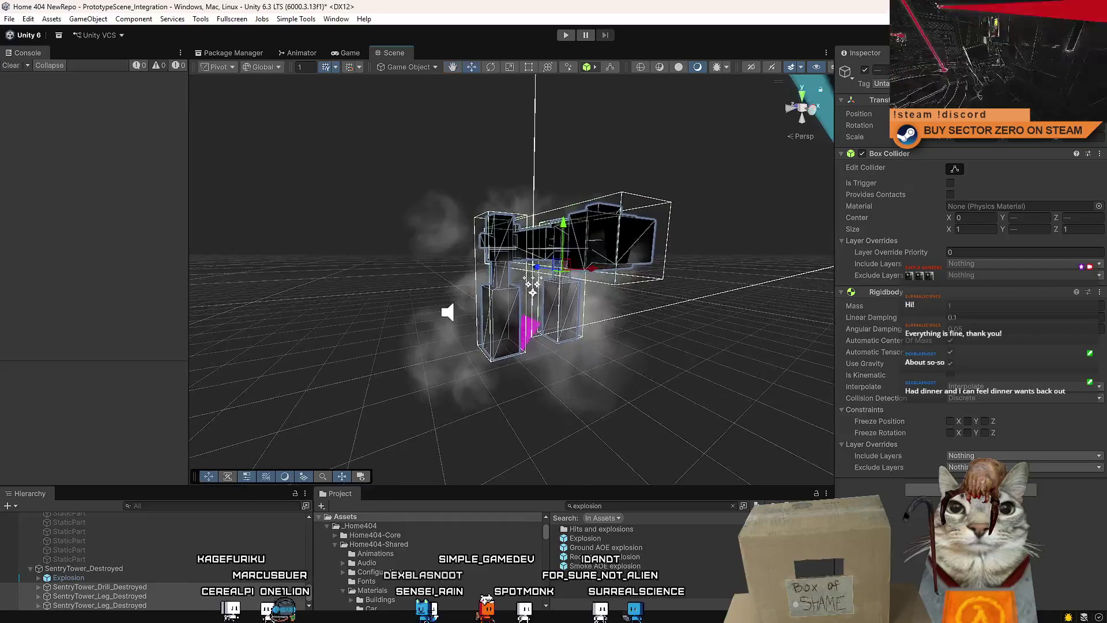
pyautogui.click(970, 489)
pyautogui.write('destro')
pyautogui.write('ce')
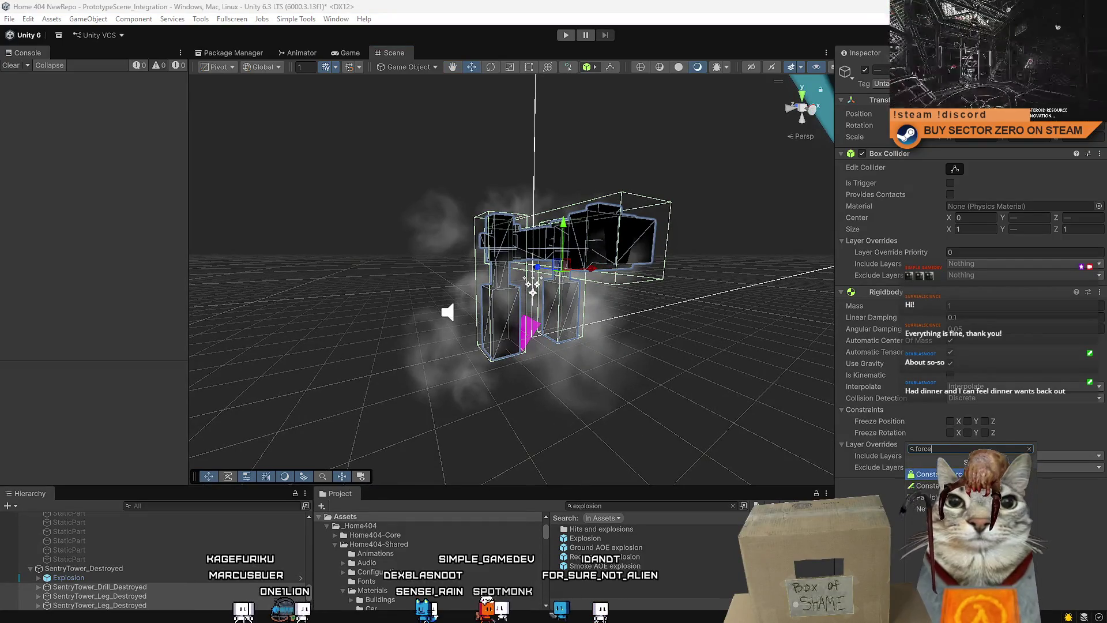
pyautogui.click(721, 579)
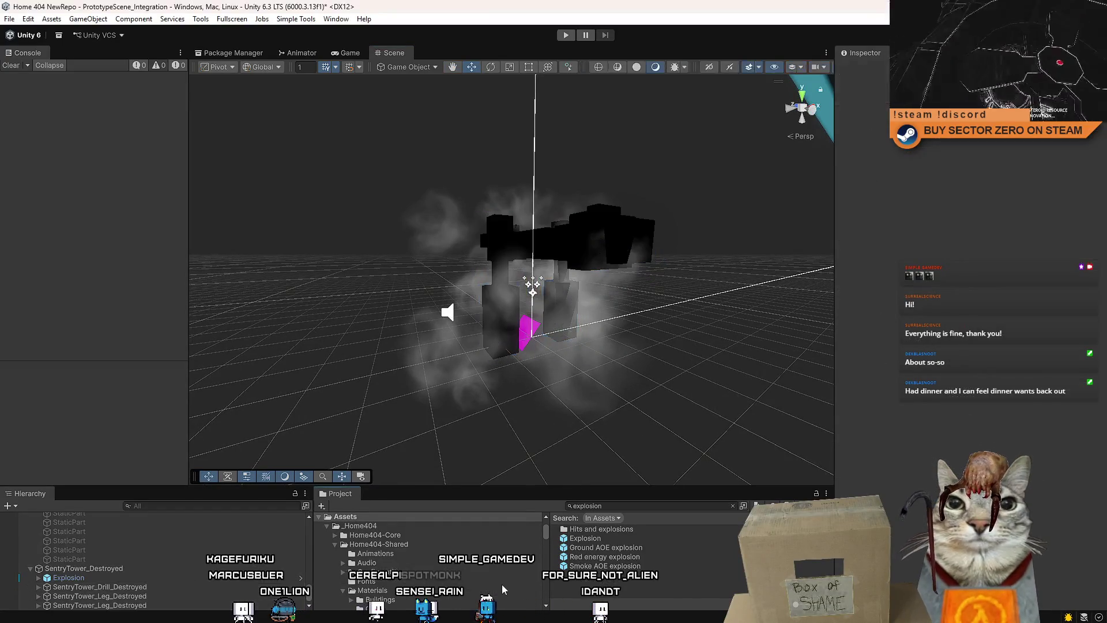
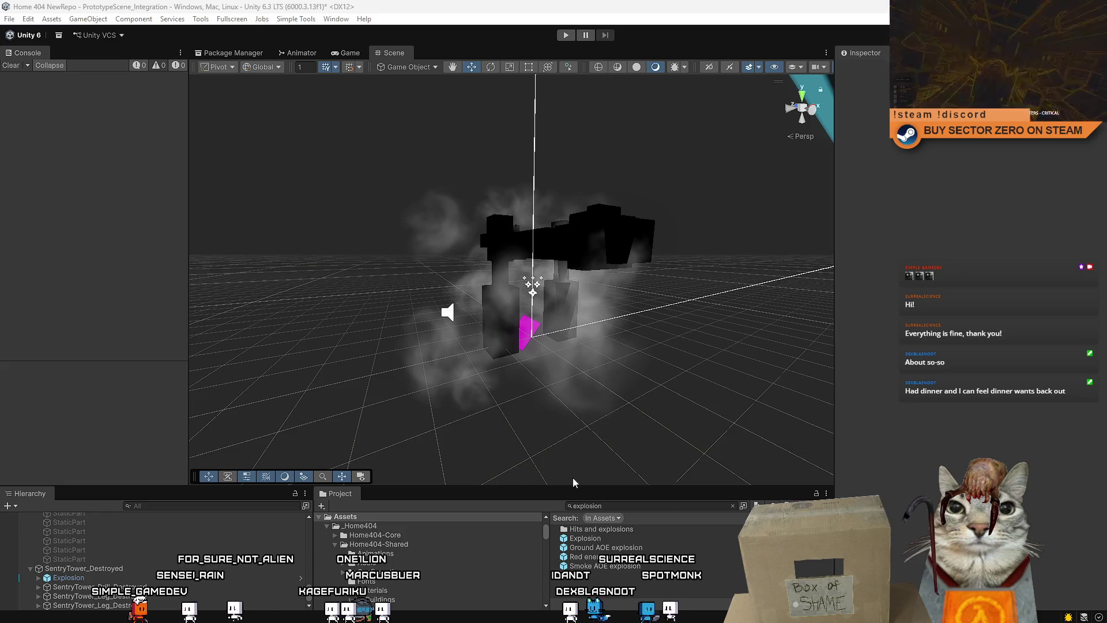
# Save SentryTower_Destroyed as a prefab in Assets, delete it from the scene, and select SentryTower
pyautogui.moveTo(505, 243)
pyautogui.mouseDown()
pyautogui.moveTo(247, 225)
pyautogui.moveTo(420, 267)
pyautogui.moveTo(389, 257)
pyautogui.moveTo(473, 263)
pyautogui.mouseUp()
pyautogui.click(79, 569)
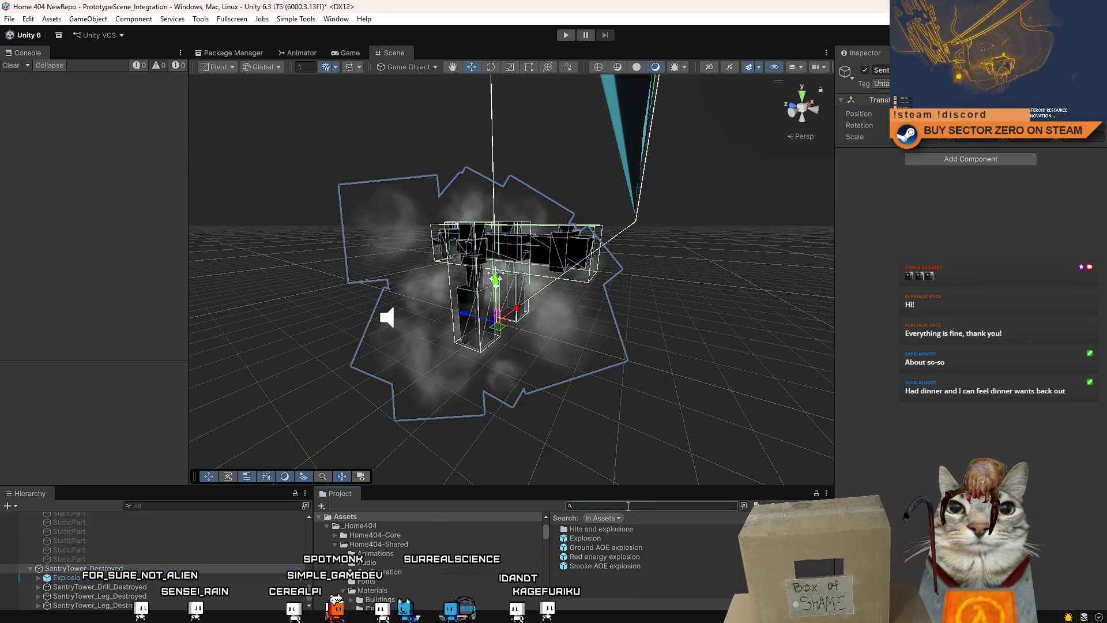
pyautogui.moveTo(645, 487); pyautogui.dragTo(648, 425)
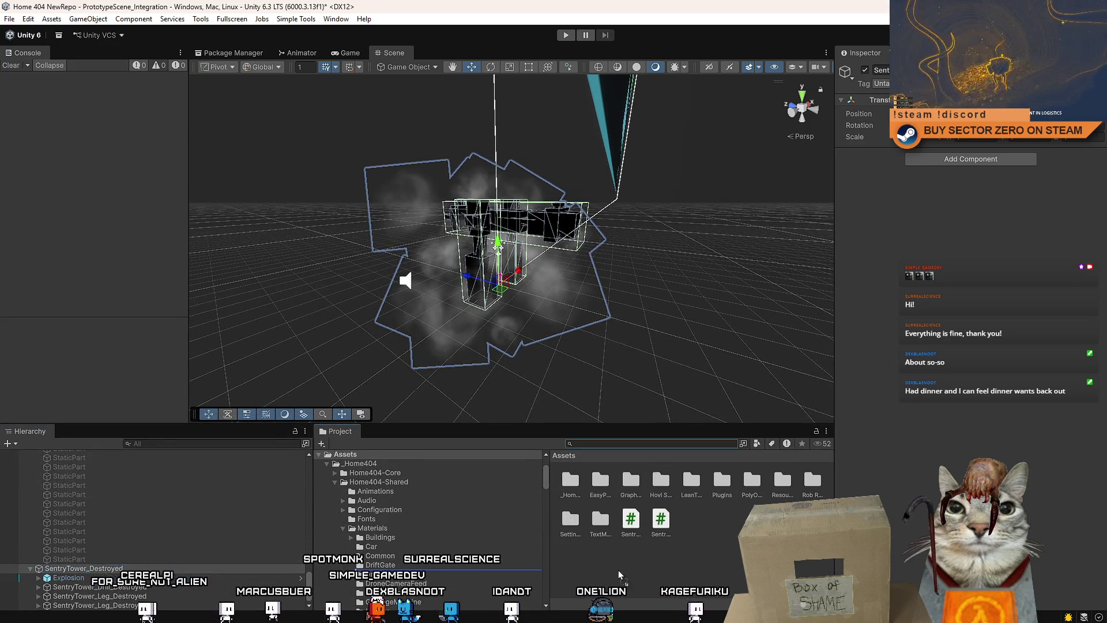
pyautogui.moveTo(632, 575); pyautogui.dragTo(633, 574)
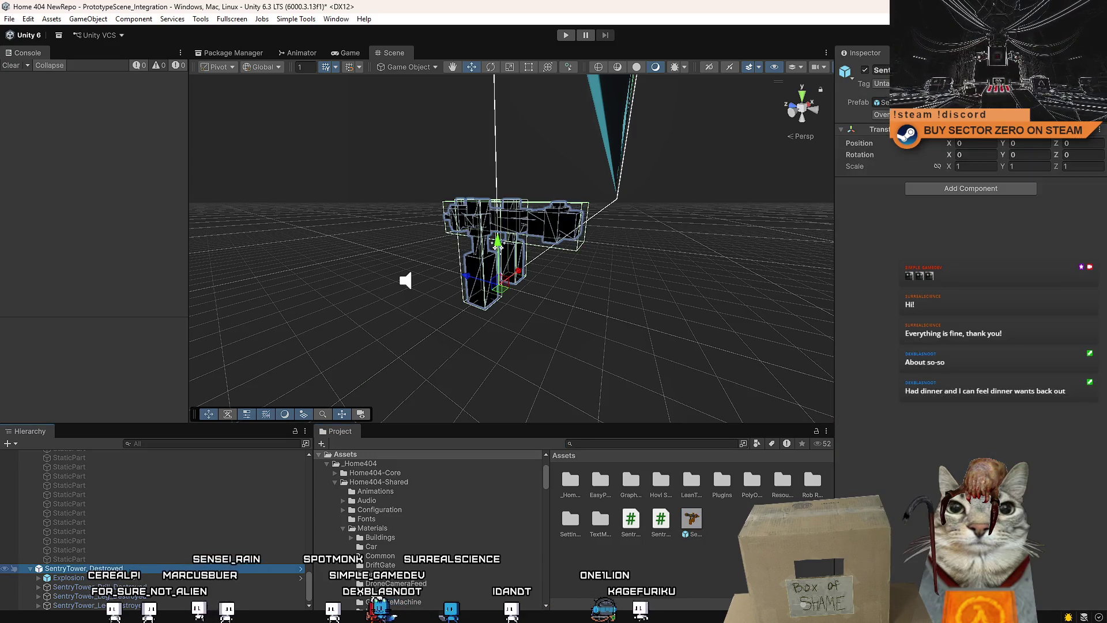
pyautogui.press('Delete')
pyautogui.click(489, 281)
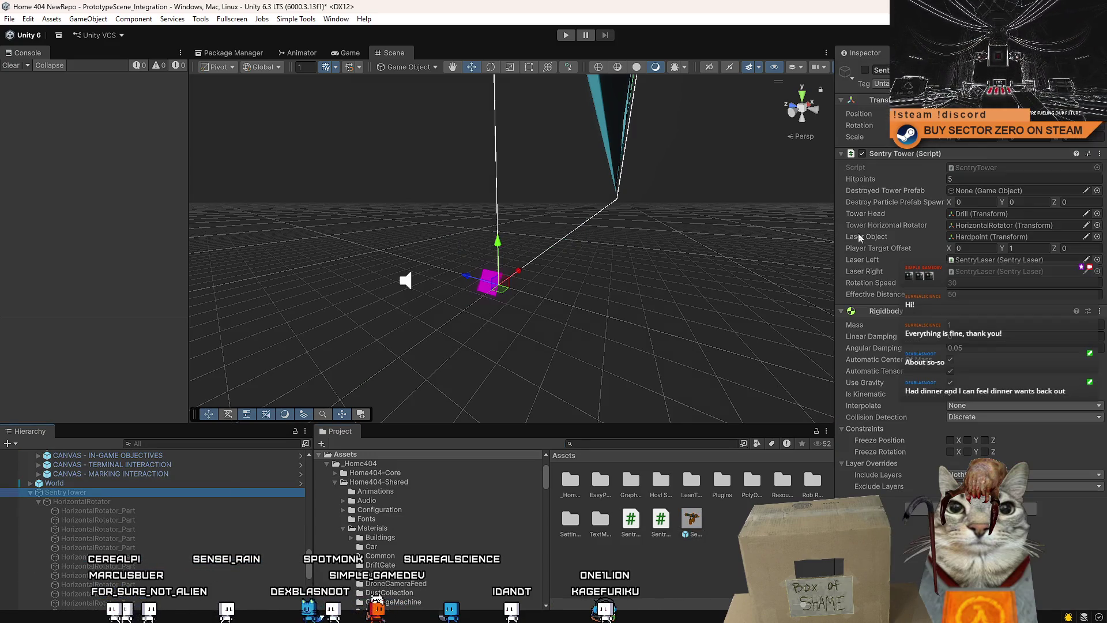
# Re-enable SentryTower, save it as a prefab asset, and delete it from the scene
pyautogui.click(866, 71)
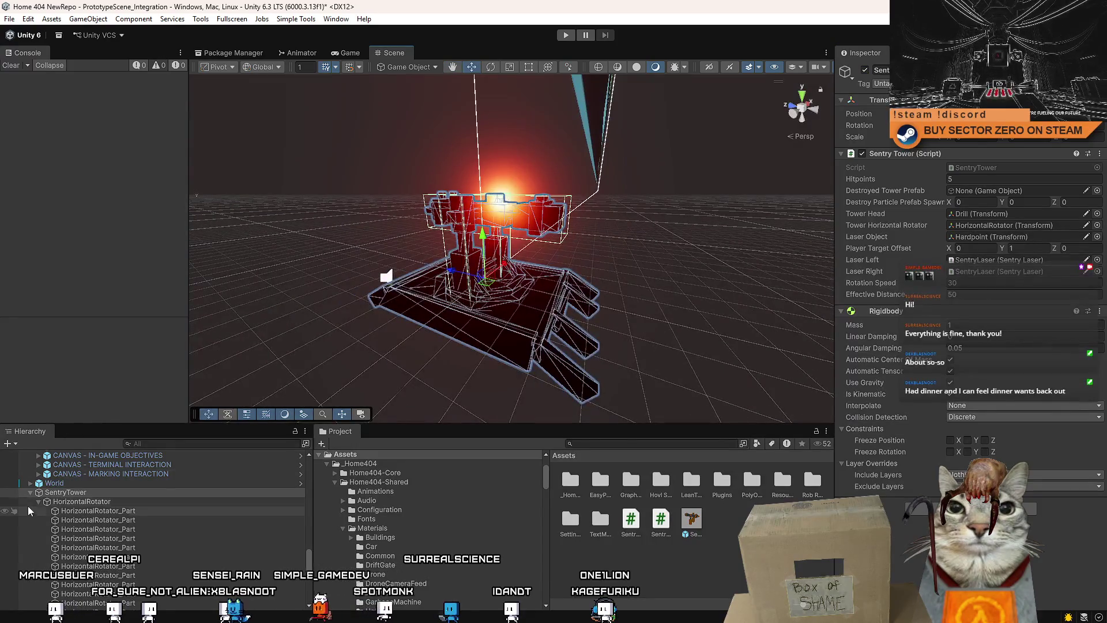
pyautogui.scroll(5, 34, 519)
pyautogui.moveTo(84, 605); pyautogui.dragTo(676, 583)
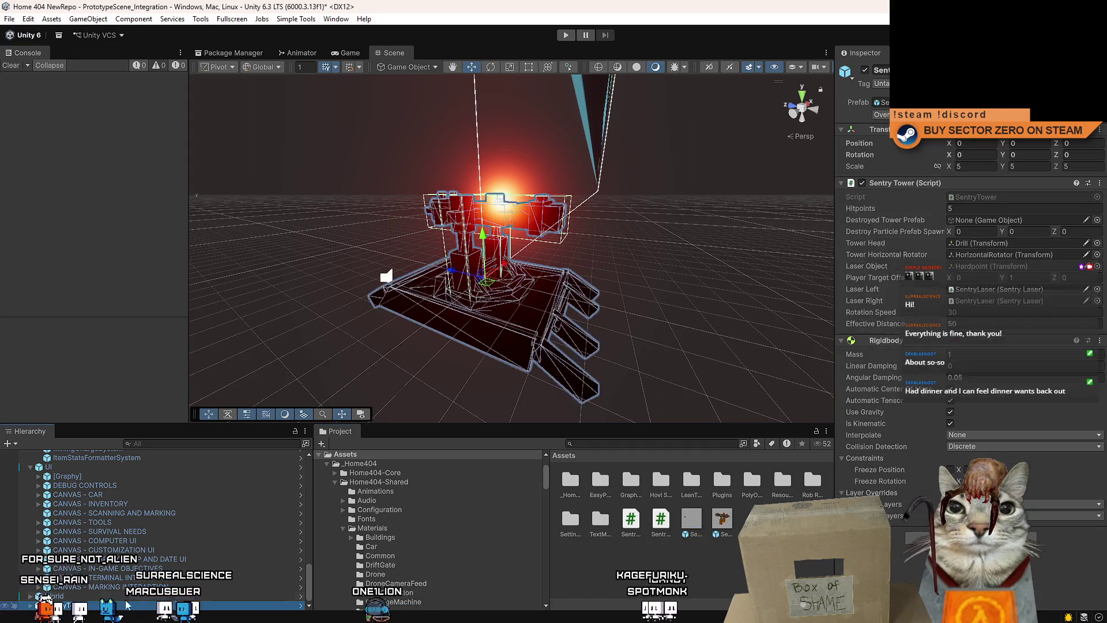
pyautogui.press('Delete')
# Inspect the new SentryTower prefab asset in the Project panel
pyautogui.click(725, 522)
pyautogui.moveTo(726, 522); pyautogui.dragTo(989, 212)
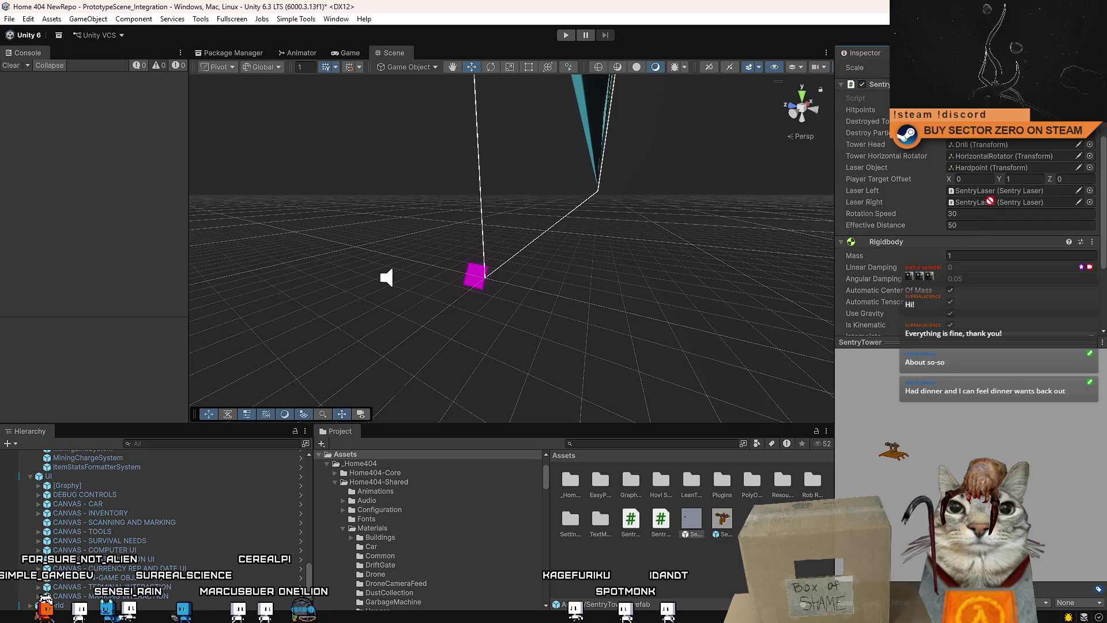
pyautogui.click(581, 307)
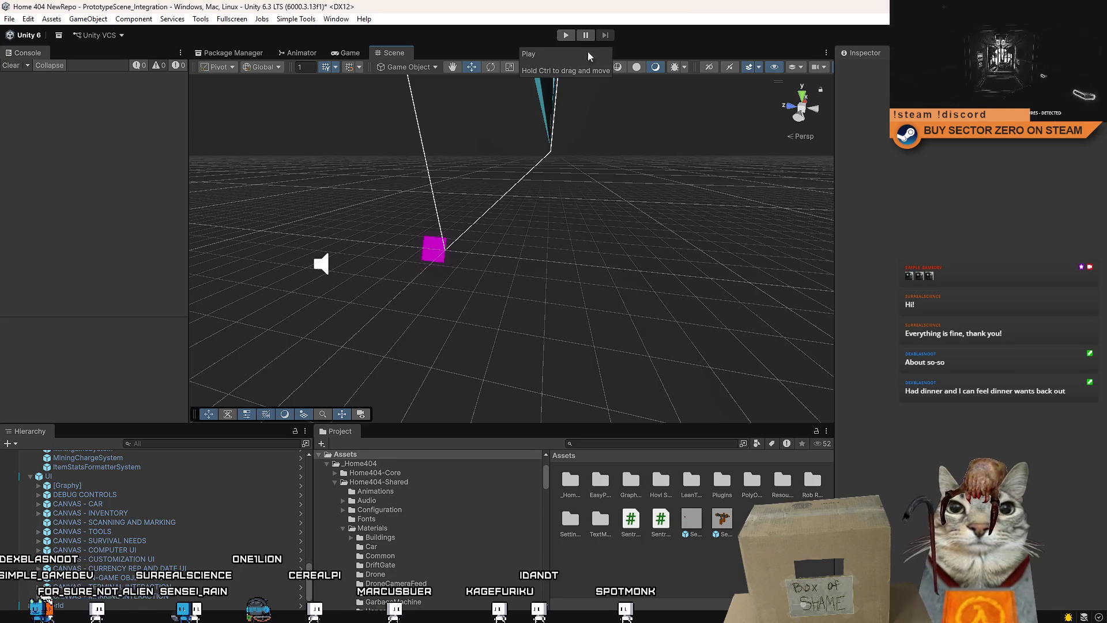
pyautogui.scroll(-5, 673, 562)
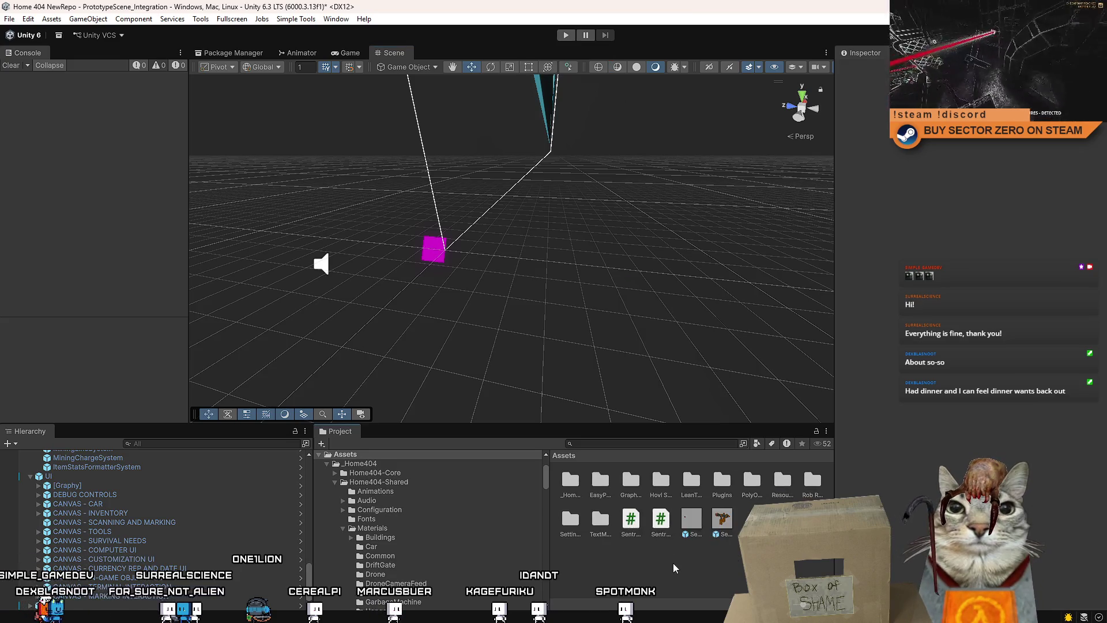
pyautogui.scroll(2, 691, 553)
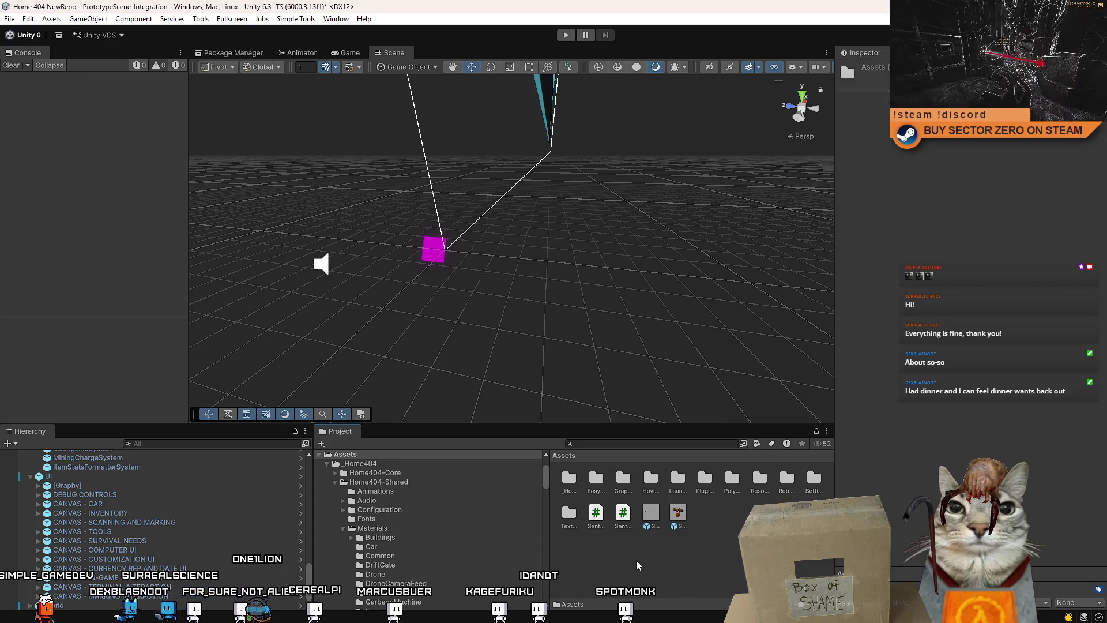
# Create a MonoBehaviour script named ApplyForceImpulseOnStart and open it in Visual Studio
pyautogui.rightClick(691, 553)
pyautogui.moveTo(692, 234)
pyautogui.click(894, 258)
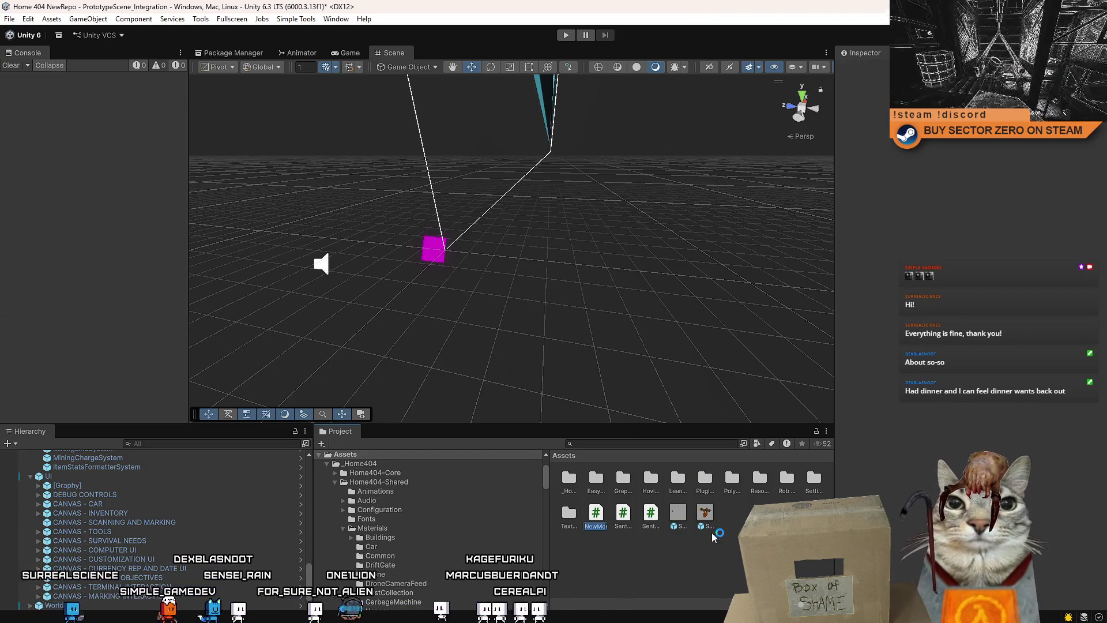
pyautogui.write('App')
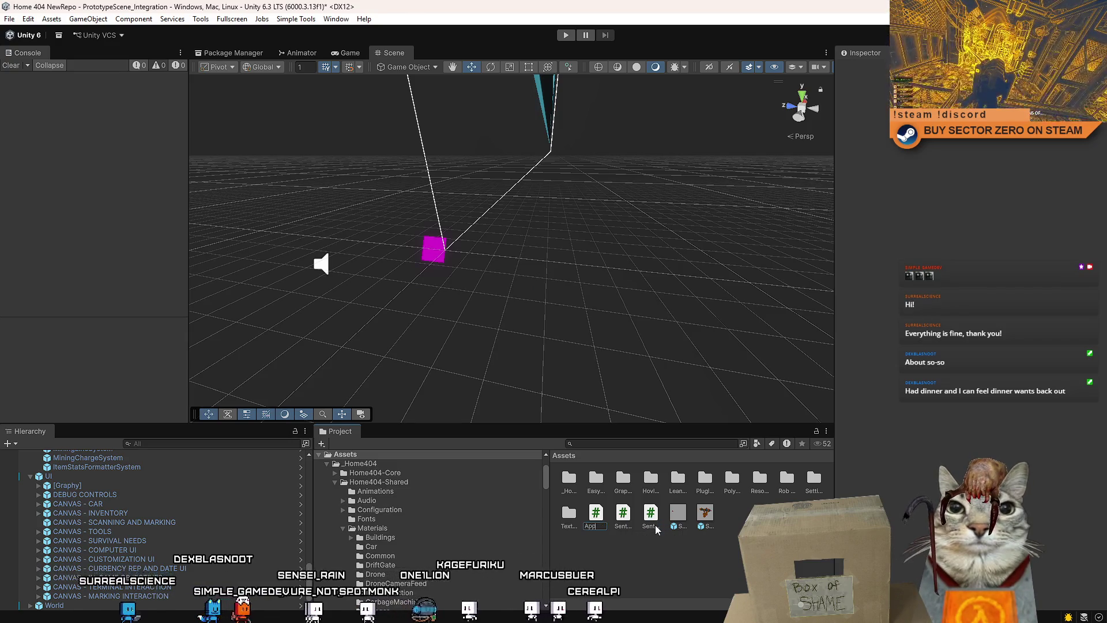
pyautogui.write('lyForce')
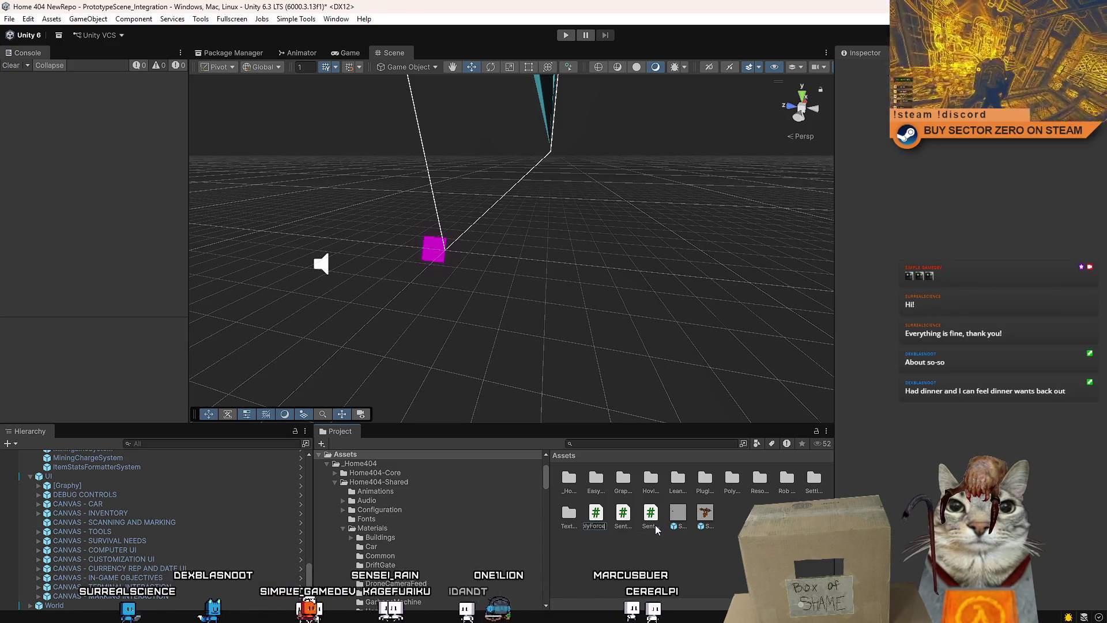
pyautogui.write('Impul')
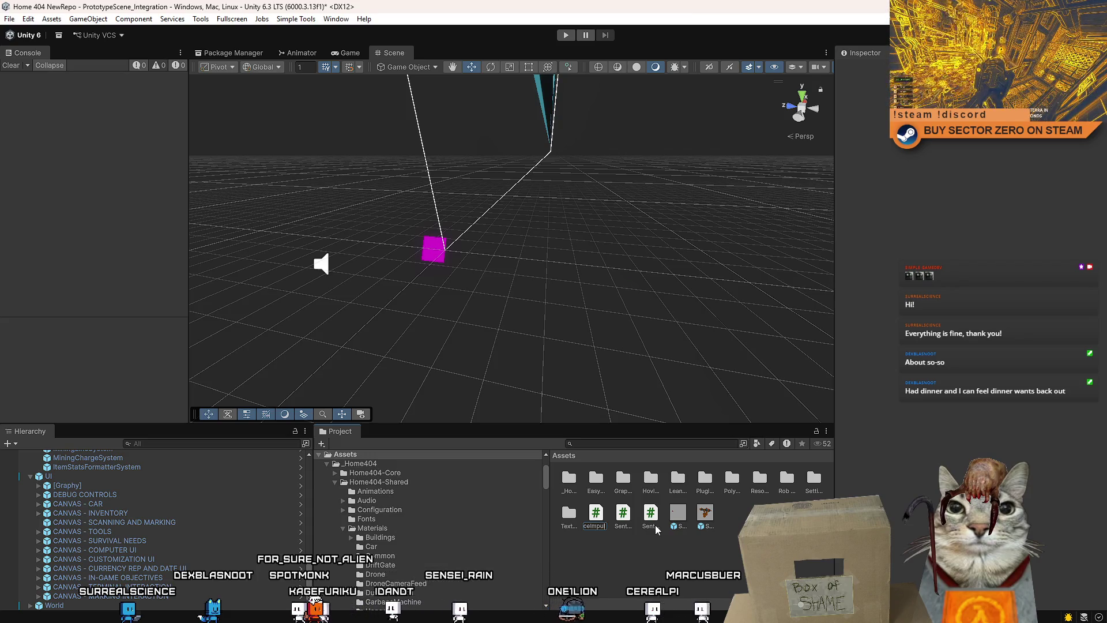
pyautogui.write('seOnStart')
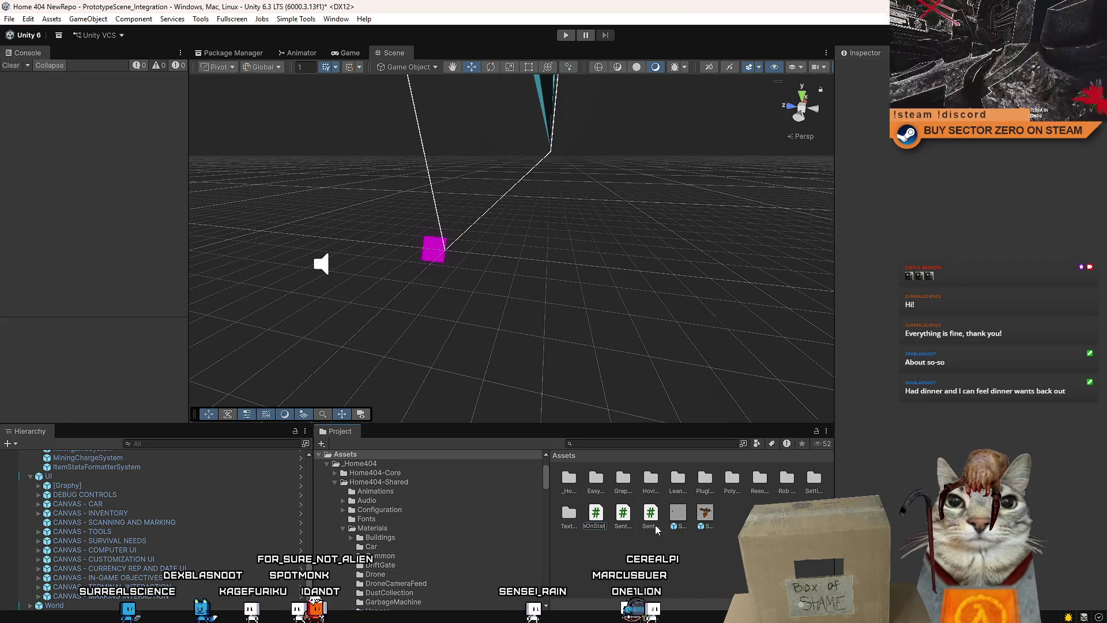
pyautogui.doubleClick(655, 525)
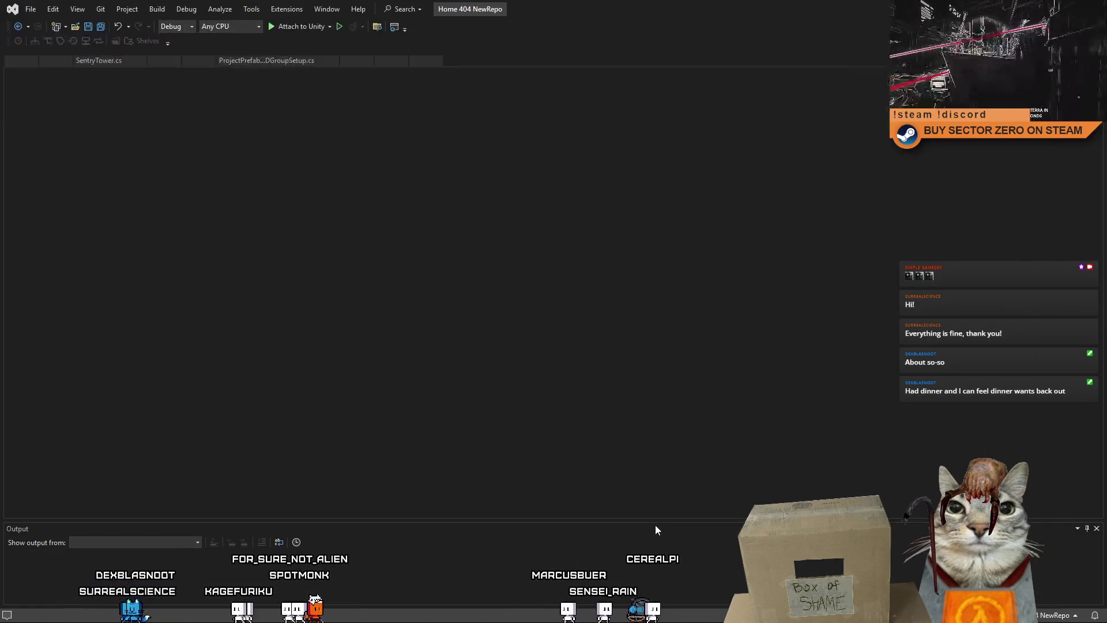
# Write ApplyForceImpulseOnStart with Rigidbody, force and torque fields and an ApplyImpulse called on Start
pyautogui.click(566, 335)
pyautogui.hotkey('alt', 'Tab')
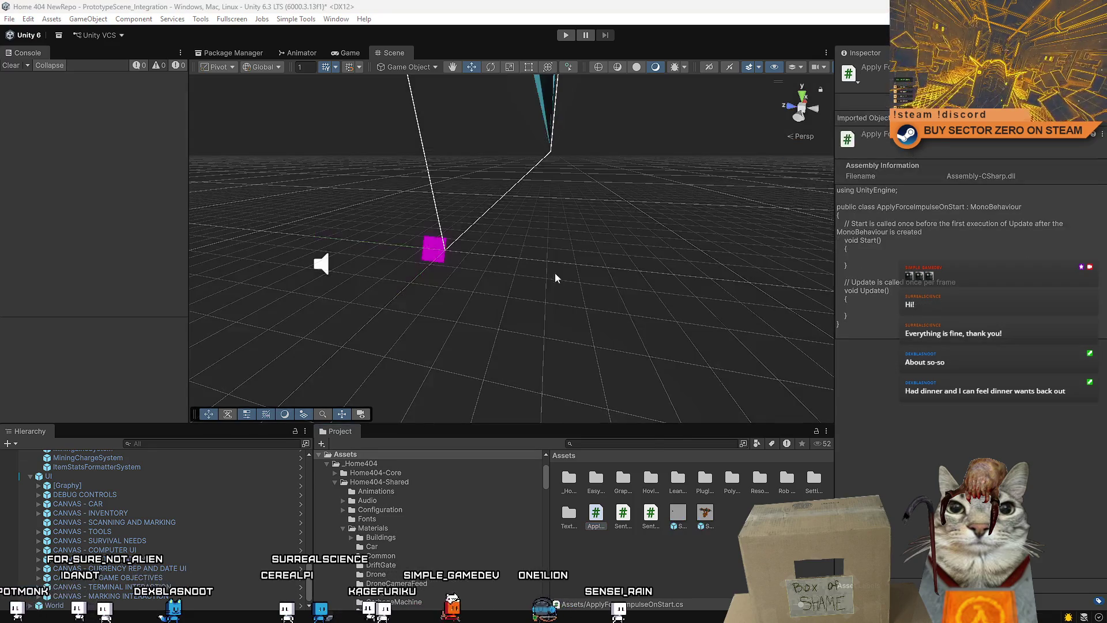
pyautogui.click(539, 251)
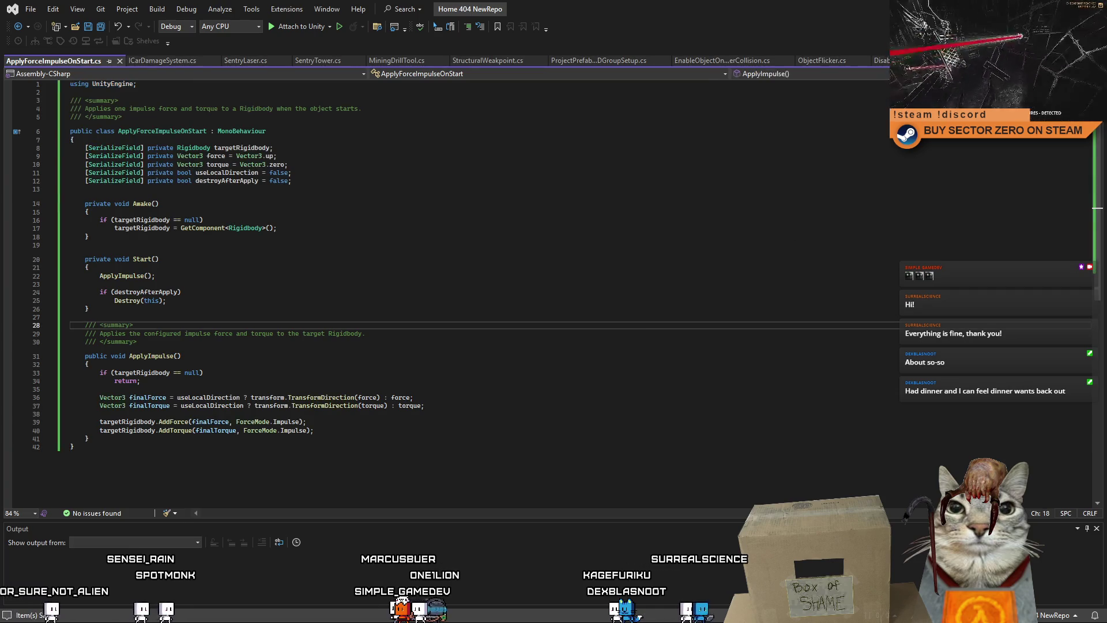
pyautogui.hotkey('alt', 'Tab')
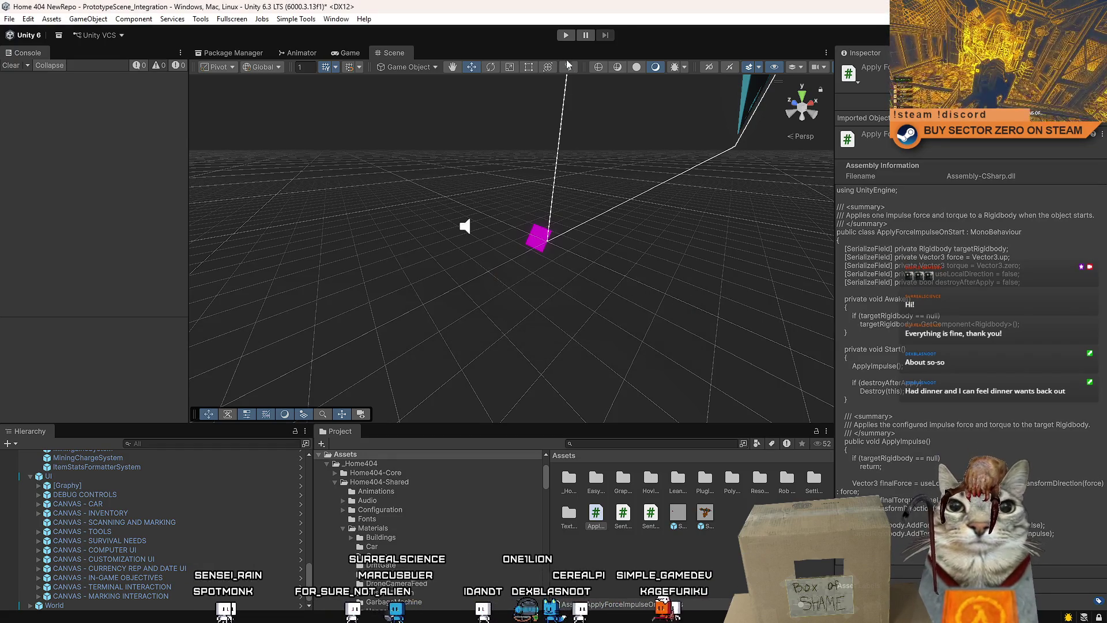
# Enter Play mode and start the game from the main menu
pyautogui.rightClick(494, 283)
pyautogui.hotkey('ctrl', 'p')
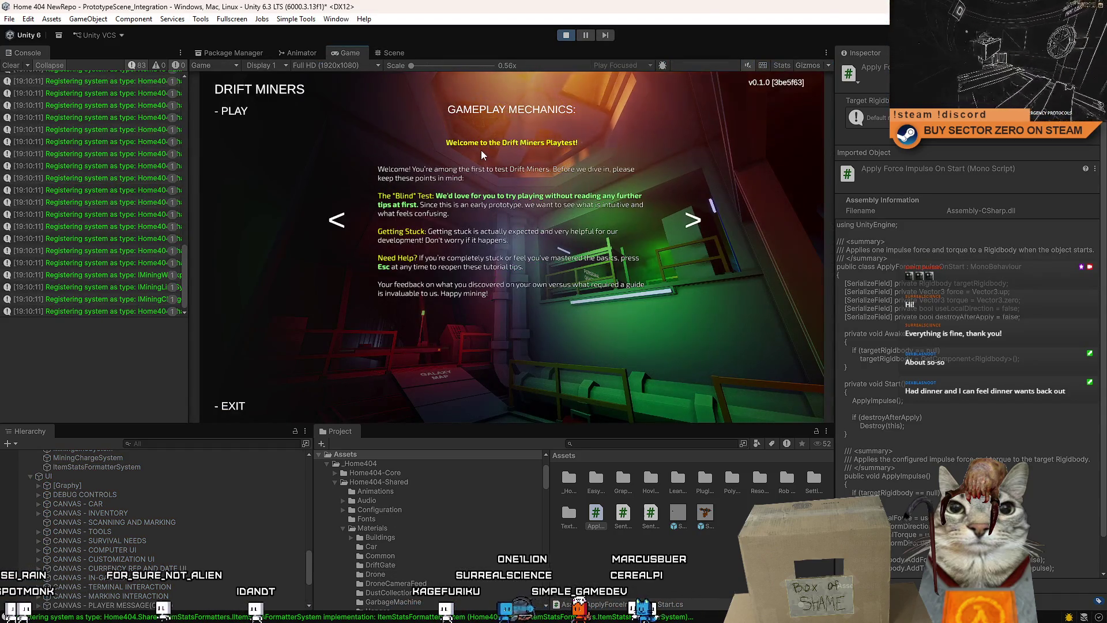
pyautogui.click(239, 112)
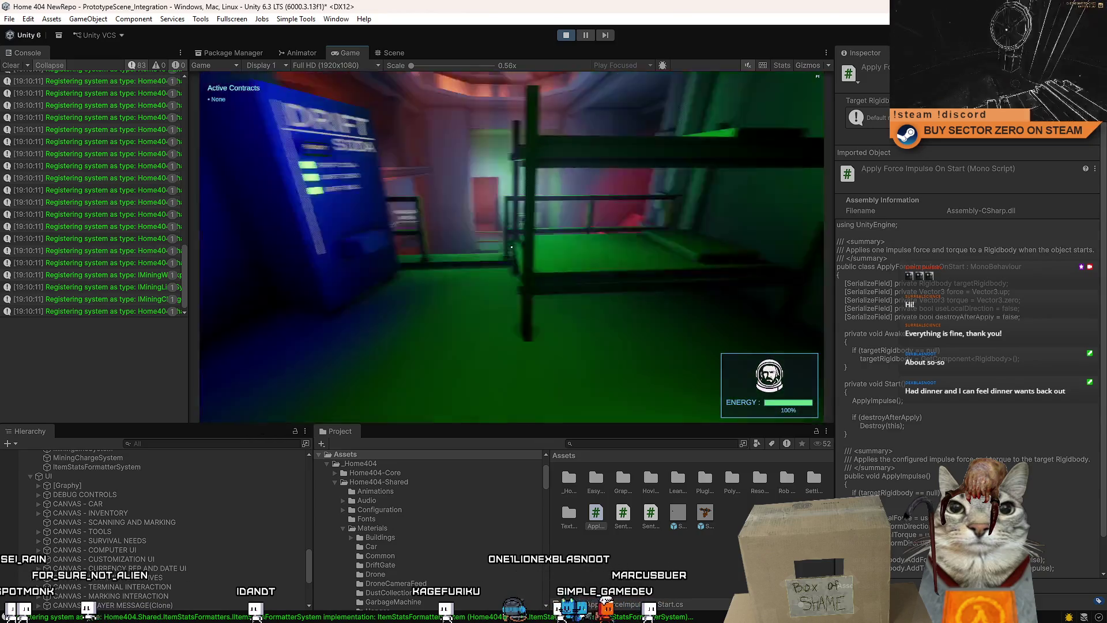
# Drive the rover across the red terrain with WASD, then pause and show the Scene view
pyautogui.press('w')
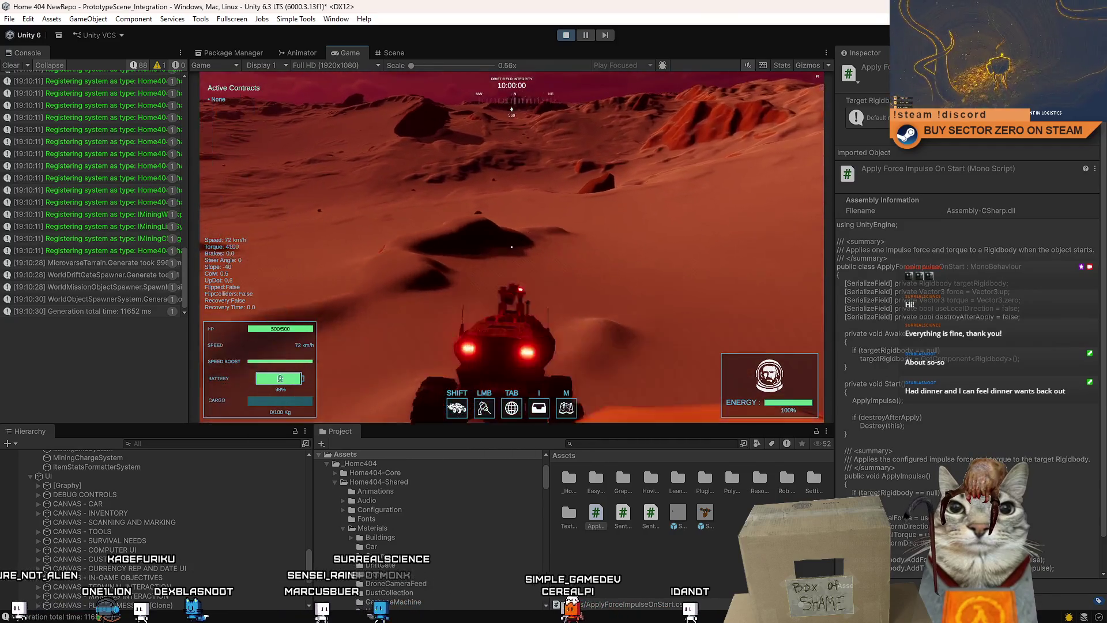
pyautogui.press('d')
pyautogui.press('s')
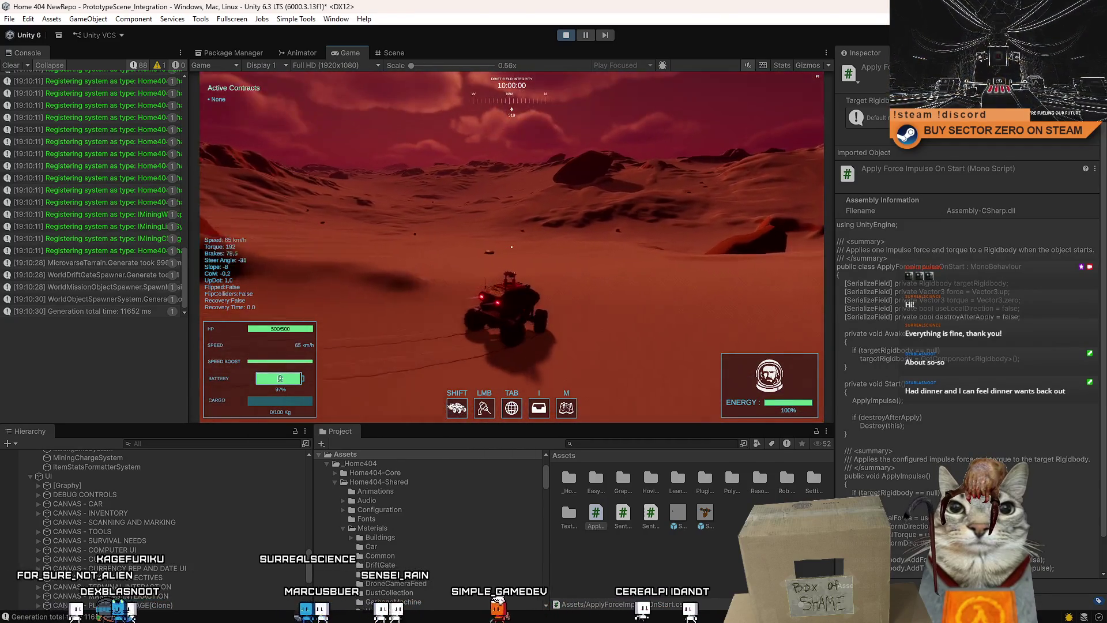
pyautogui.press('Escape')
pyautogui.press('Escape')
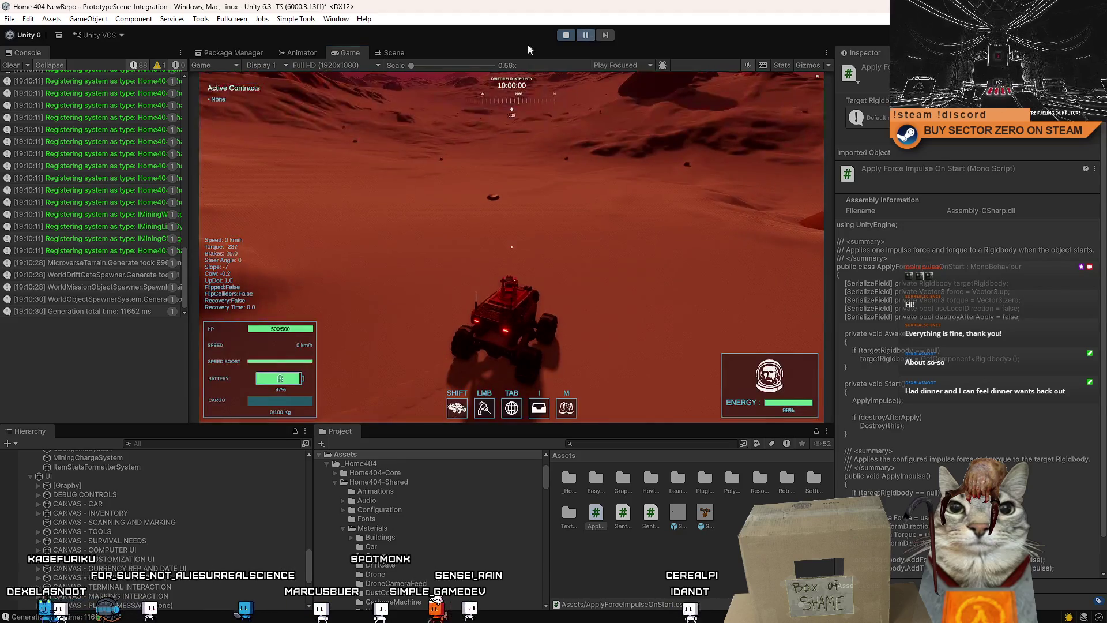
pyautogui.click(386, 52)
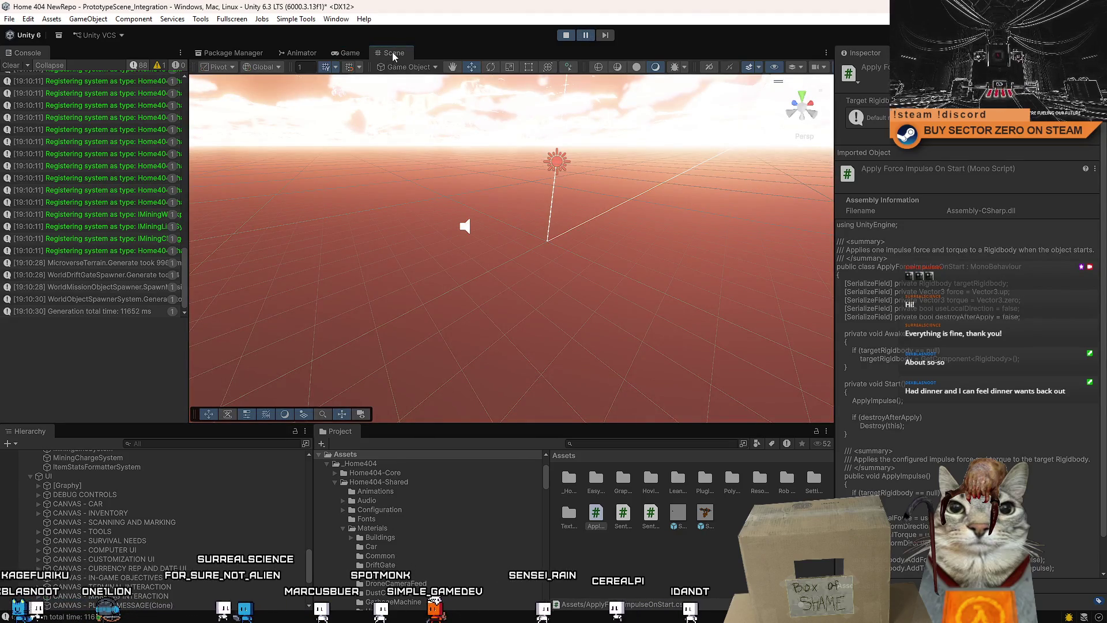
# Find and frame the spawned SentryTower clone on the desert terrain, then return to the Game view
pyautogui.moveTo(548, 202); pyautogui.dragTo(699, 298)
pyautogui.moveTo(682, 339)
pyautogui.mouseDown()
pyautogui.moveTo(969, 279)
pyautogui.moveTo(865, 375)
pyautogui.mouseUp()
pyautogui.click(721, 537)
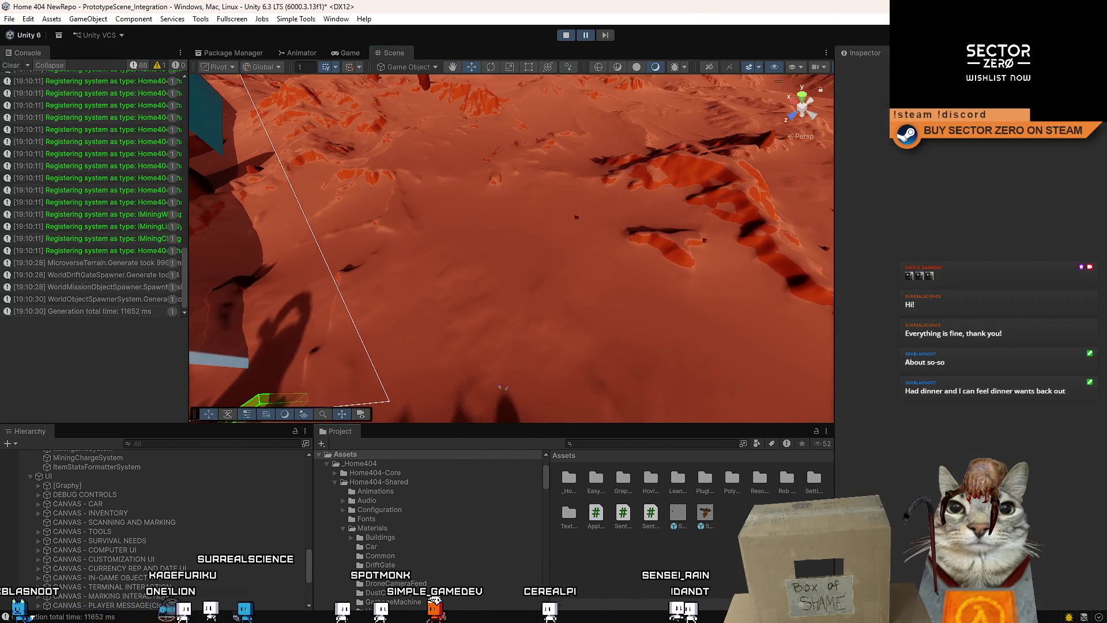
pyautogui.keyDown('ctrl'); pyautogui.scroll(-3, 672, 581); pyautogui.keyUp('ctrl')
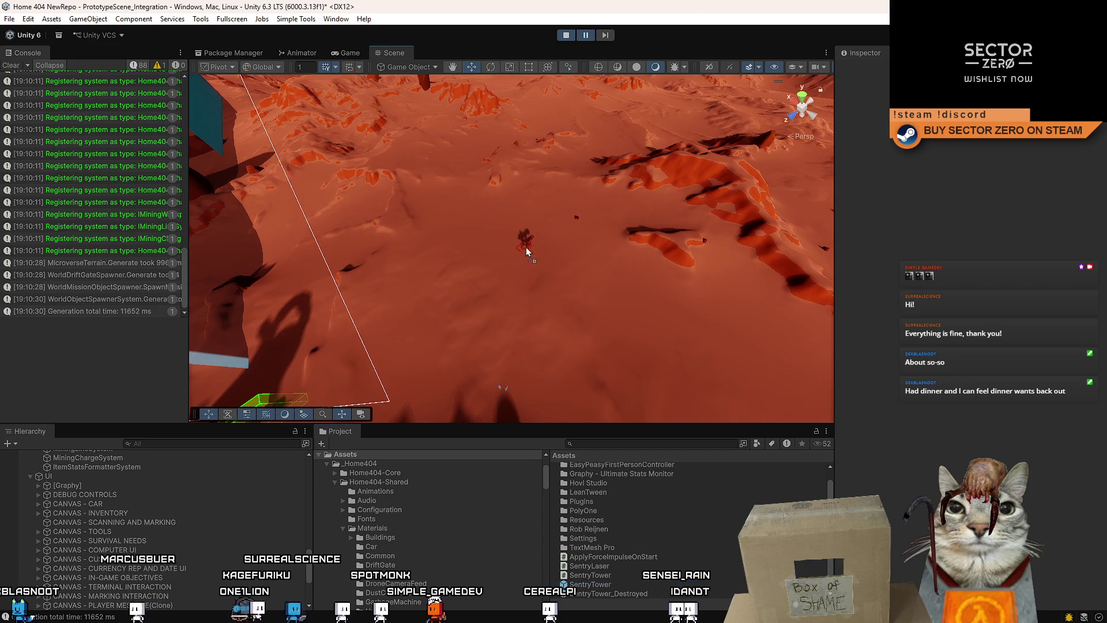
pyautogui.click(510, 233)
pyautogui.press('f')
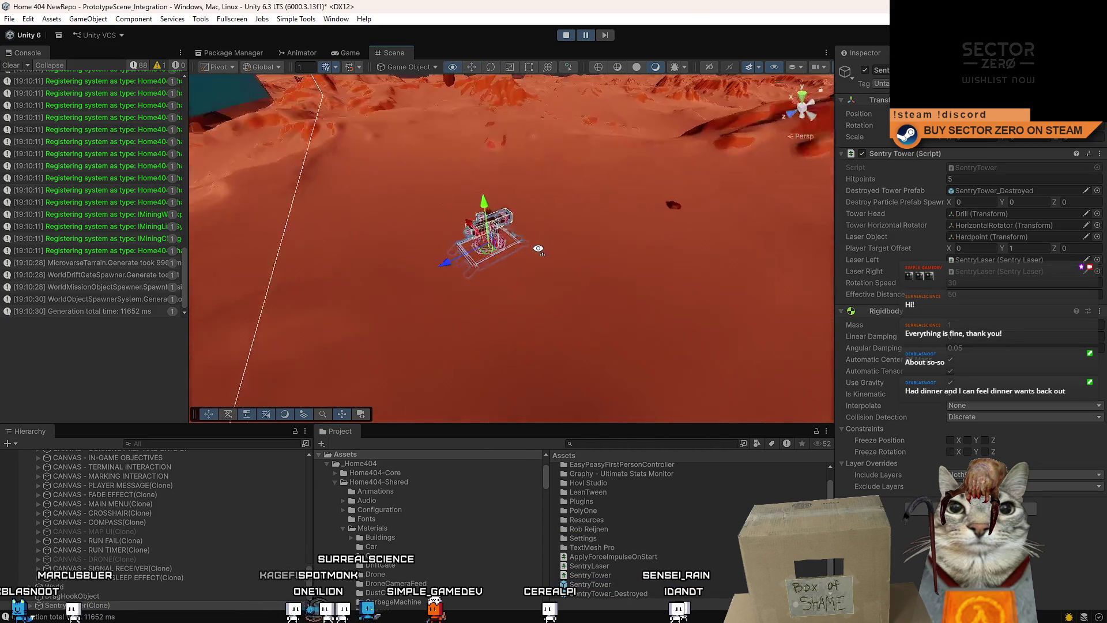
pyautogui.moveTo(531, 248); pyautogui.dragTo(473, 218)
pyautogui.scroll(-5, 473, 218)
pyautogui.click(346, 52)
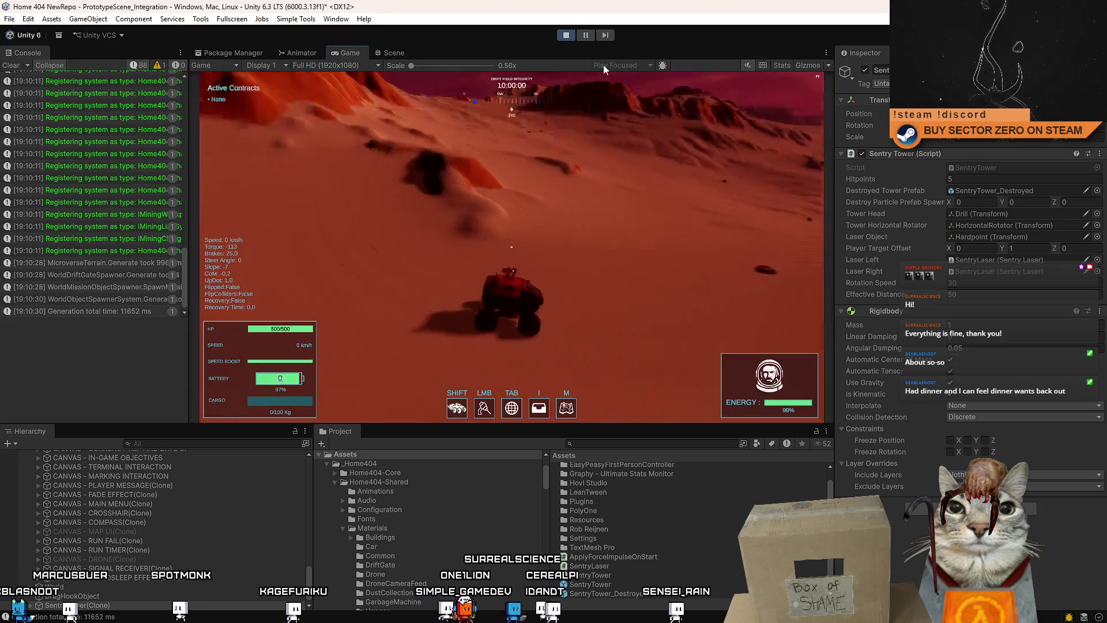
# Drive the rover toward the sentry tower, steering with WASD
pyautogui.press('w')
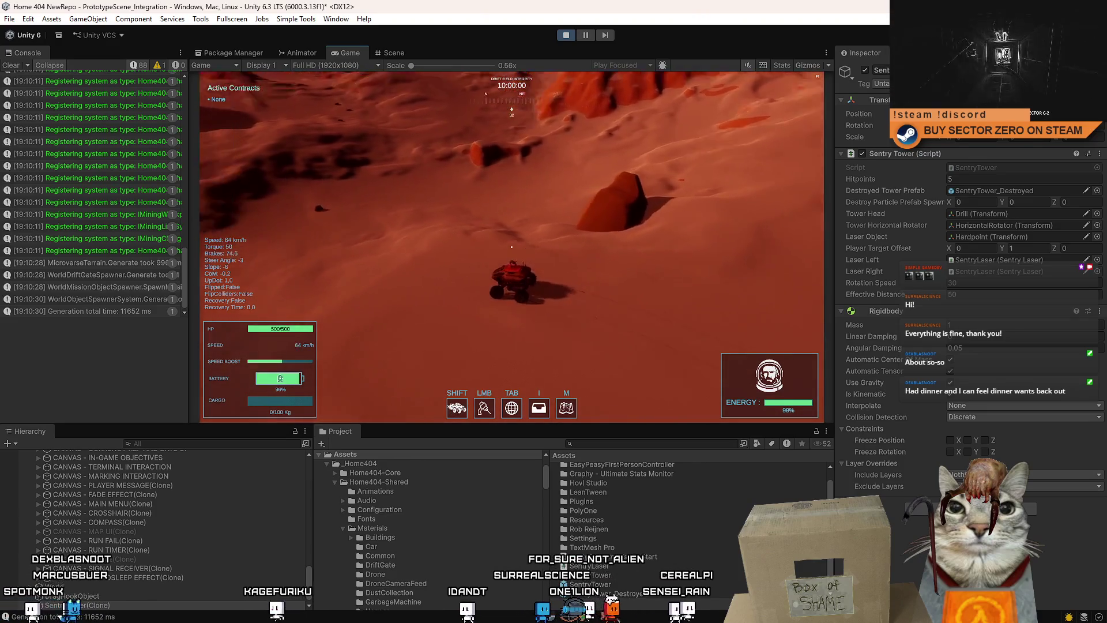
pyautogui.press('s')
pyautogui.press('a')
pyautogui.press('w')
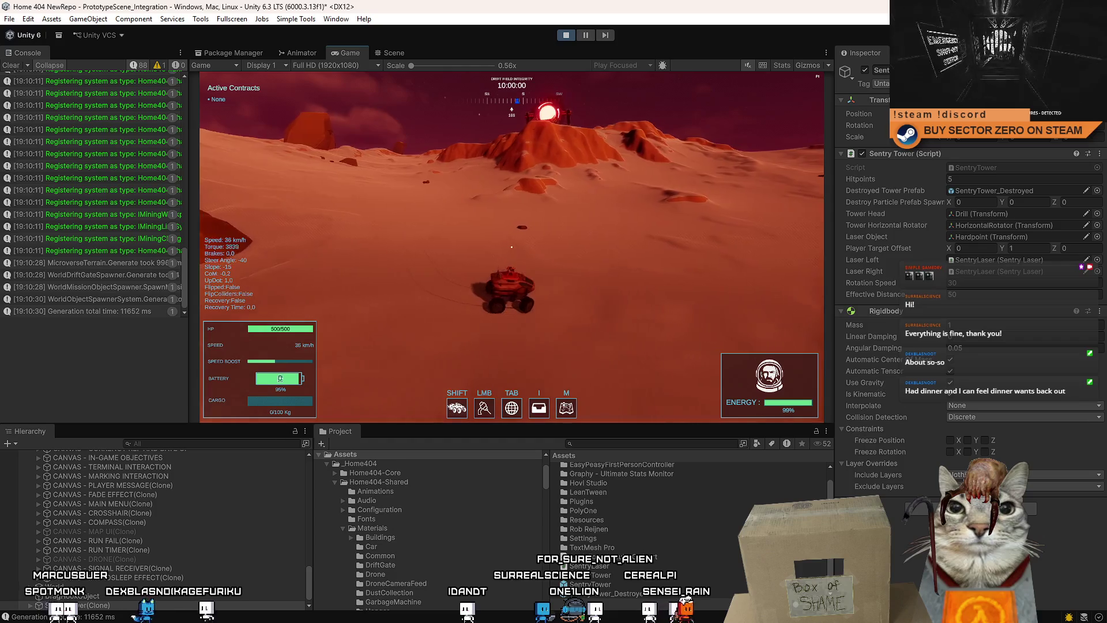
pyautogui.press('Escape')
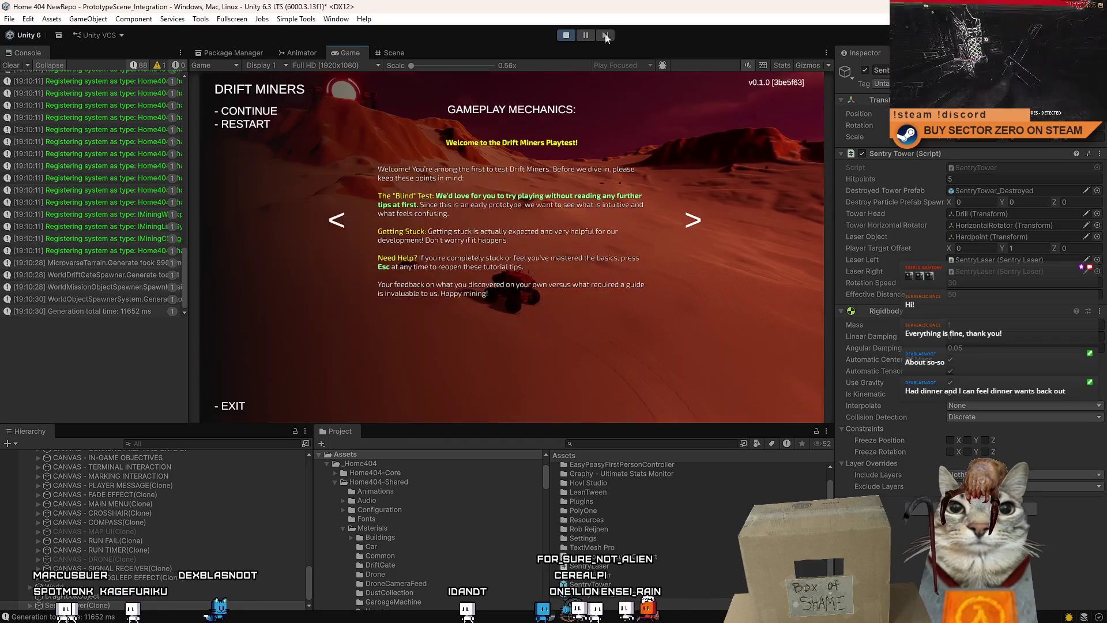
pyautogui.press('Escape')
# Pause to orbit the Scene view around the rover, then resume and fire lasers at the tower
pyautogui.click(586, 35)
pyautogui.click(394, 52)
pyautogui.moveTo(439, 207)
pyautogui.mouseDown()
pyautogui.moveTo(506, 205)
pyautogui.moveTo(660, 252)
pyautogui.mouseUp()
pyautogui.moveTo(323, 310)
pyautogui.mouseDown()
pyautogui.moveTo(361, 254)
pyautogui.moveTo(507, 153)
pyautogui.moveTo(476, 188)
pyautogui.moveTo(453, 178)
pyautogui.mouseUp()
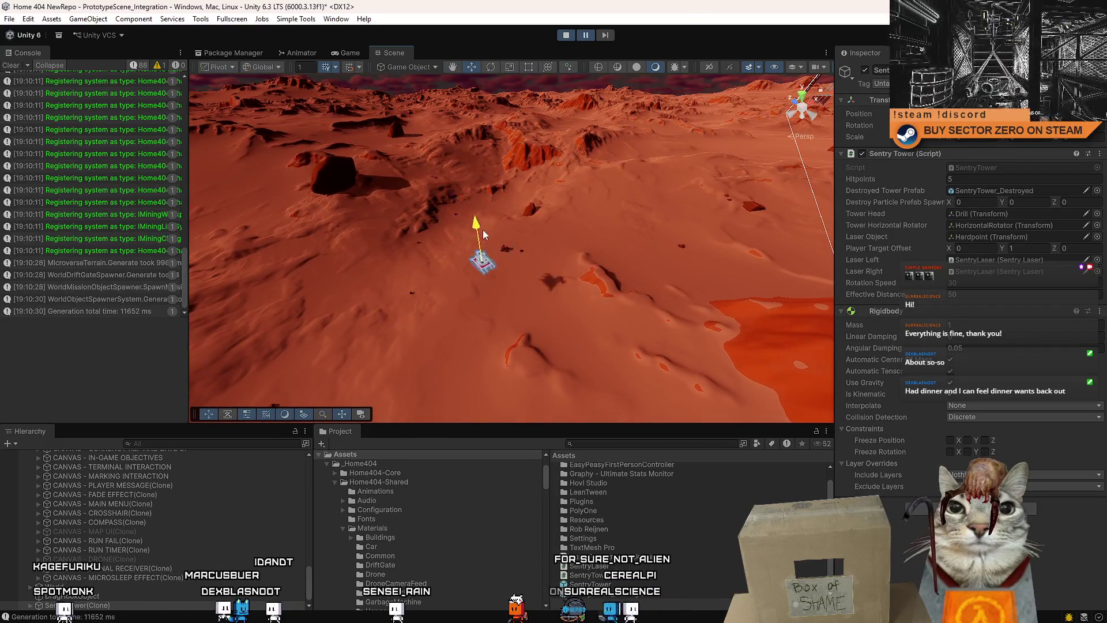
pyautogui.click(592, 36)
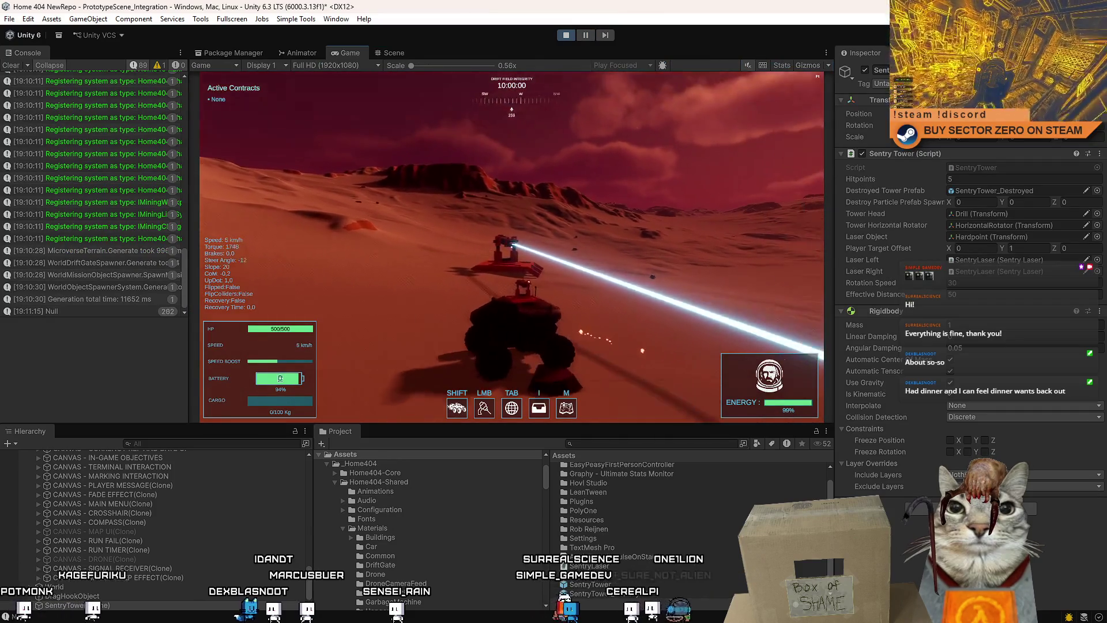
pyautogui.click(511, 245)
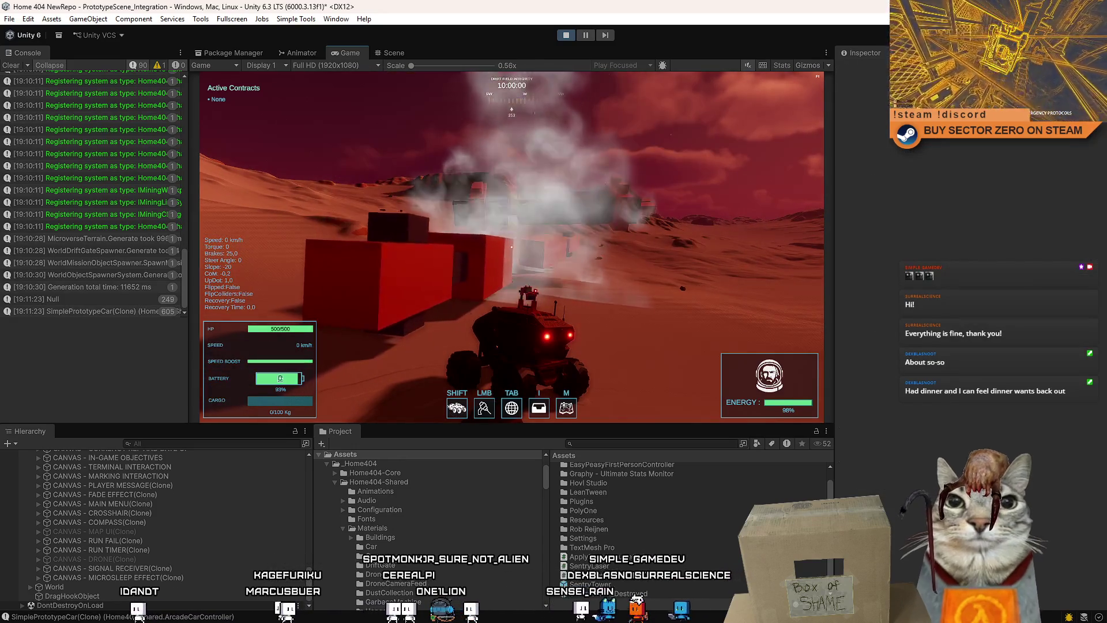
# Reverse and steer the rover around the scattered tower wreckage
pyautogui.press('s')
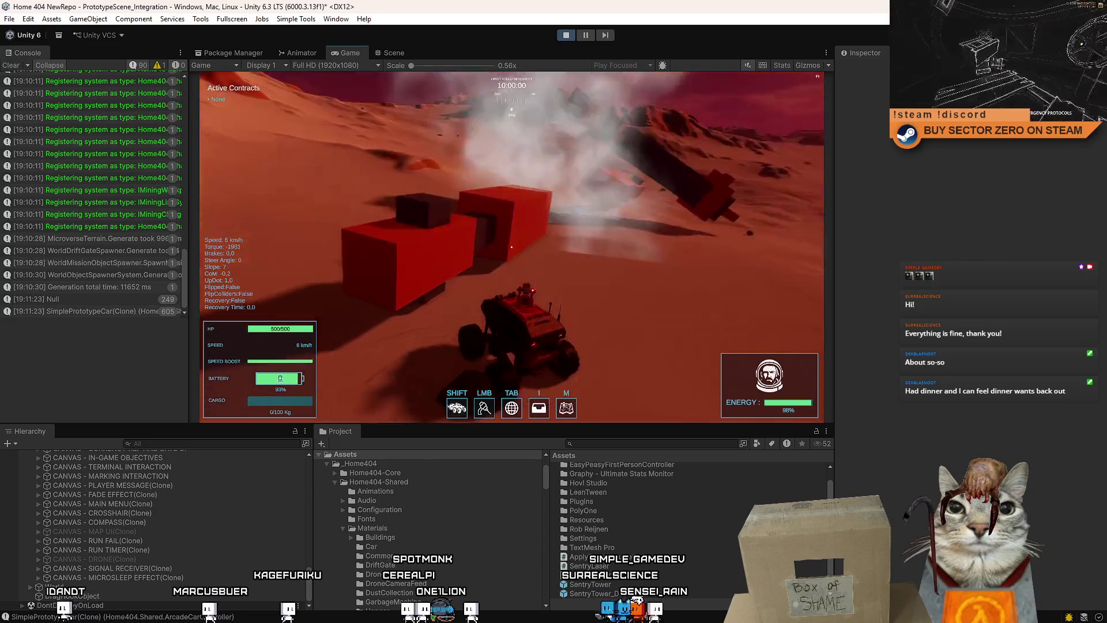
pyautogui.press('d')
pyautogui.press('s')
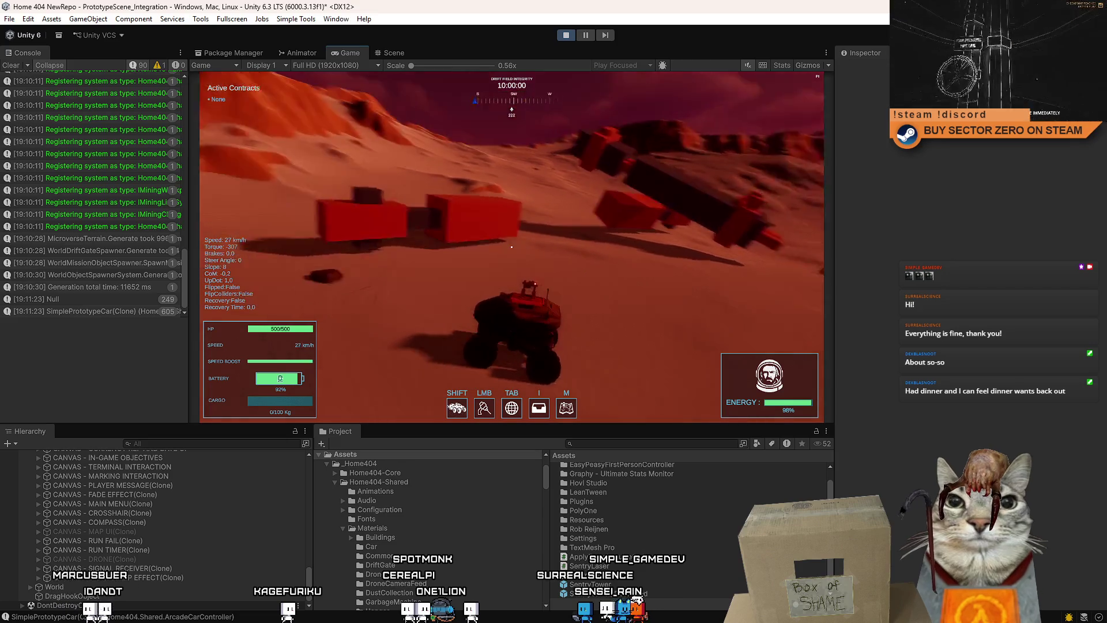
pyautogui.press('a')
pyautogui.press('w')
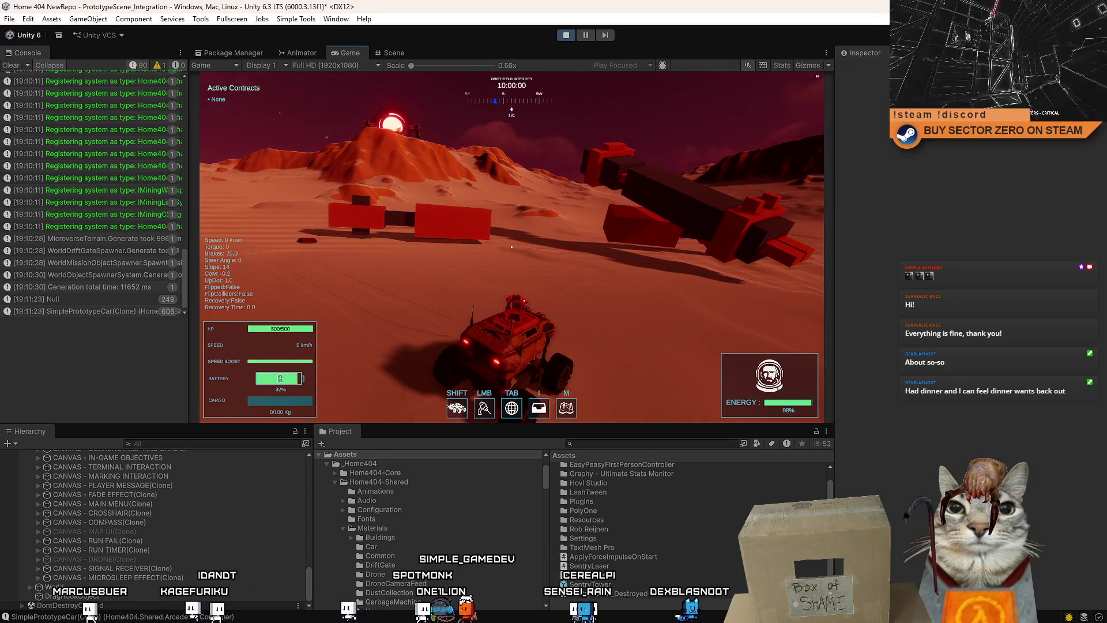
pyautogui.press('Escape')
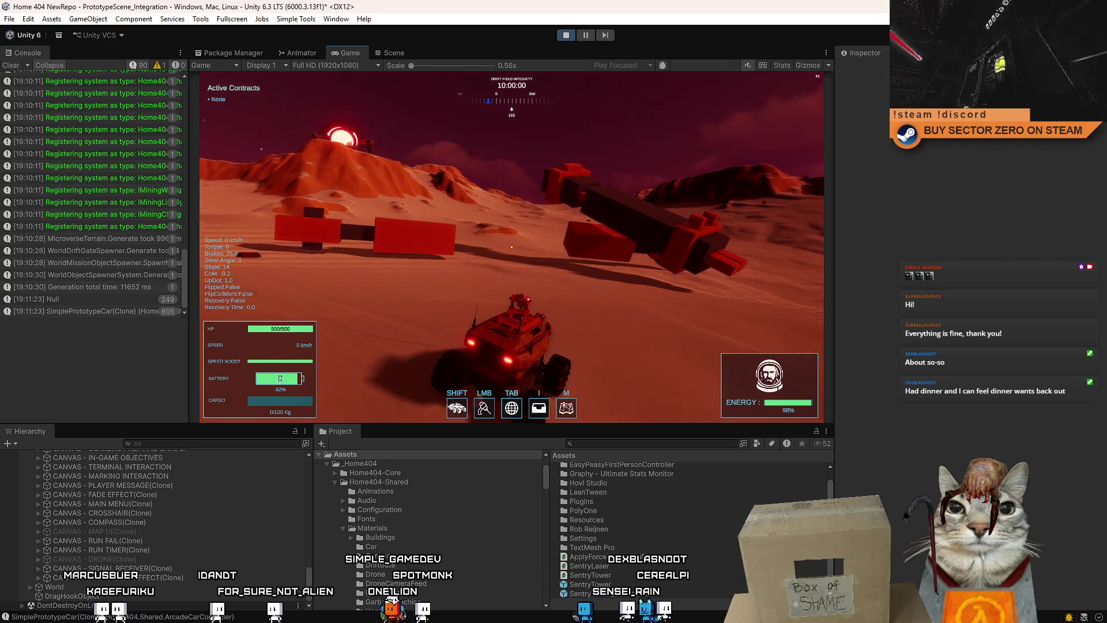
pyautogui.press('Escape')
# Compare the SentryTower and SentryTower_Destroyed prefab assets in the Project panel
pyautogui.click(649, 588)
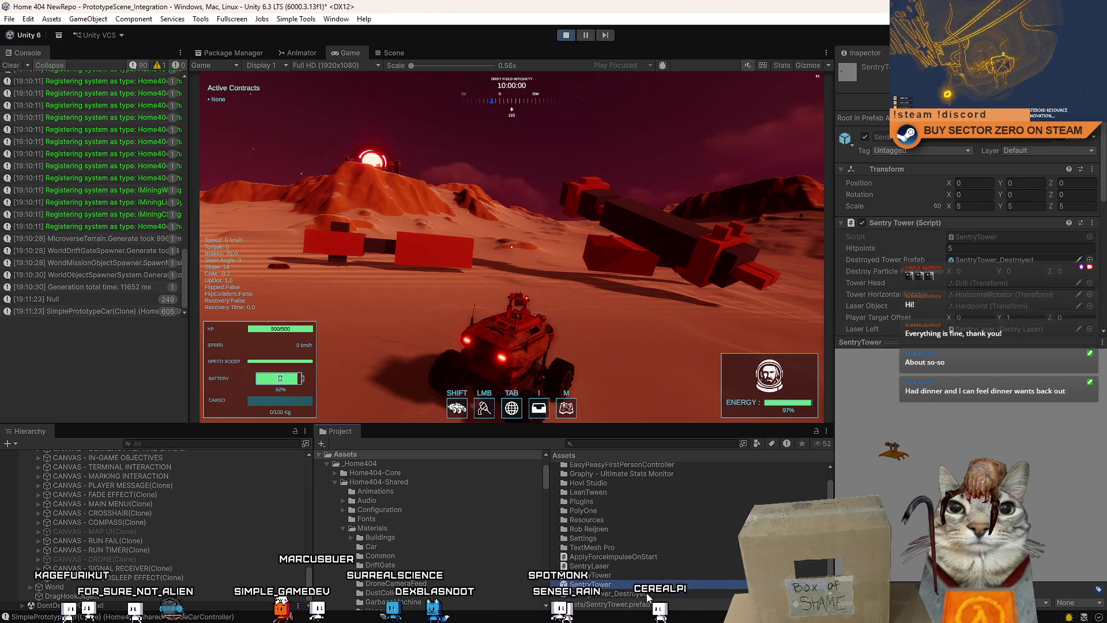
pyautogui.click(648, 595)
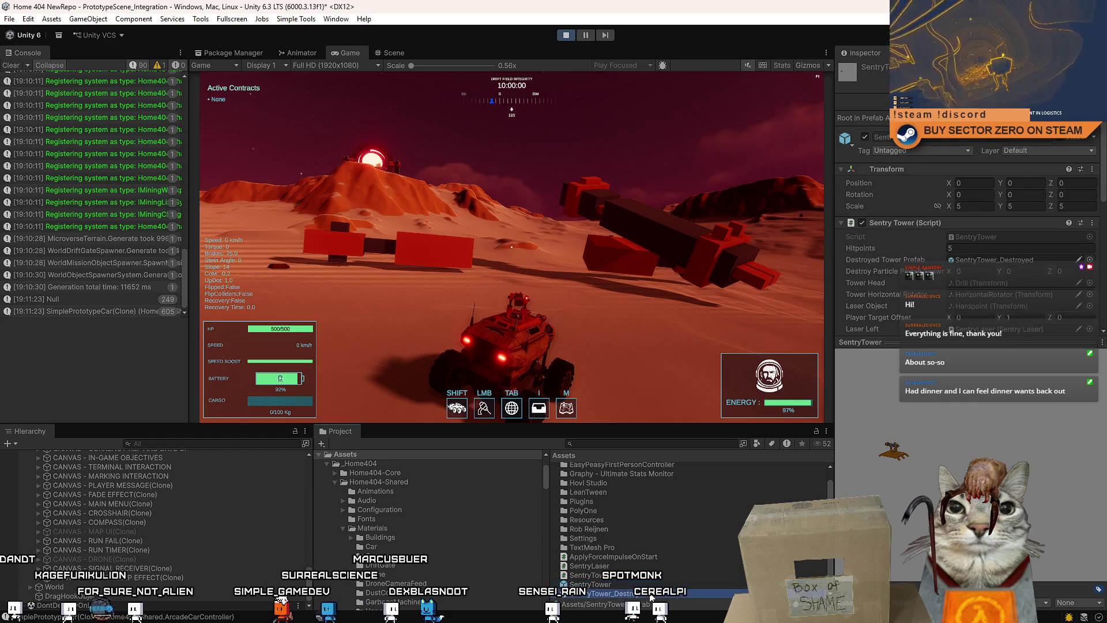
pyautogui.press('Up')
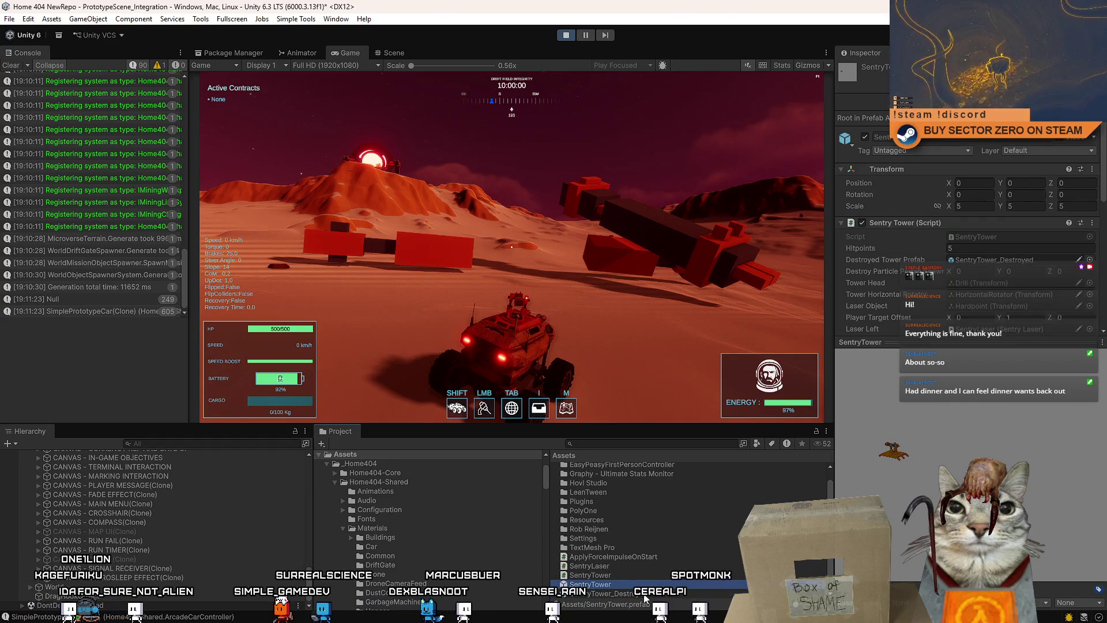
pyautogui.press('Down')
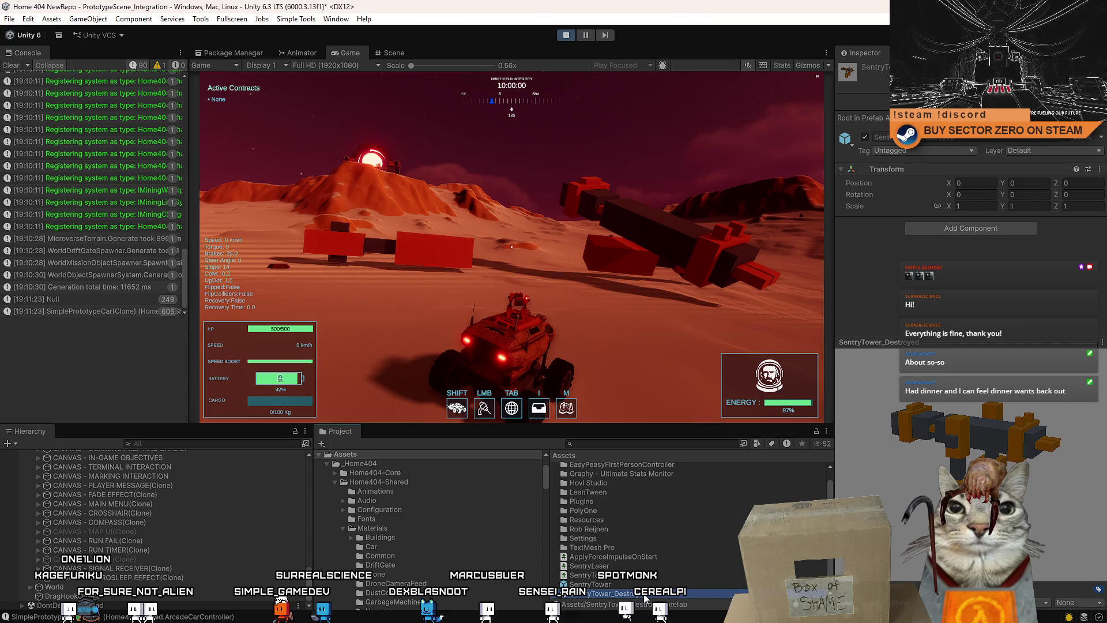
# Pause, inspect the SentryTower and SentryTower_Destroyed clones in the Scene view, then stop the playtest
pyautogui.click(585, 35)
pyautogui.click(394, 52)
pyautogui.moveTo(490, 230)
pyautogui.mouseDown()
pyautogui.moveTo(526, 183)
pyautogui.moveTo(540, 195)
pyautogui.moveTo(554, 306)
pyautogui.mouseUp()
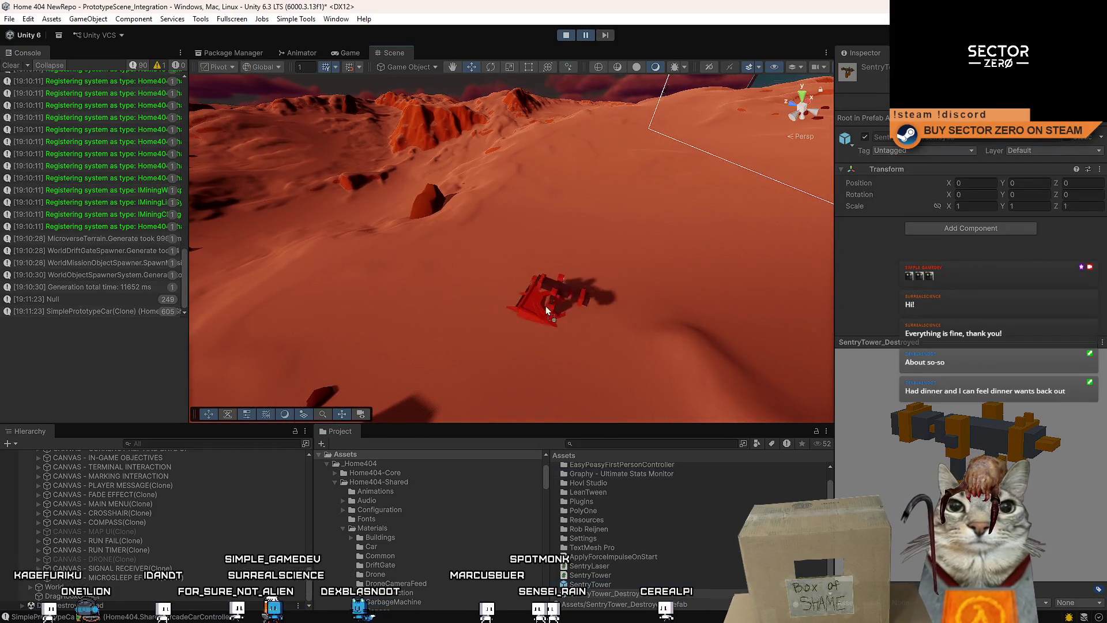
pyautogui.click(438, 308)
pyautogui.press('f')
pyautogui.moveTo(512, 283)
pyautogui.mouseDown()
pyautogui.moveTo(531, 230)
pyautogui.moveTo(496, 205)
pyautogui.moveTo(577, 270)
pyautogui.moveTo(490, 271)
pyautogui.moveTo(588, 297)
pyautogui.moveTo(583, 266)
pyautogui.moveTo(516, 276)
pyautogui.moveTo(488, 266)
pyautogui.moveTo(538, 286)
pyautogui.moveTo(503, 202)
pyautogui.mouseUp()
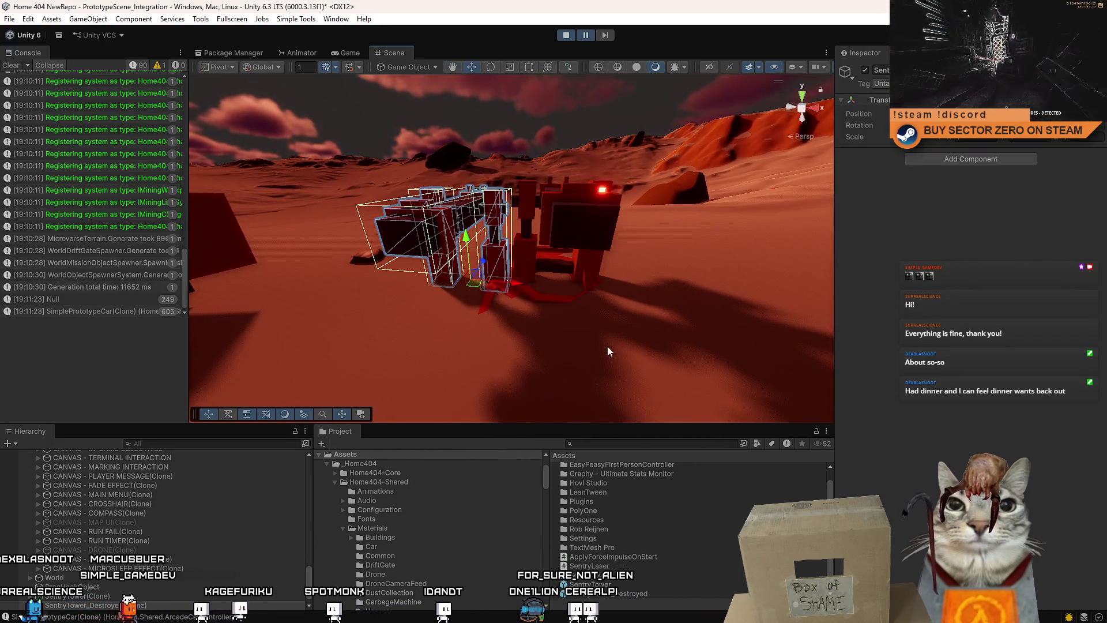
pyautogui.click(81, 605)
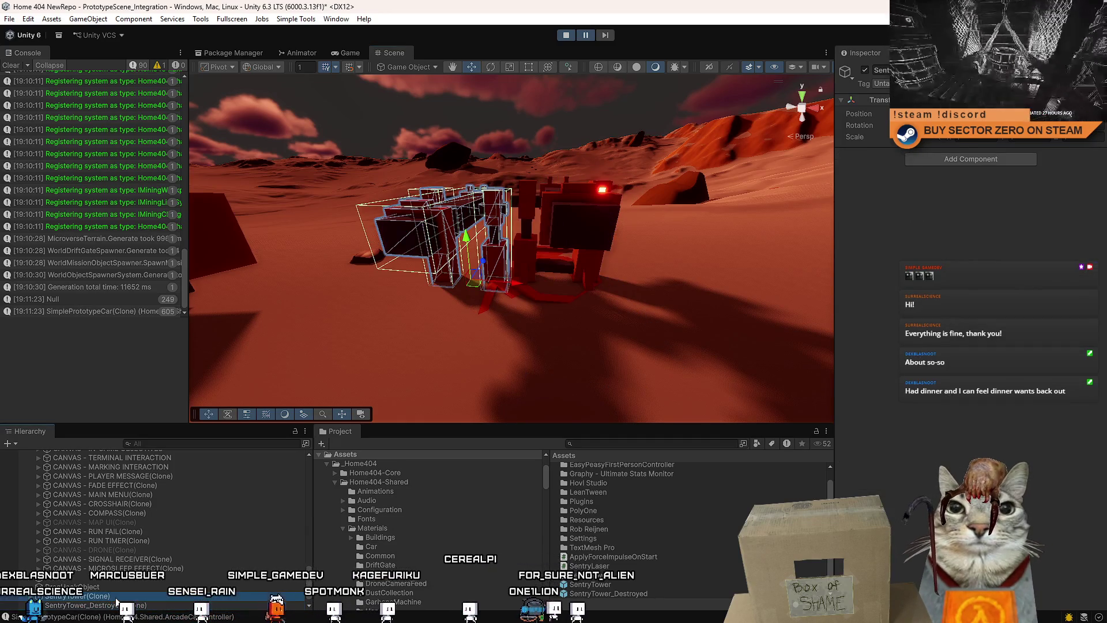
pyautogui.click(116, 600)
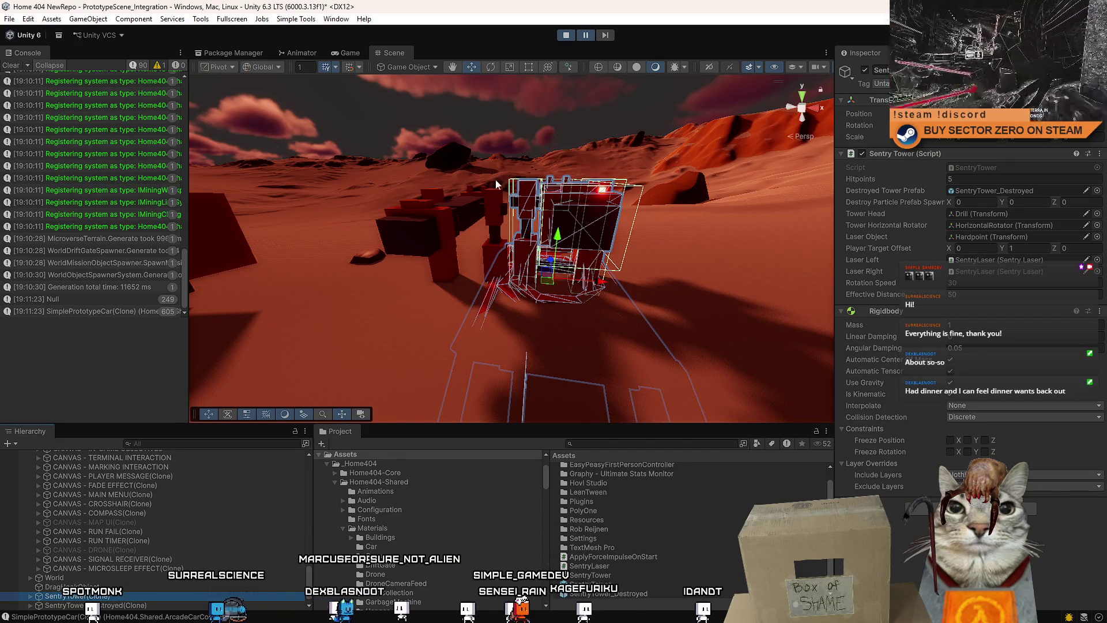
pyautogui.click(569, 36)
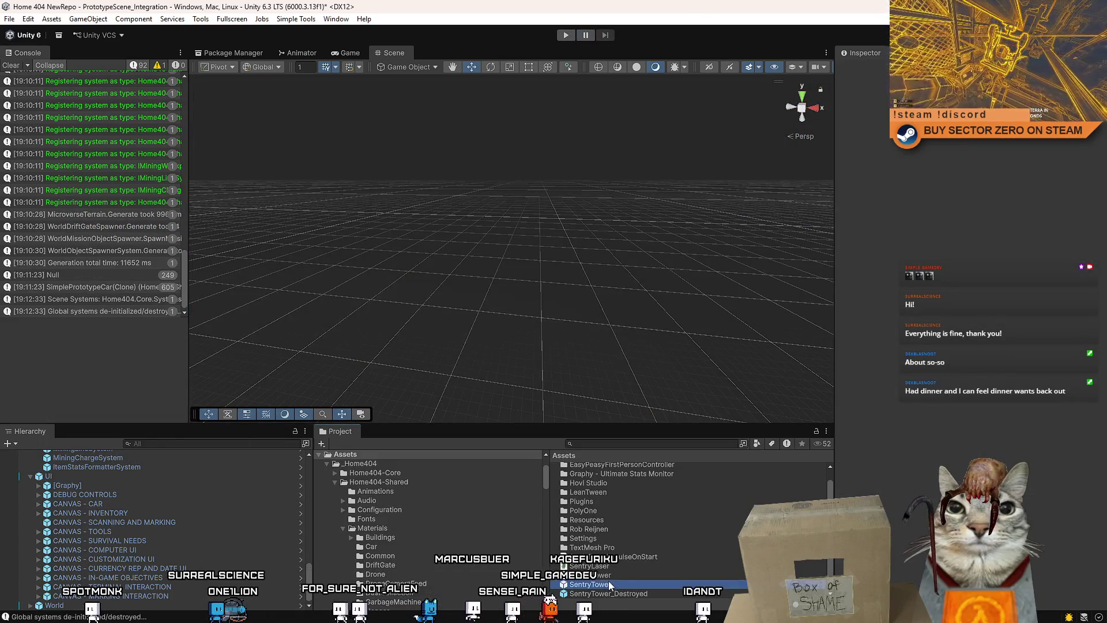
# Place a SentryTower prefab in the scene and unpack the prefab instance
pyautogui.moveTo(608, 580); pyautogui.dragTo(507, 323)
pyautogui.scroll(3, 804, 321)
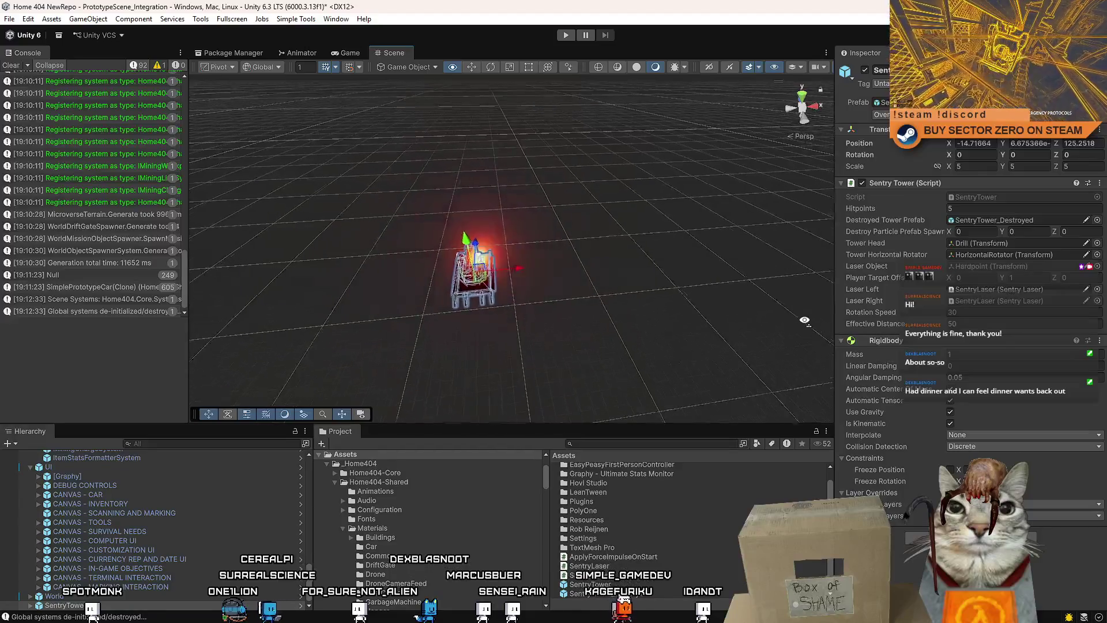
pyautogui.scroll(-5, 141, 575)
pyautogui.rightClick(86, 502)
pyautogui.moveTo(248, 312)
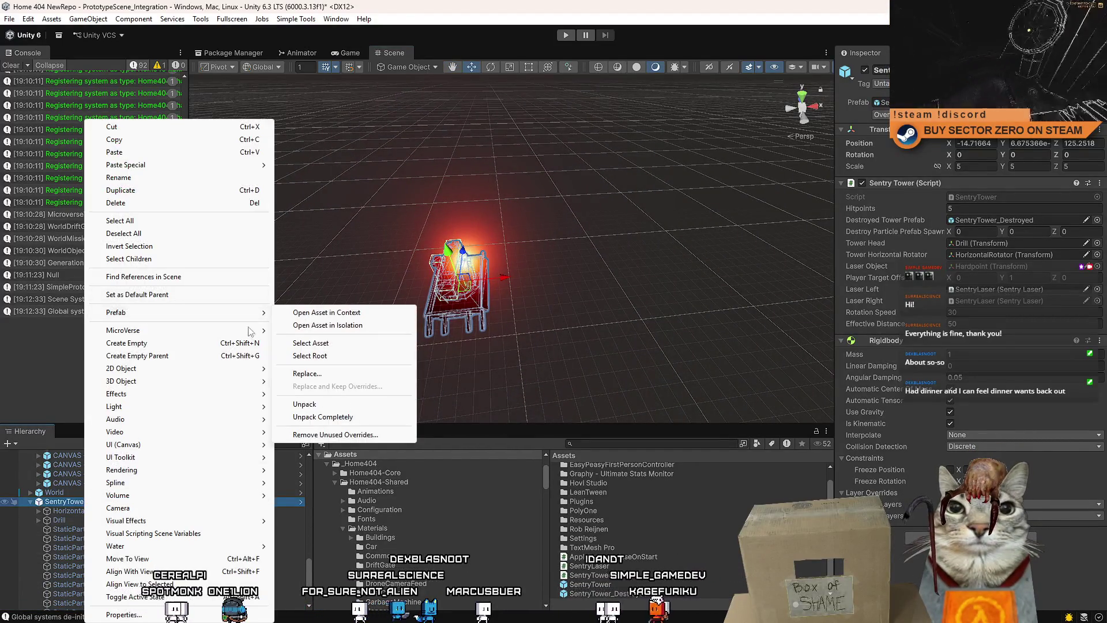
pyautogui.click(327, 407)
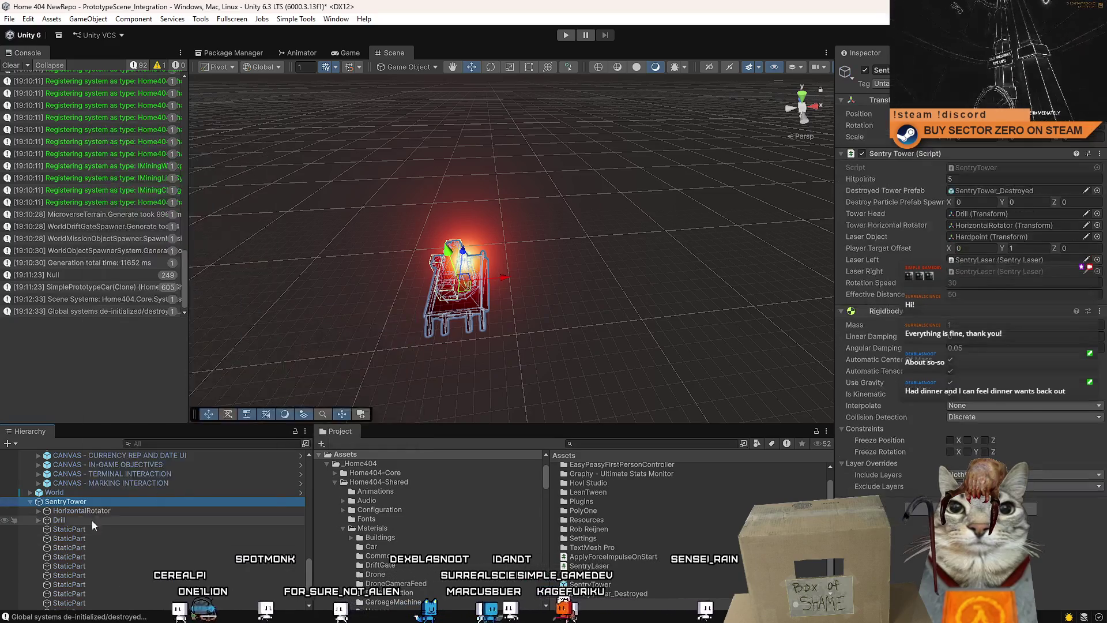
# Inspect the unpacked tower's hierarchy, selecting HorizontalRotator, the child parts, then SentryTower alone
pyautogui.click(109, 507)
pyautogui.scroll(-3, 110, 526)
pyautogui.keyDown('shift'); pyautogui.click(75, 605); pyautogui.keyUp('shift')
pyautogui.scroll(5, 95, 557)
pyautogui.scroll(-5, 97, 542)
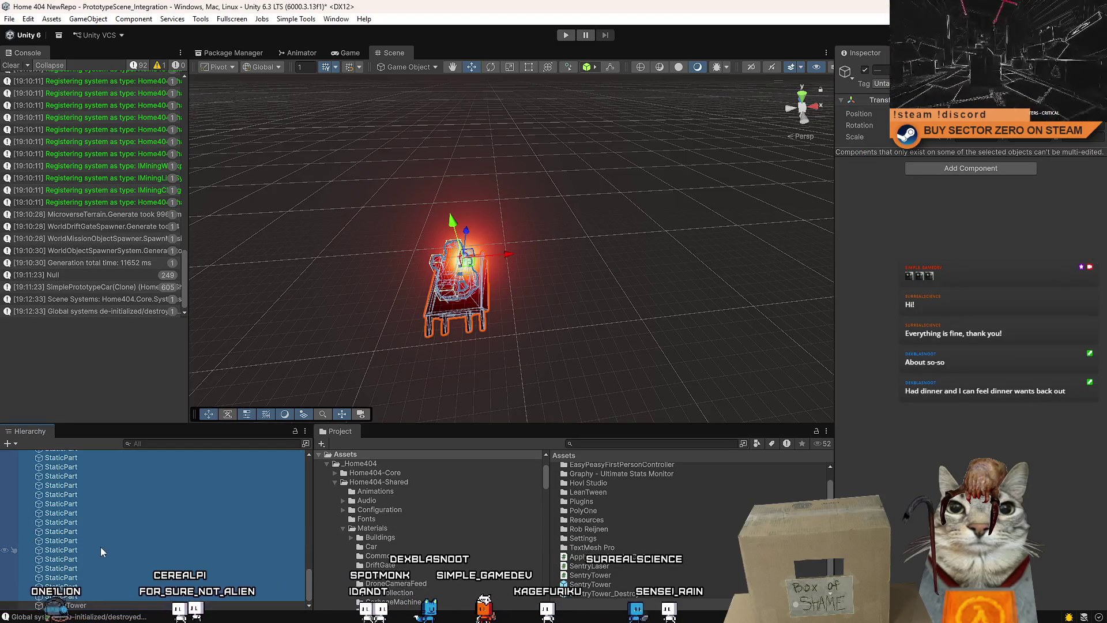
pyautogui.click(75, 607)
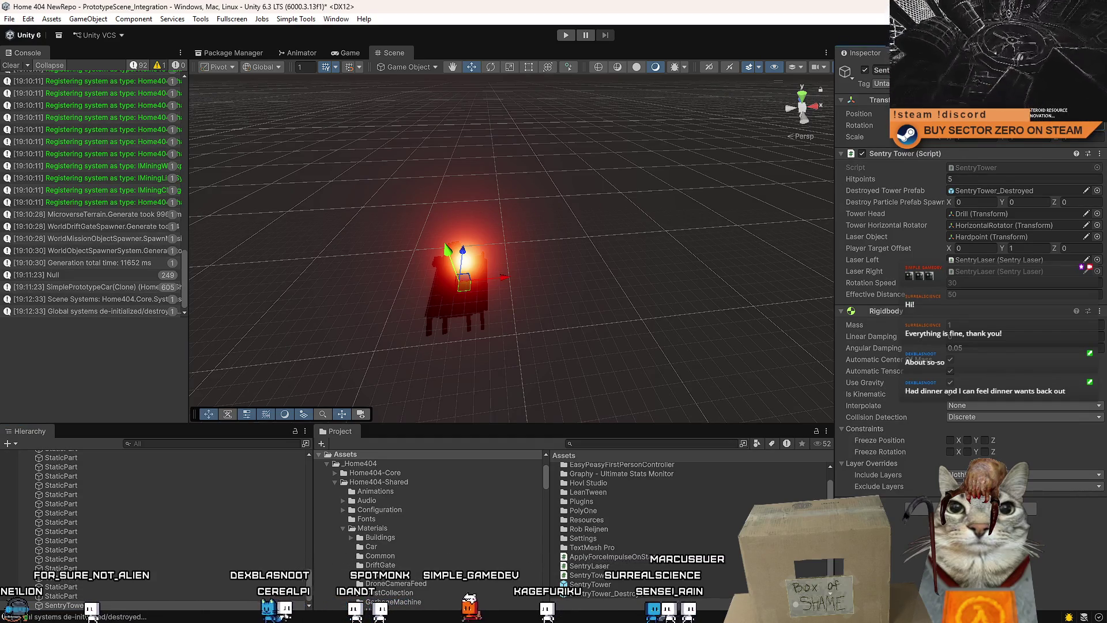
pyautogui.scroll(5, 87, 519)
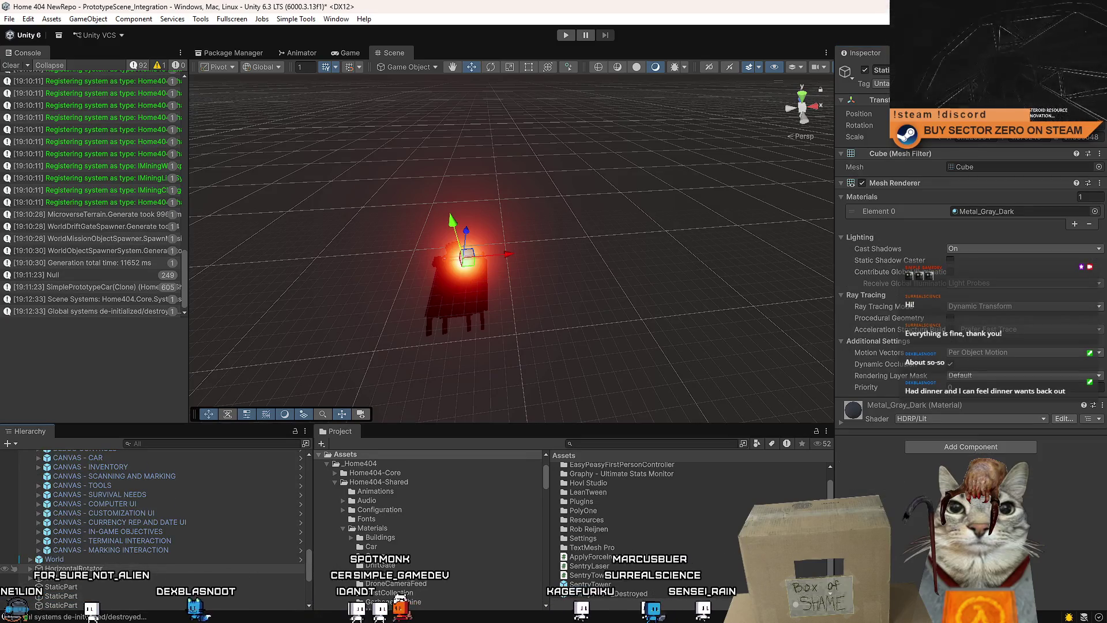
pyautogui.keyDown('shift'); pyautogui.click(82, 499); pyautogui.keyUp('shift')
pyautogui.scroll(-3, 98, 582)
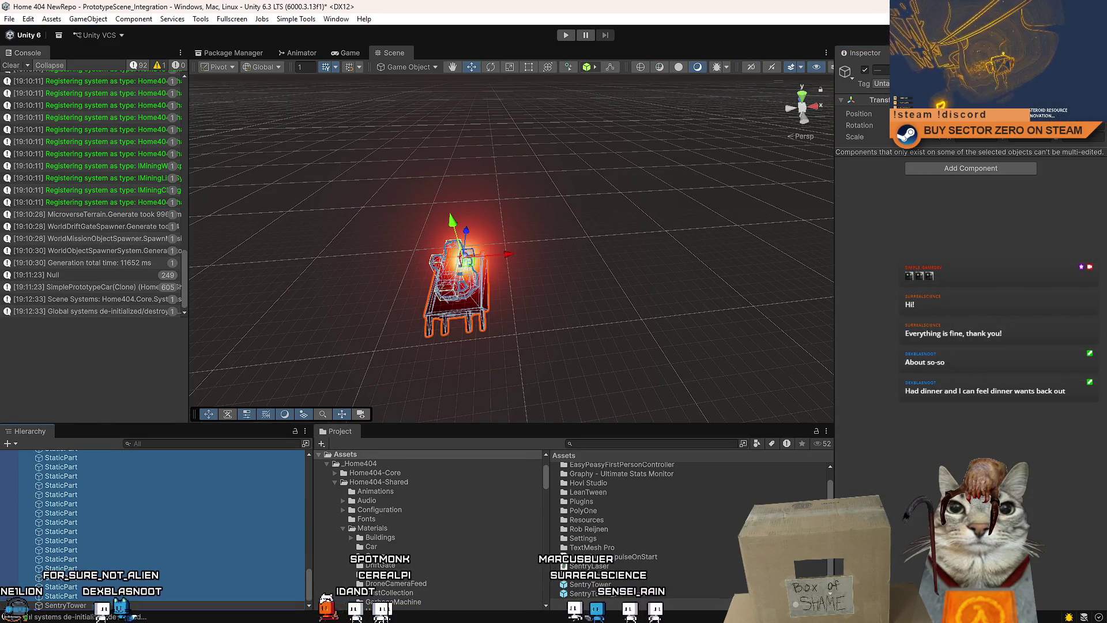
pyautogui.scroll(3, 103, 530)
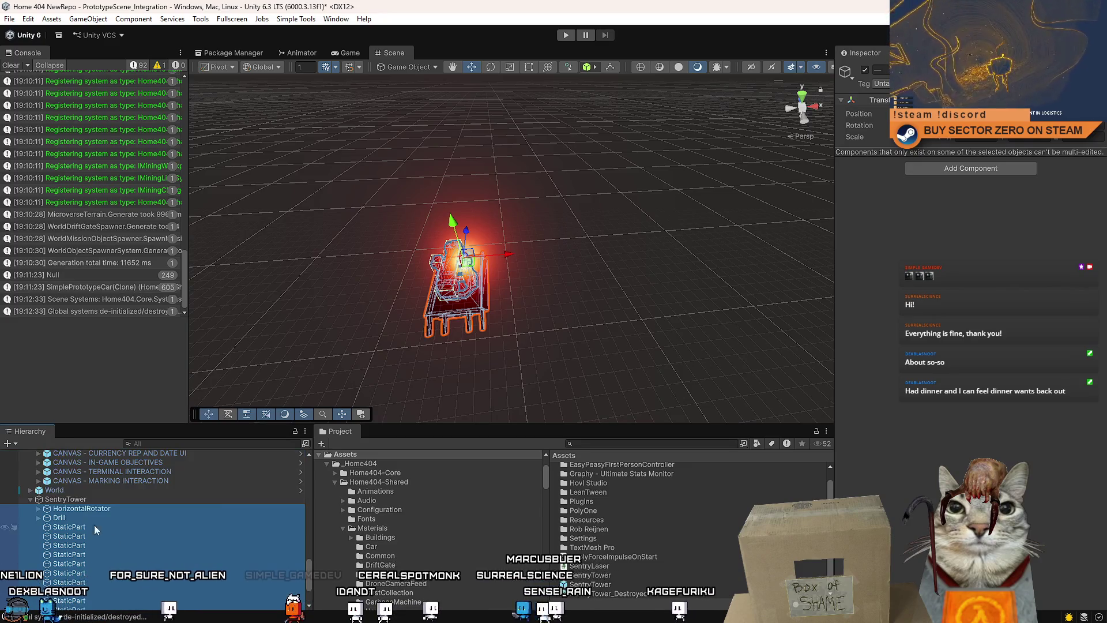
pyautogui.click(107, 501)
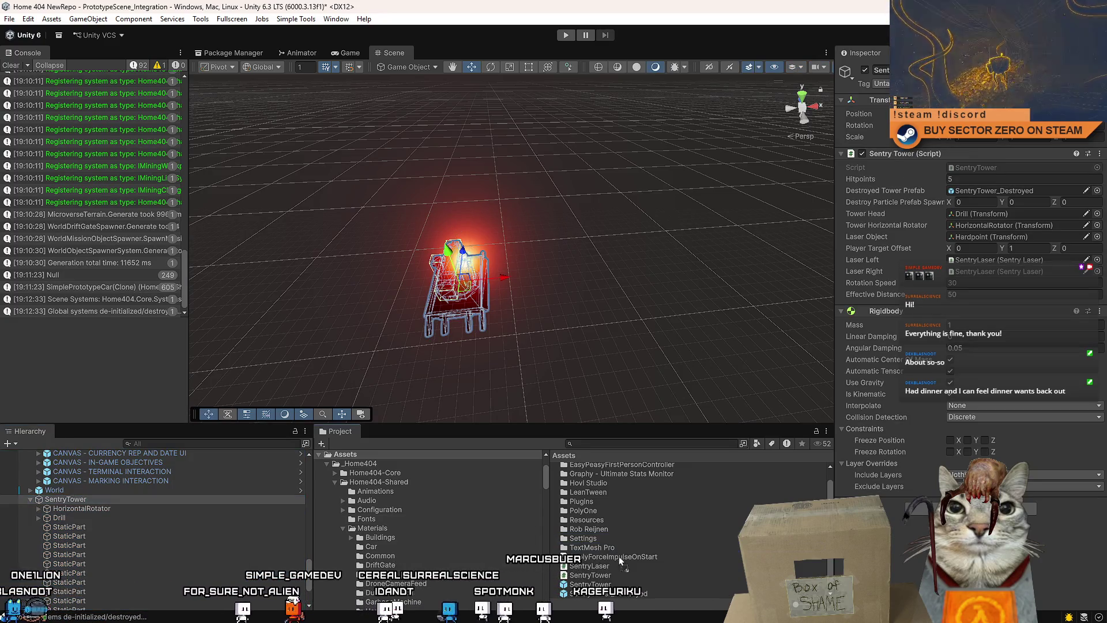
# Overwrite the SentryTower prefab with this object and delete it from the scene
pyautogui.moveTo(593, 584); pyautogui.dragTo(595, 584)
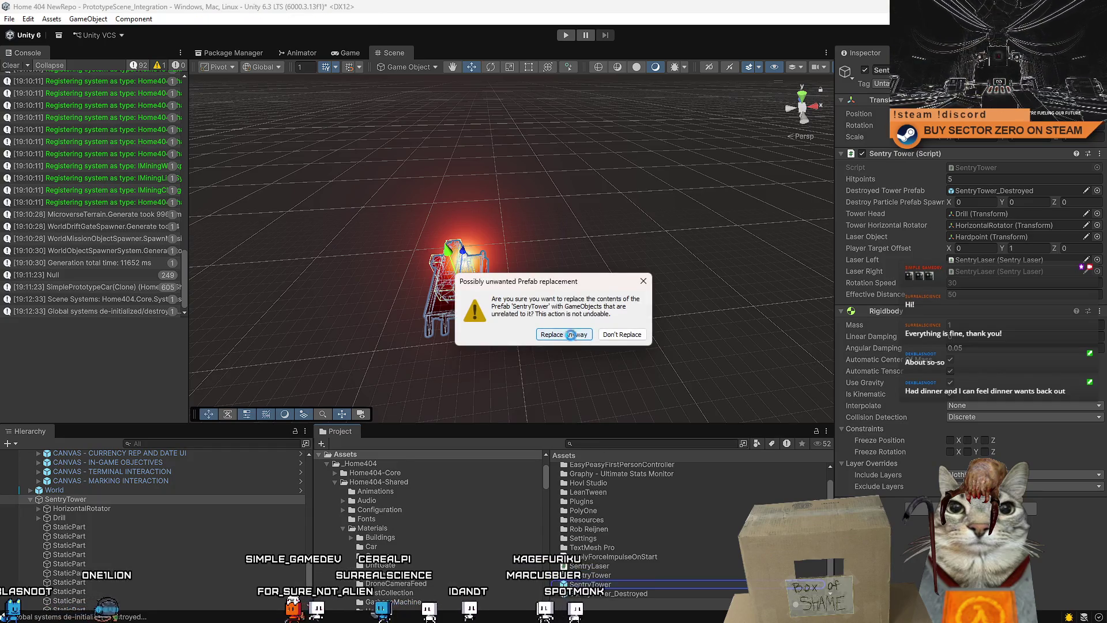
pyautogui.click(565, 334)
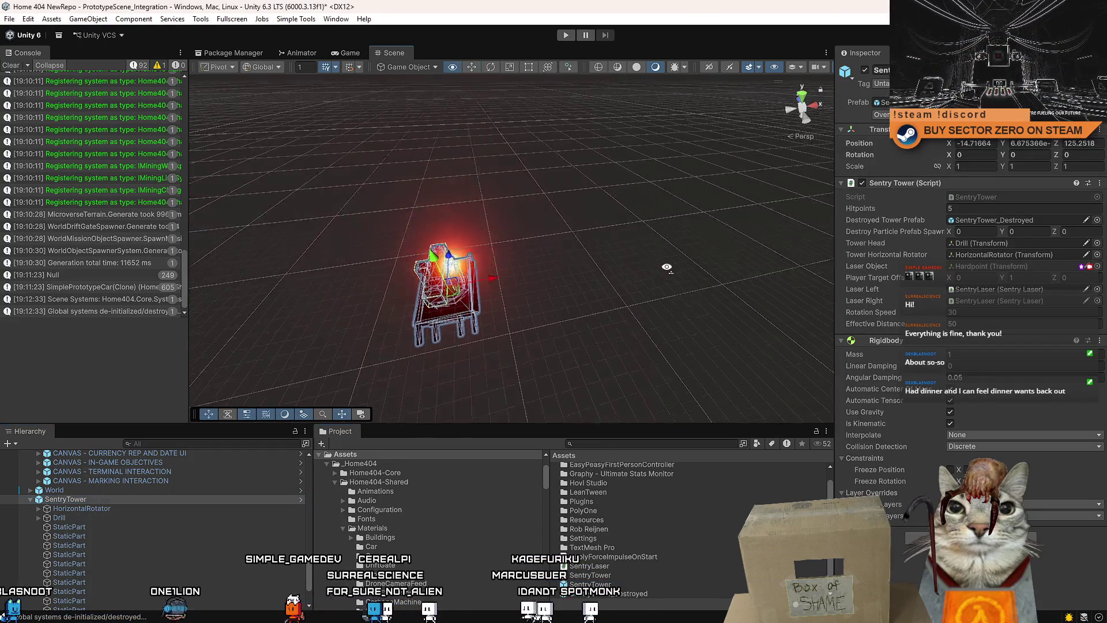
pyautogui.scroll(5, 667, 267)
pyautogui.moveTo(667, 267); pyautogui.dragTo(520, 294)
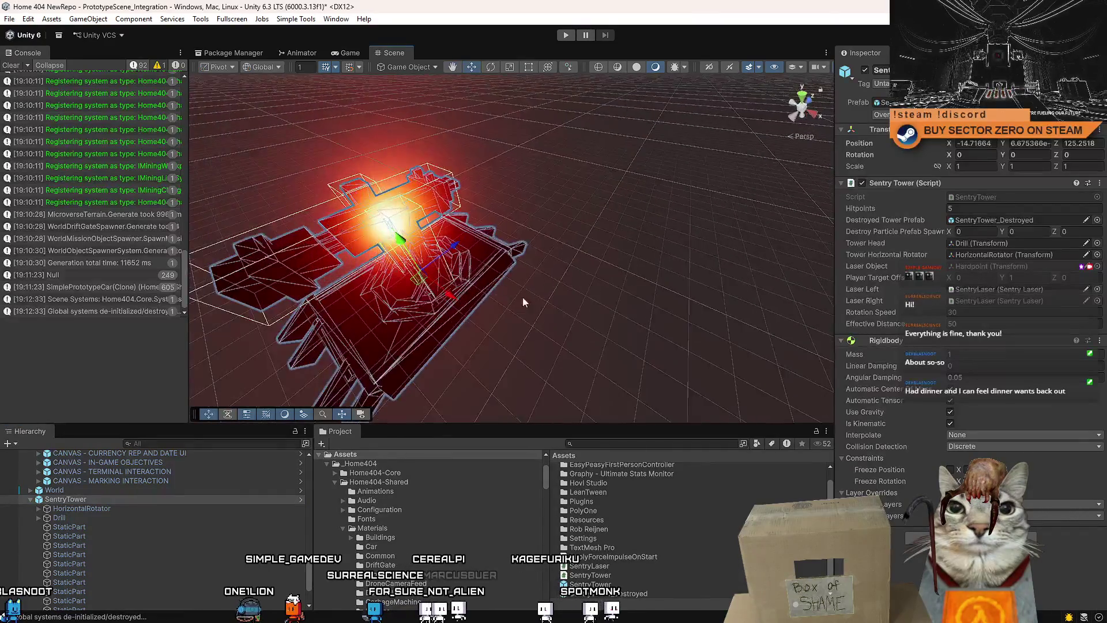
pyautogui.press('Delete')
# Inspect the SentryTower and SentryTower_Destroyed prefab assets
pyautogui.click(590, 584)
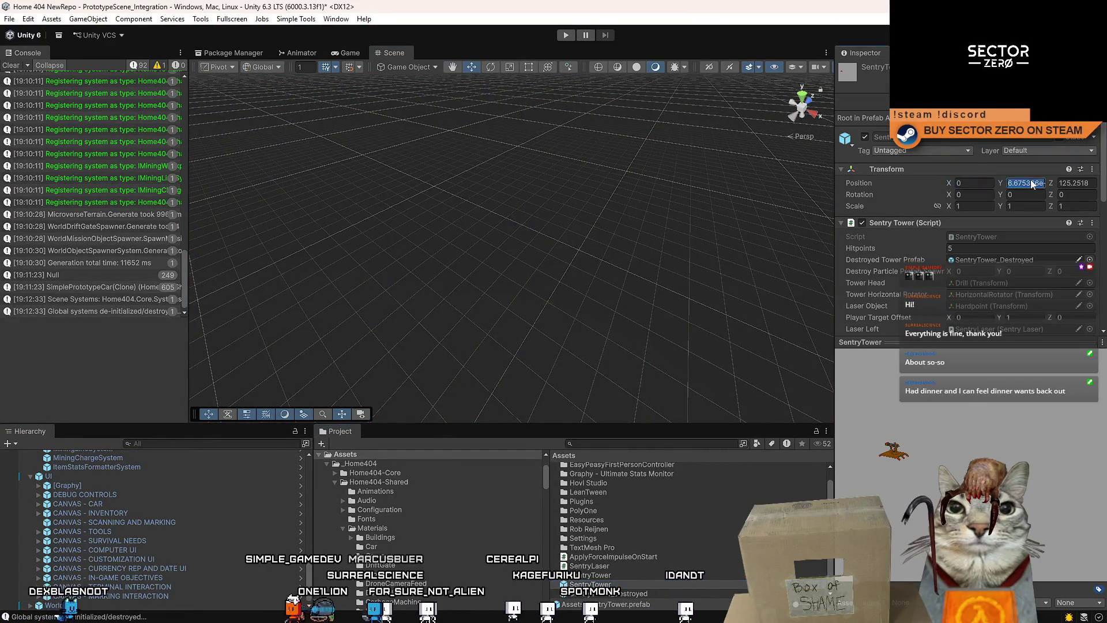
pyautogui.scroll(-1, 464, 312)
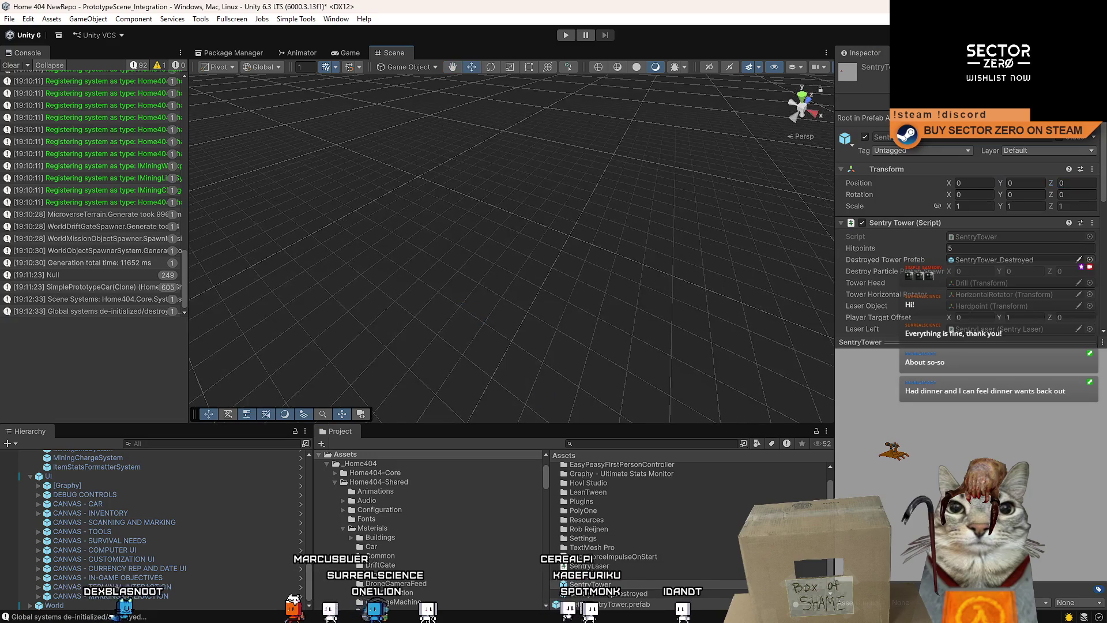
pyautogui.doubleClick(995, 260)
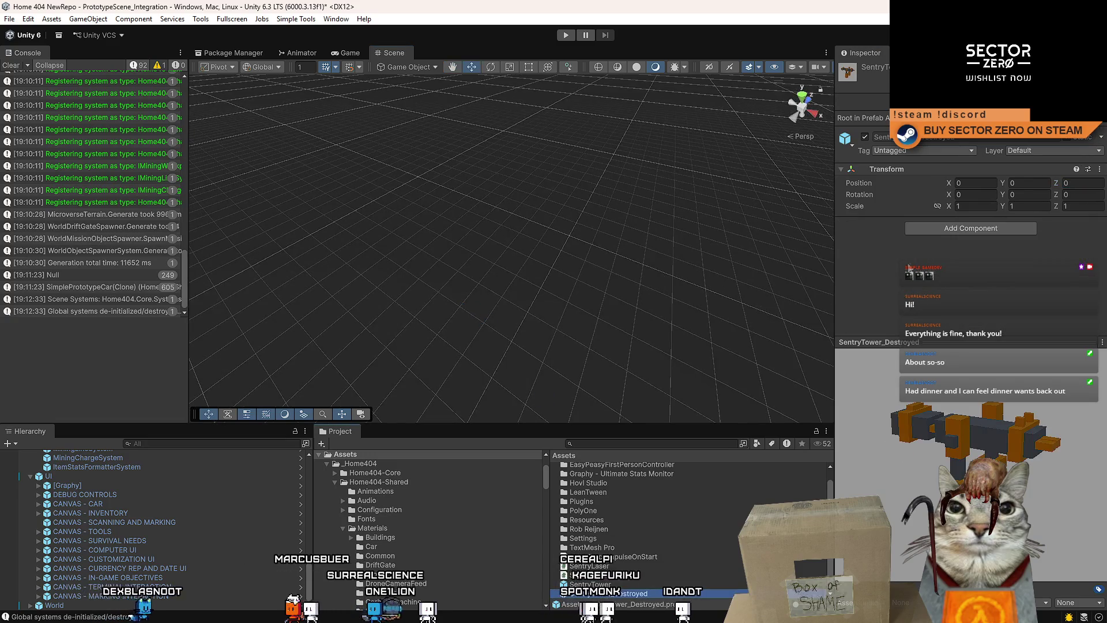
pyautogui.click(623, 585)
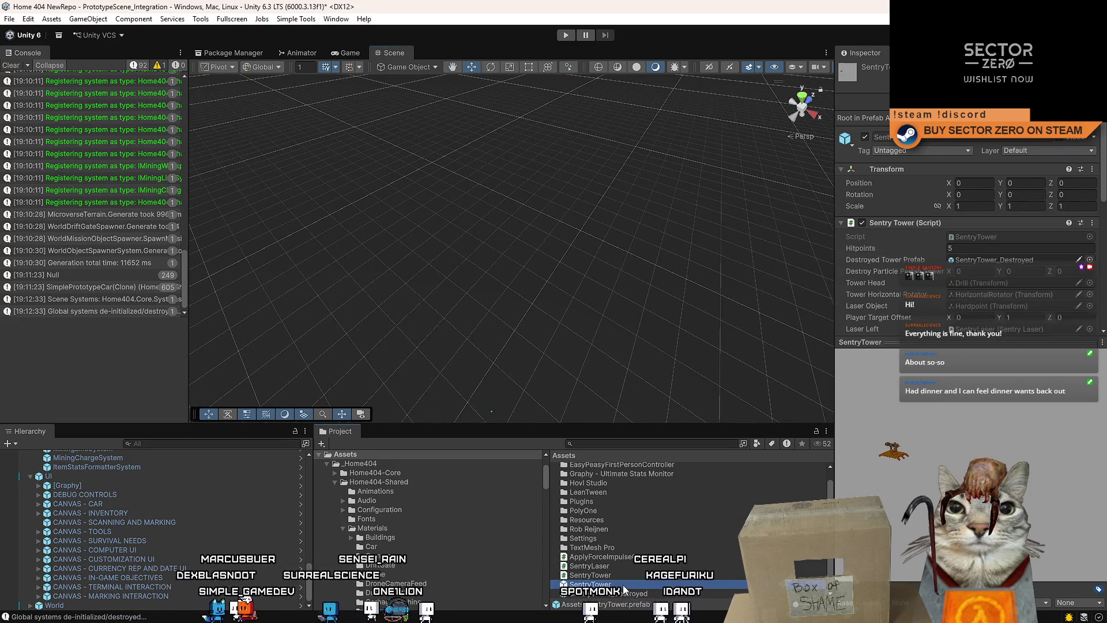
pyautogui.click(1002, 439)
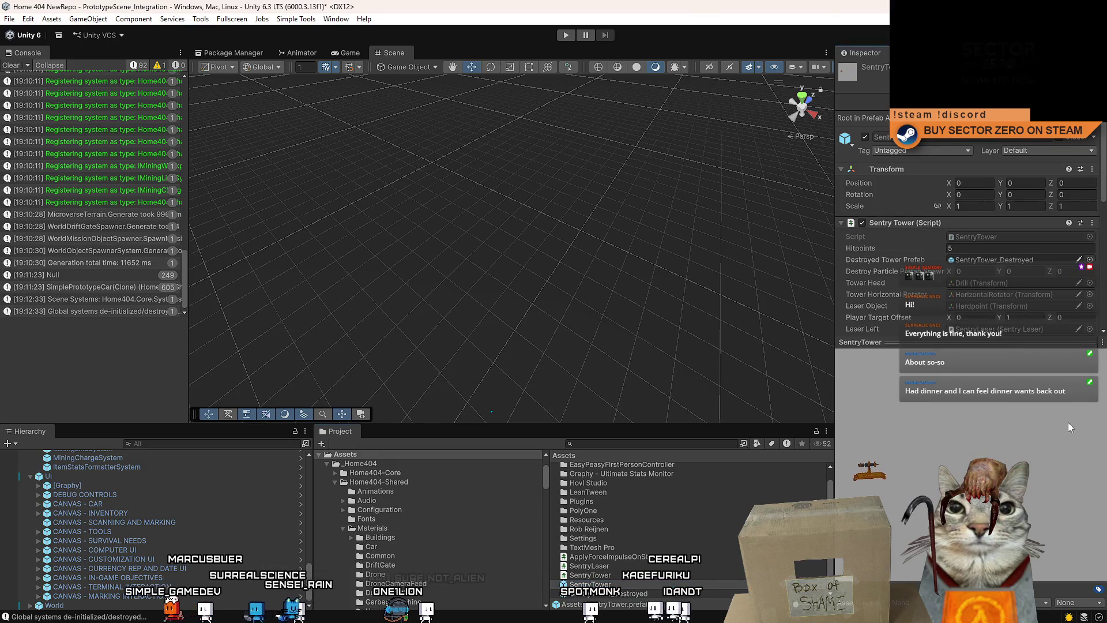
# Preview another SentryTower instance in the scene, delete it, and clear the console
pyautogui.moveTo(656, 587)
pyautogui.mouseDown()
pyautogui.moveTo(601, 477)
pyautogui.moveTo(451, 240)
pyautogui.moveTo(435, 237)
pyautogui.moveTo(468, 245)
pyautogui.mouseUp()
pyautogui.scroll(-5, 399, 201)
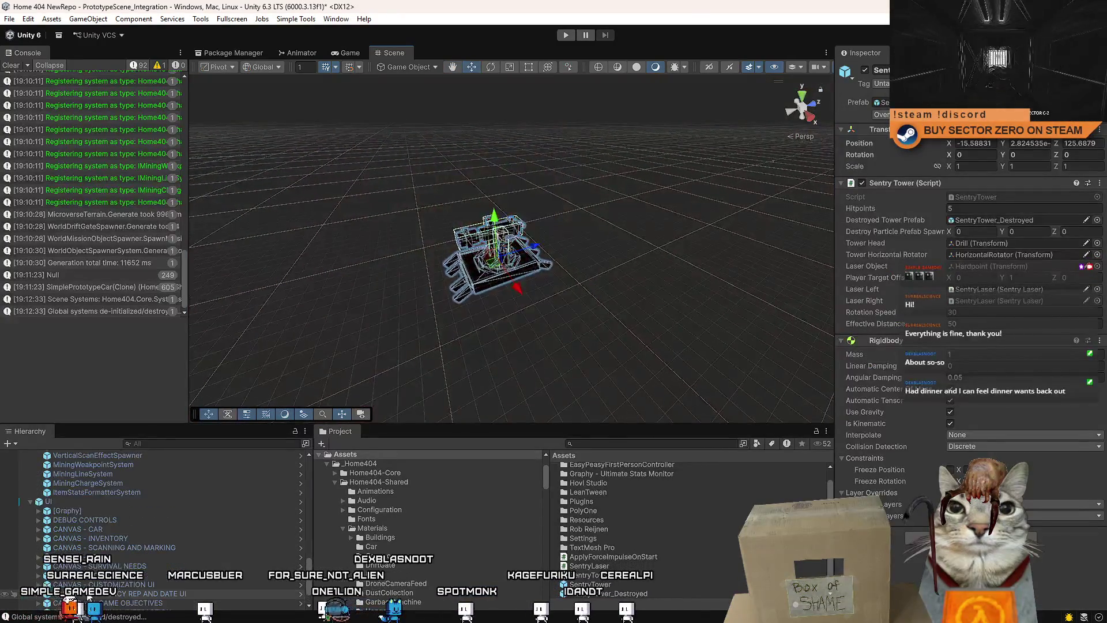
pyautogui.moveTo(499, 311); pyautogui.dragTo(502, 315)
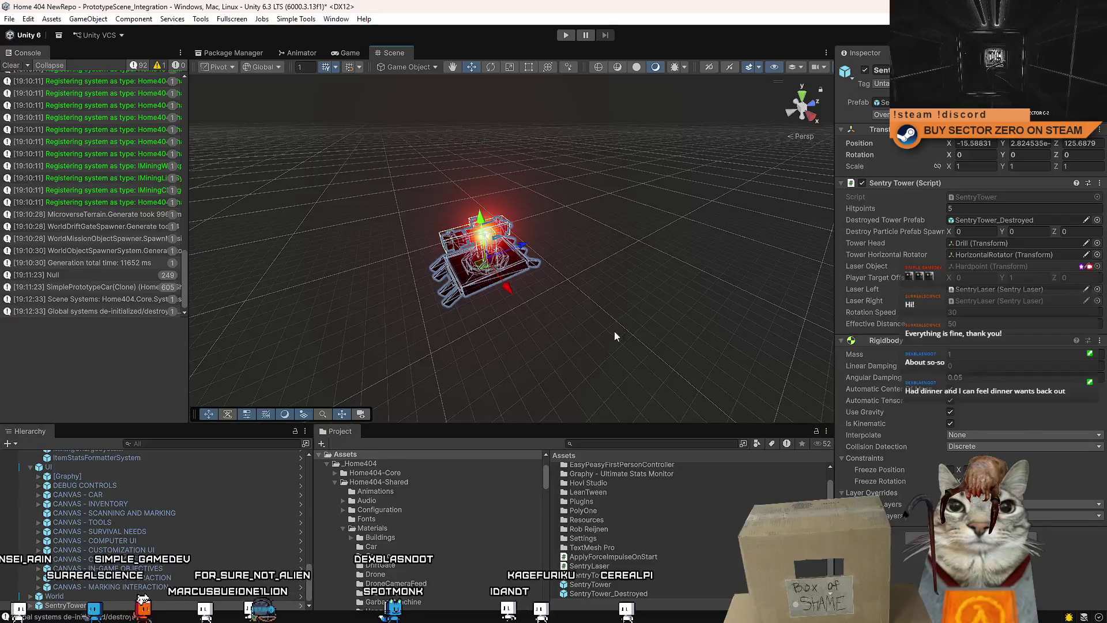
pyautogui.press('Delete')
pyautogui.click(9, 65)
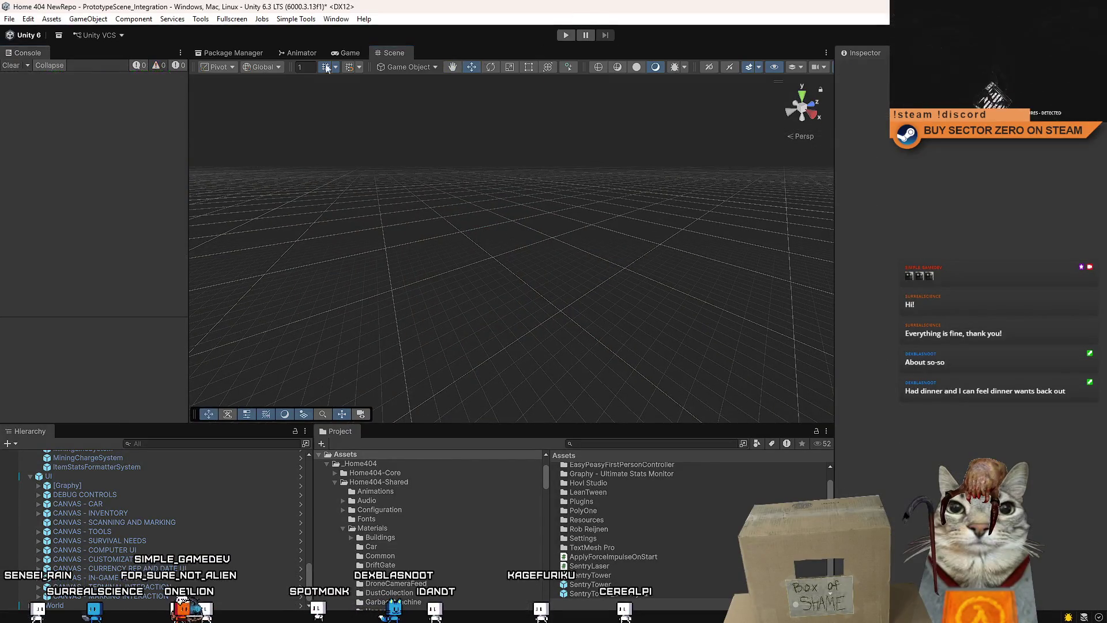
pyautogui.click(572, 37)
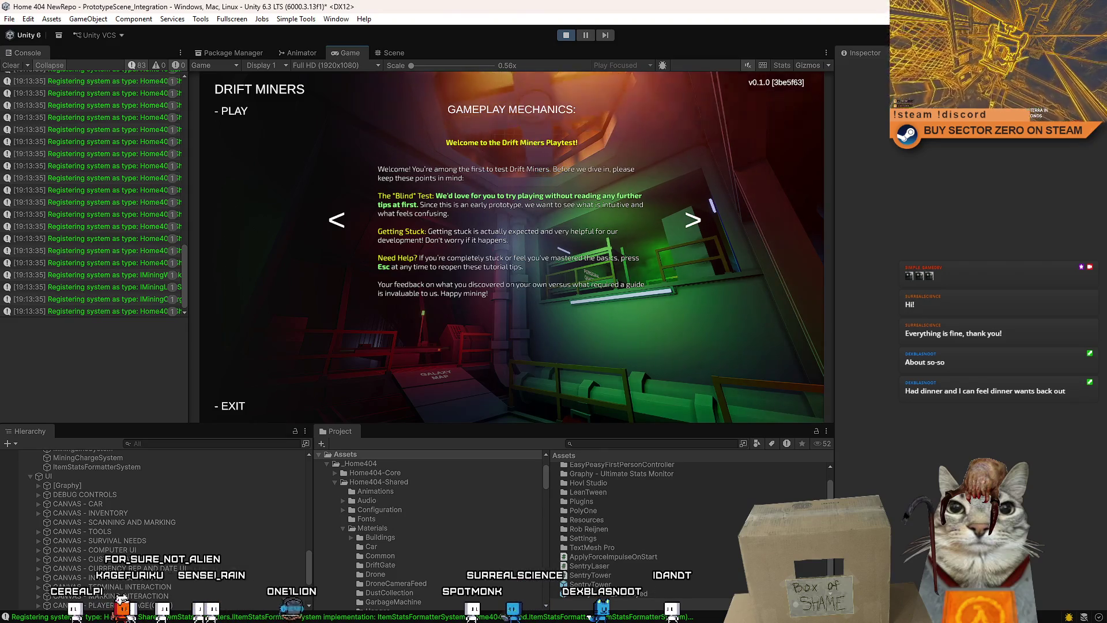
pyautogui.click(243, 117)
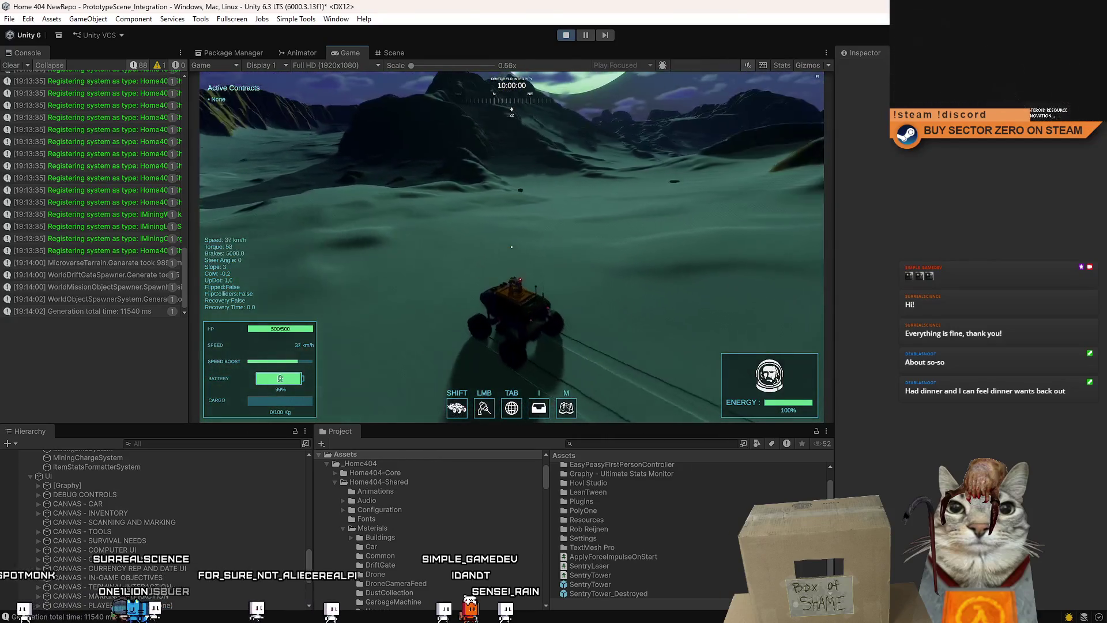
pyautogui.press('Escape')
pyautogui.click(586, 35)
pyautogui.click(394, 52)
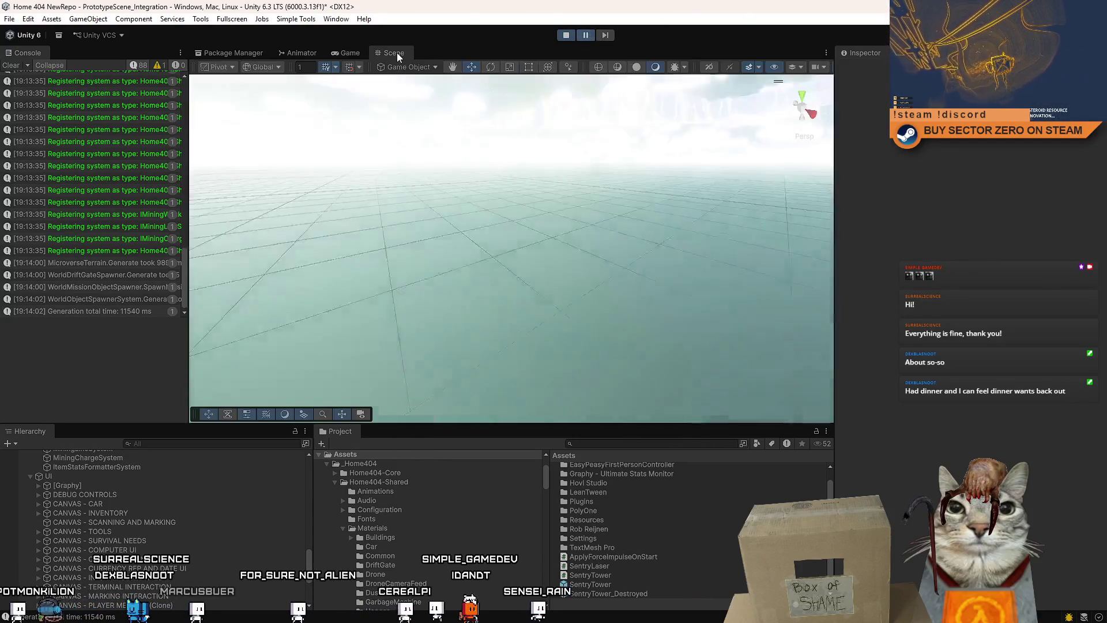
pyautogui.moveTo(430, 106)
pyautogui.mouseDown()
pyautogui.moveTo(428, 275)
pyautogui.moveTo(499, 296)
pyautogui.mouseUp()
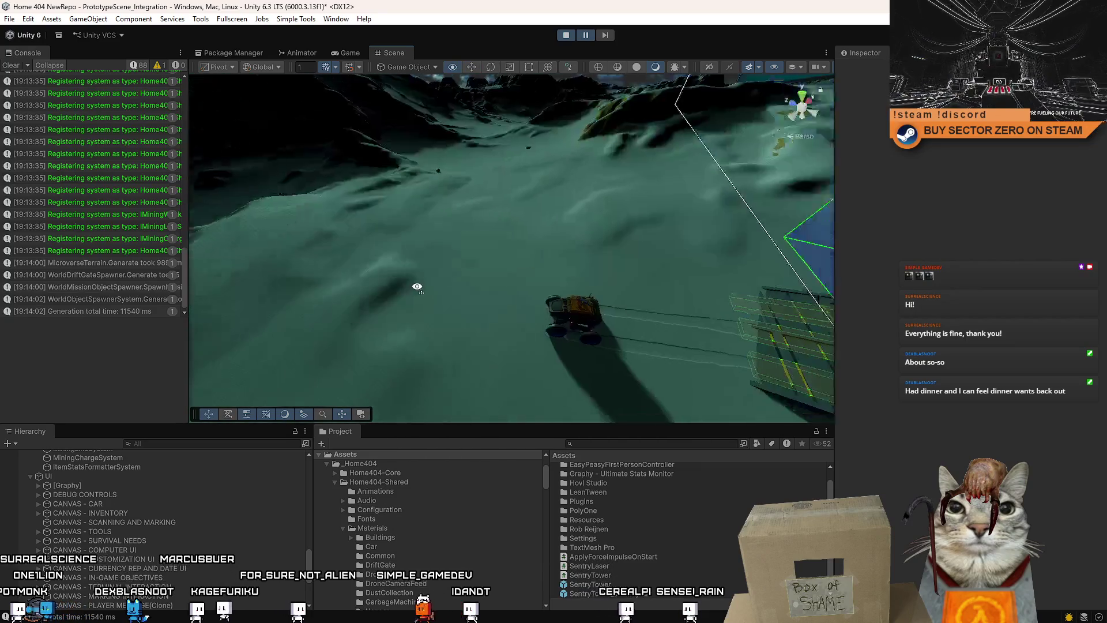
pyautogui.click(487, 264)
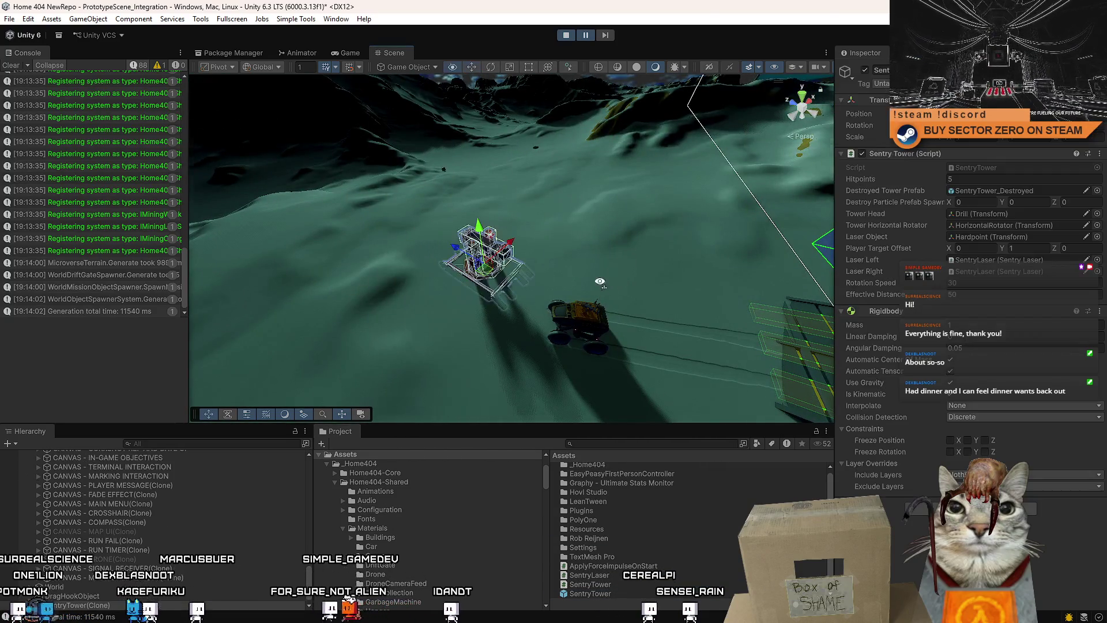
pyautogui.press('f')
pyautogui.moveTo(518, 231); pyautogui.dragTo(548, 202)
pyautogui.click(583, 37)
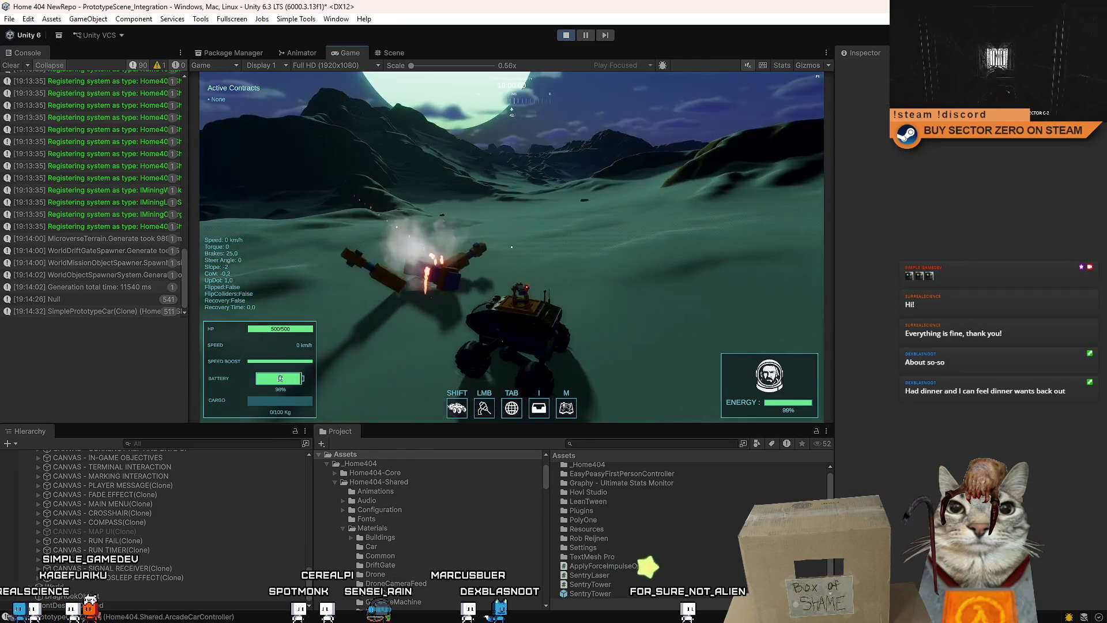
pyautogui.press('w')
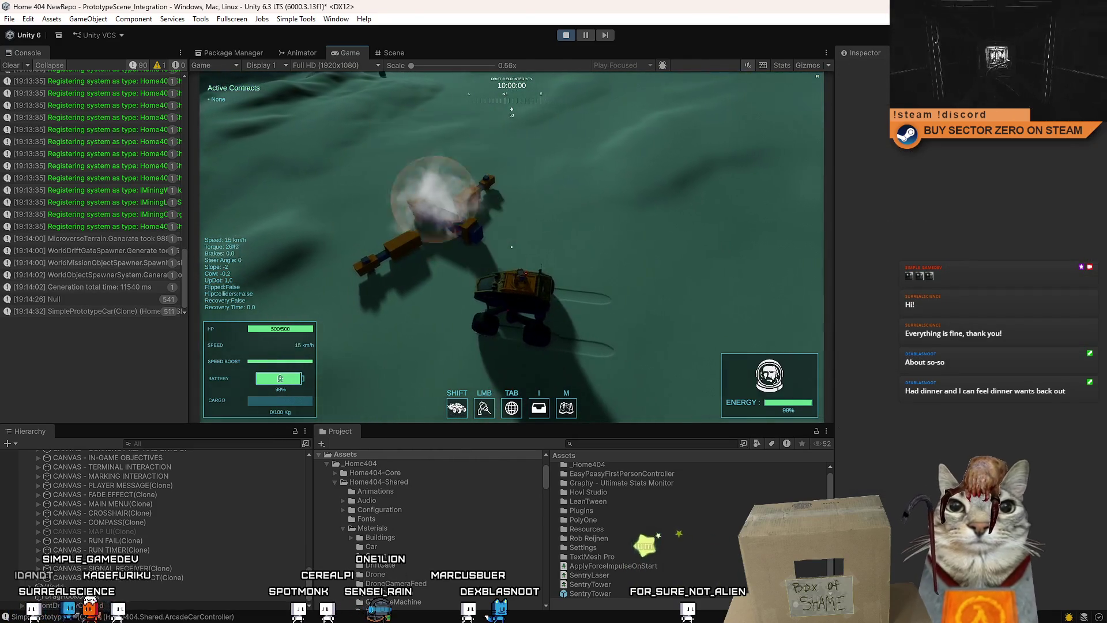
pyautogui.press('a')
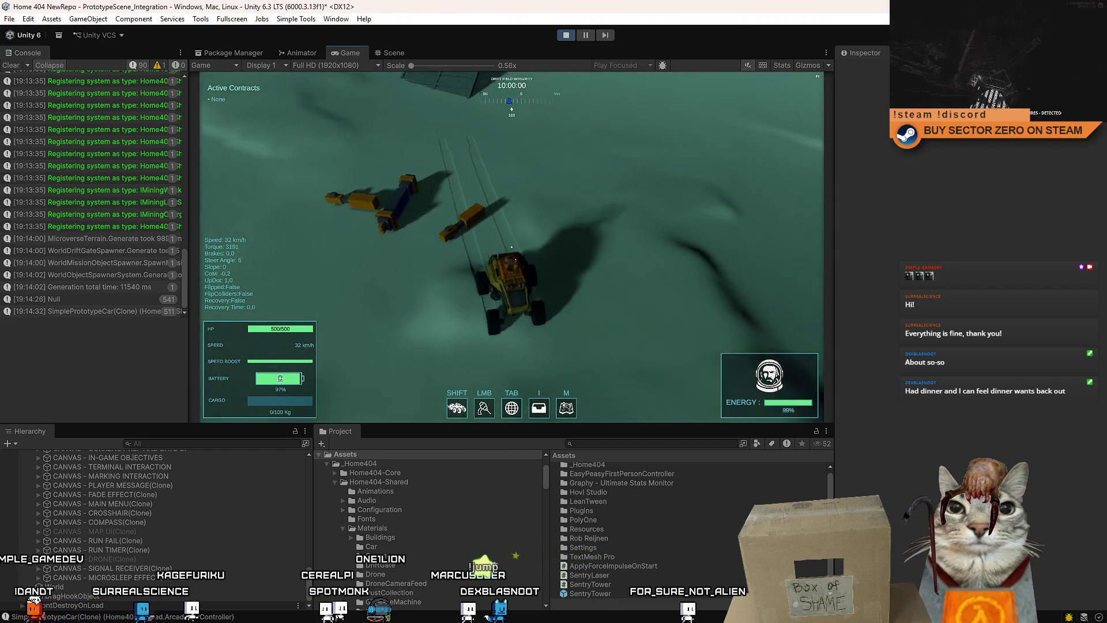
pyautogui.press('w')
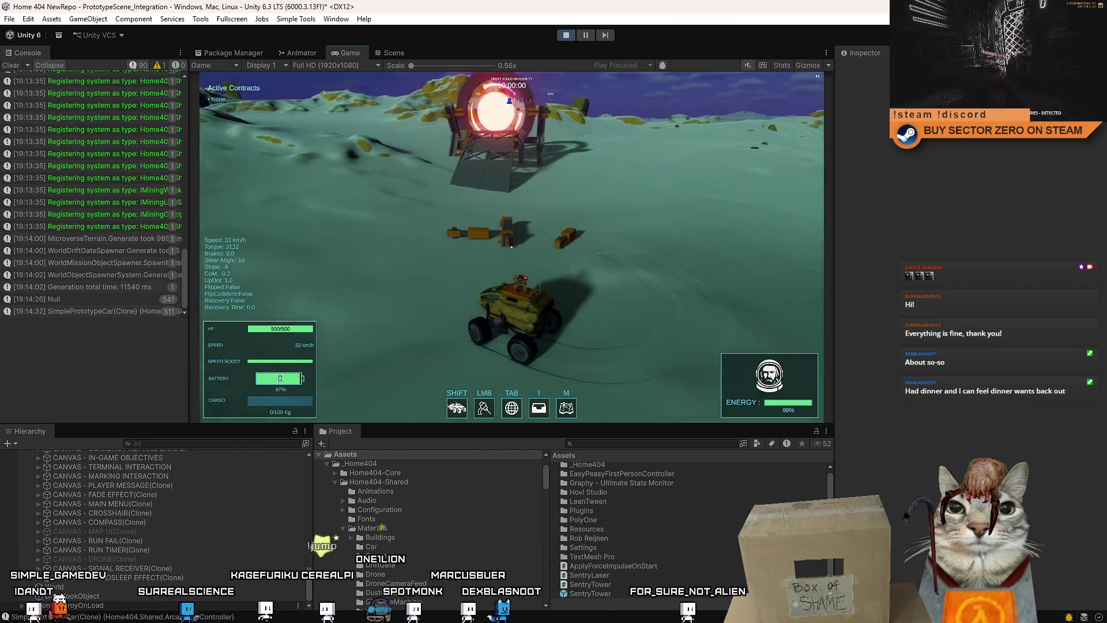
pyautogui.press('w')
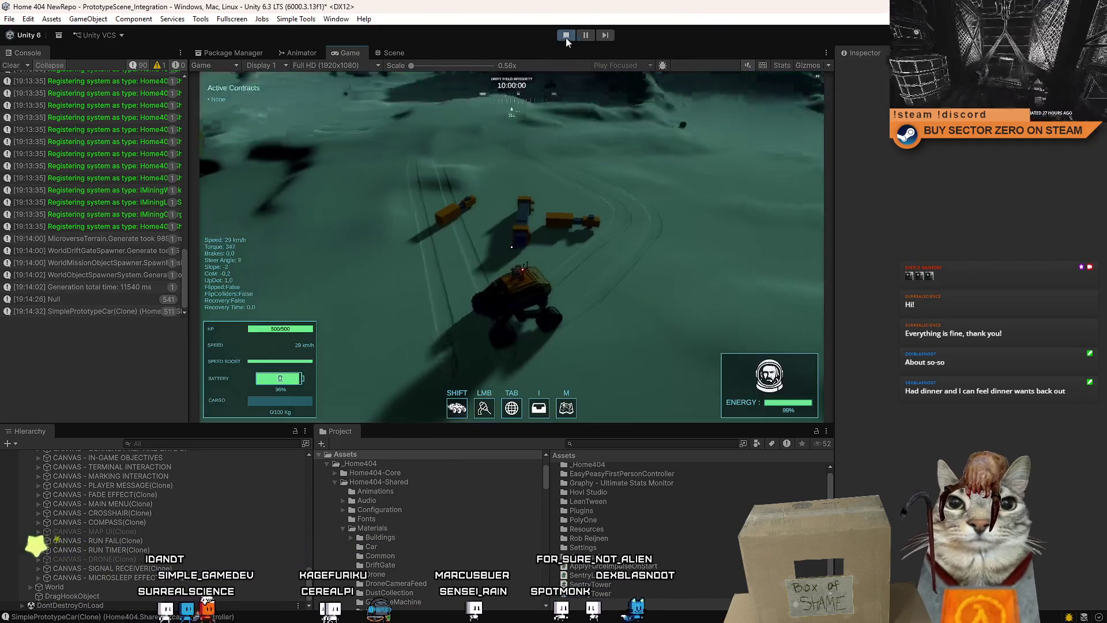
pyautogui.click(565, 36)
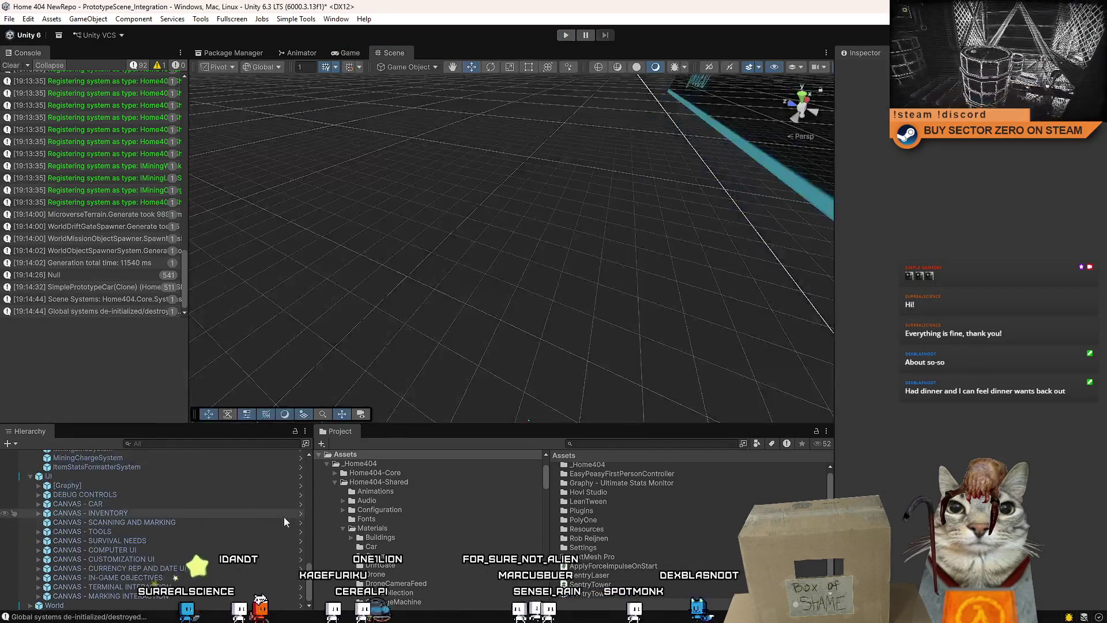
# Open the SentryTower_Destroyed prefab and unpack its Explosion child
pyautogui.scroll(-1, 614, 597)
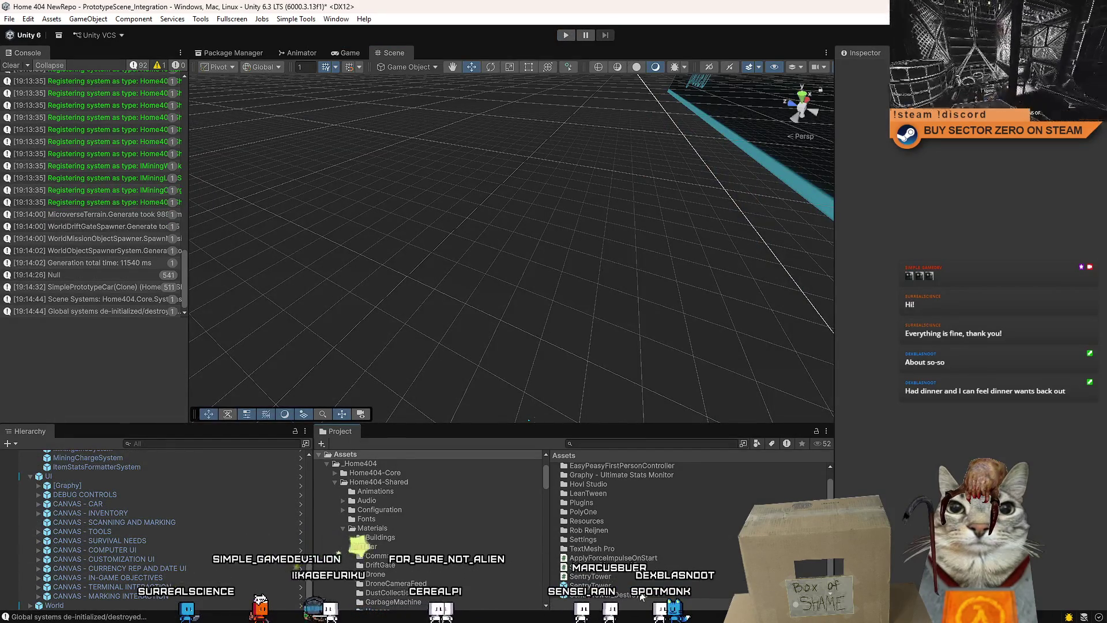
pyautogui.click(642, 596)
pyautogui.doubleClick(642, 596)
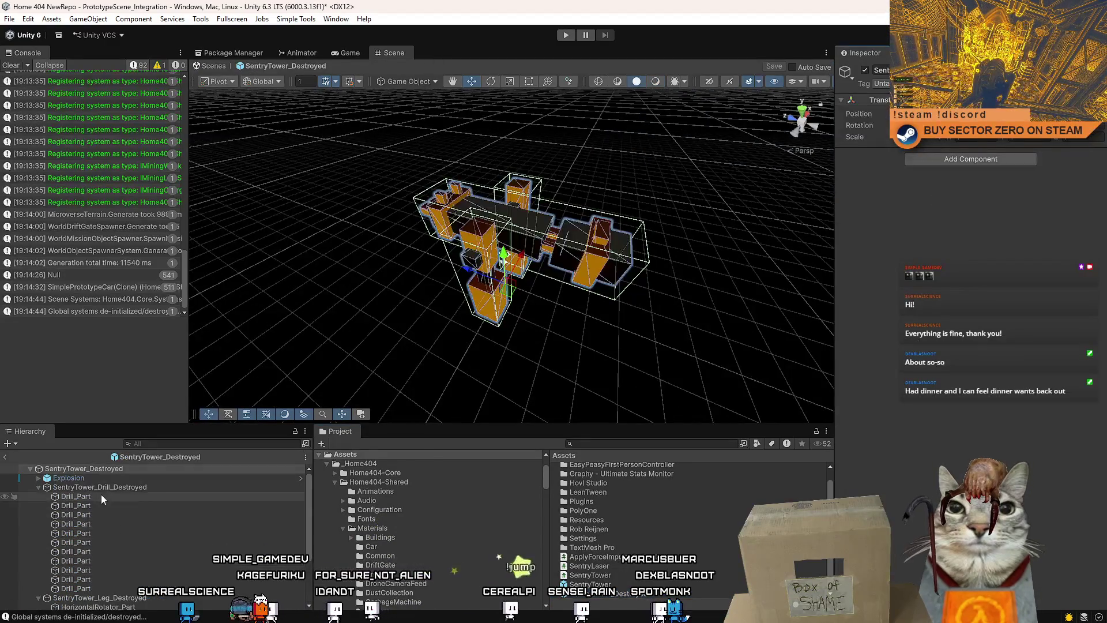
pyautogui.rightClick(105, 477)
pyautogui.moveTo(186, 299)
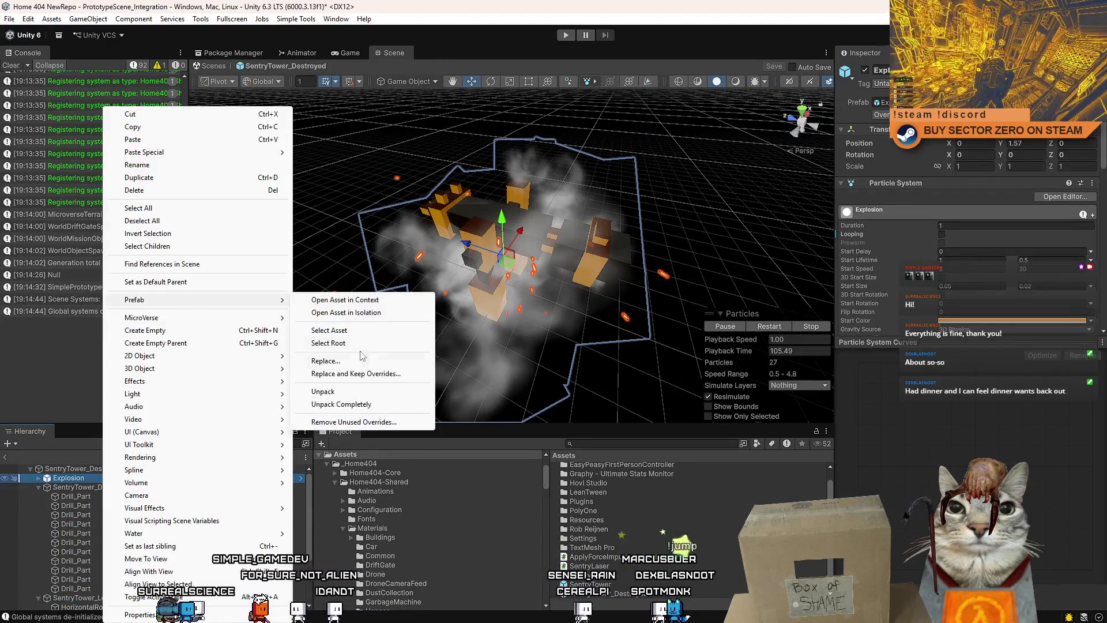
pyautogui.click(353, 393)
# Rename Explosion to VFX_Explosion
pyautogui.click(103, 479)
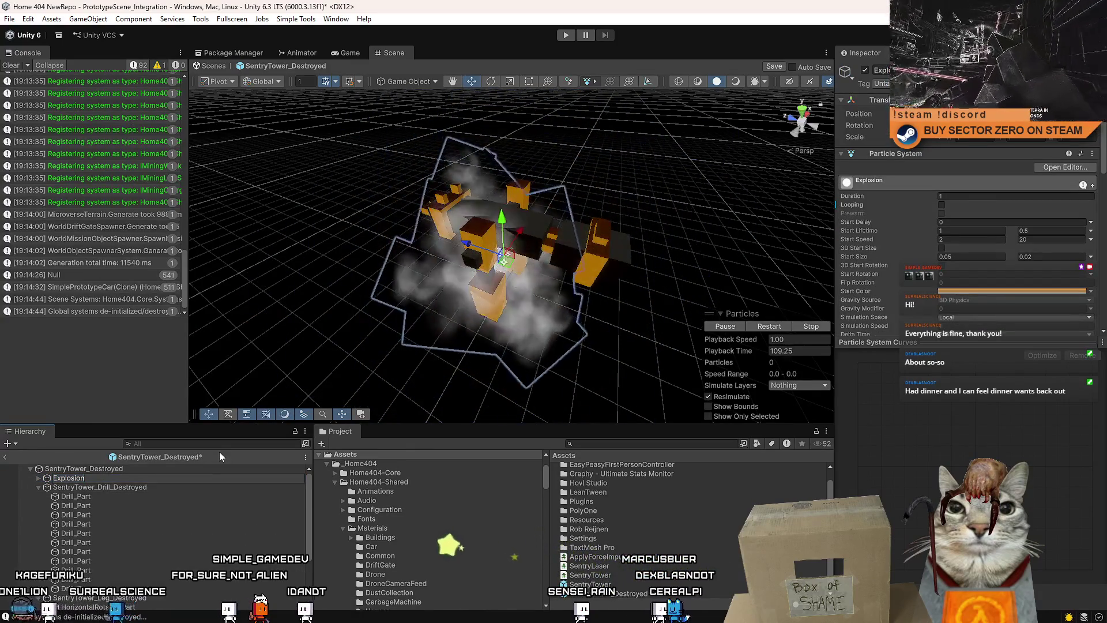
pyautogui.press('Home')
pyautogui.write('VDX')
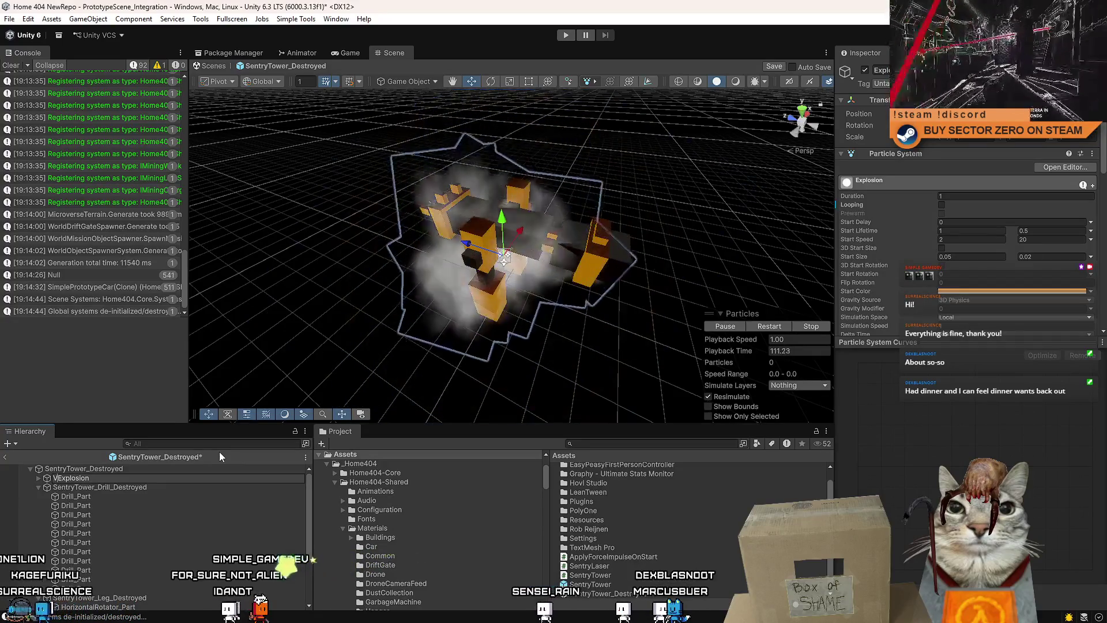
pyautogui.press('BackSpace')
pyautogui.press('BackSpace')
pyautogui.write('FX_')
pyautogui.press('Return')
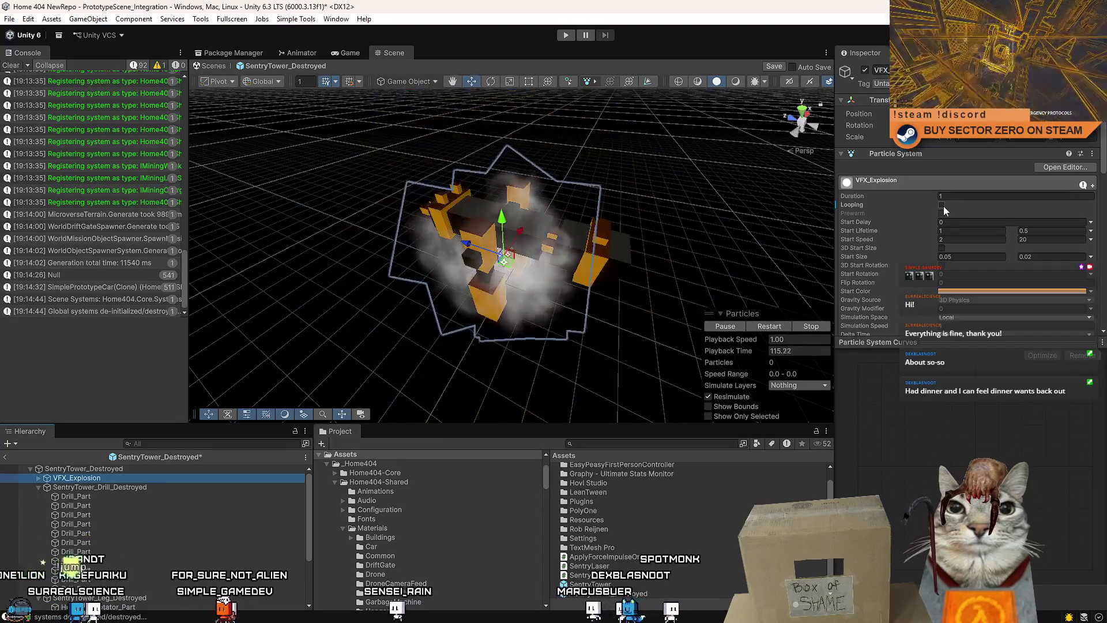
# Expand VFX_Explosion, select Smoke and turn off its looping
pyautogui.click(36, 479)
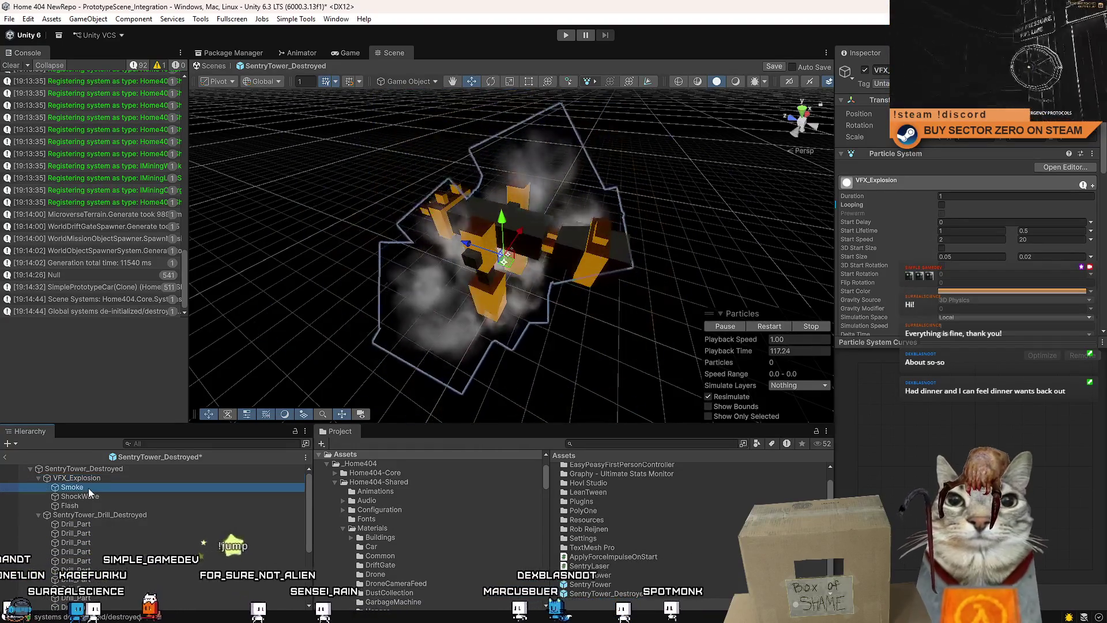
pyautogui.click(89, 488)
pyautogui.click(942, 205)
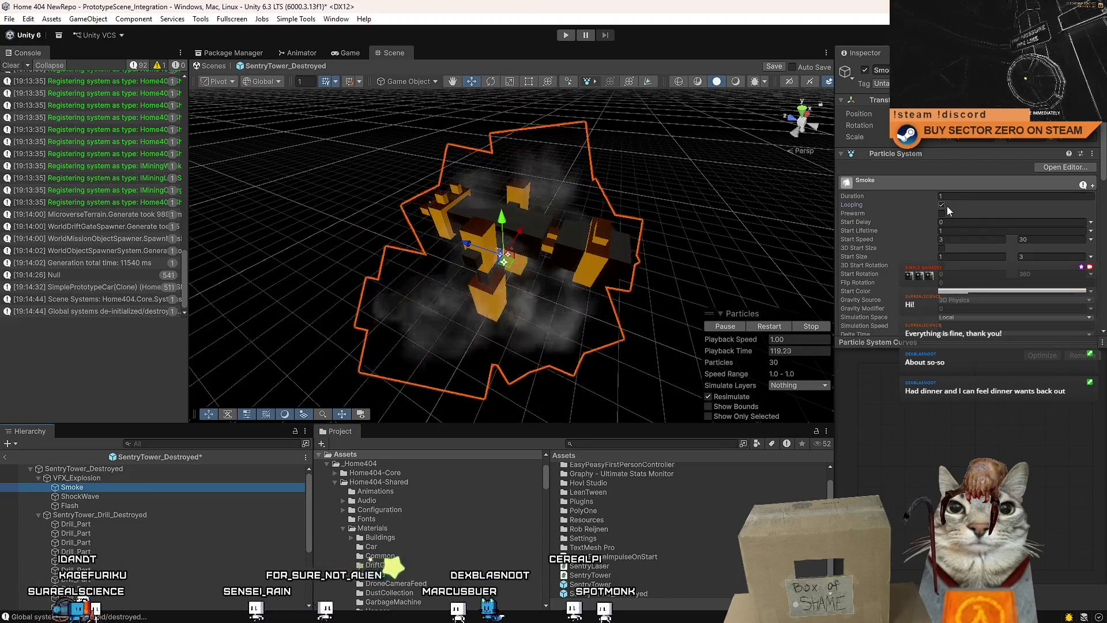
# Turn off looping on the ShockWave and Flash particles, then preview the VFX_Explosion burst twice
pyautogui.click(123, 495)
pyautogui.click(942, 205)
pyautogui.click(103, 507)
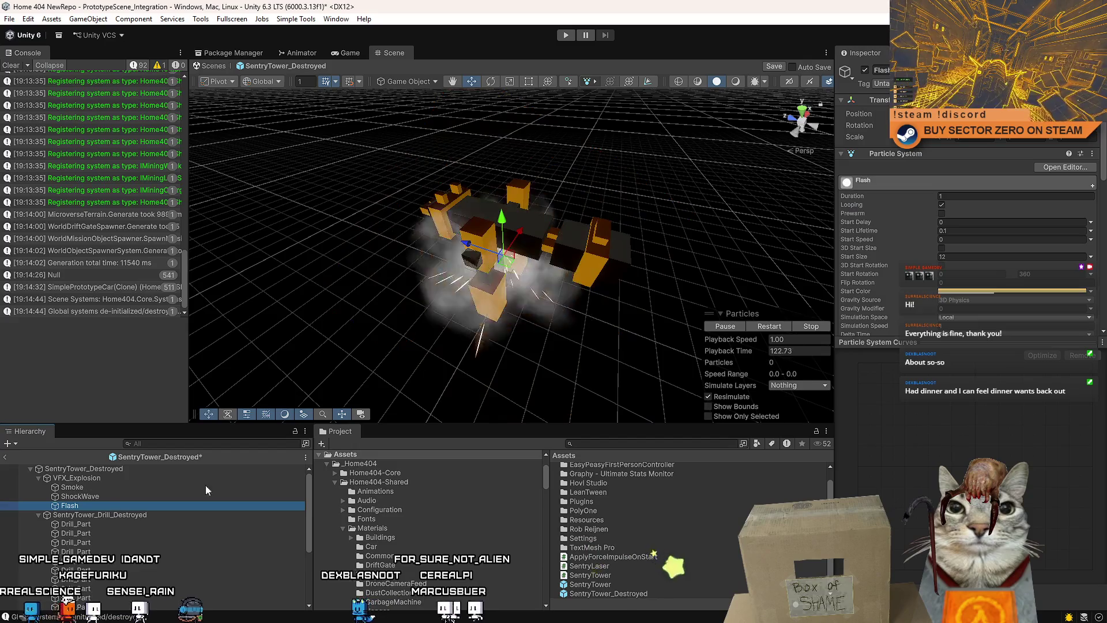
pyautogui.click(942, 205)
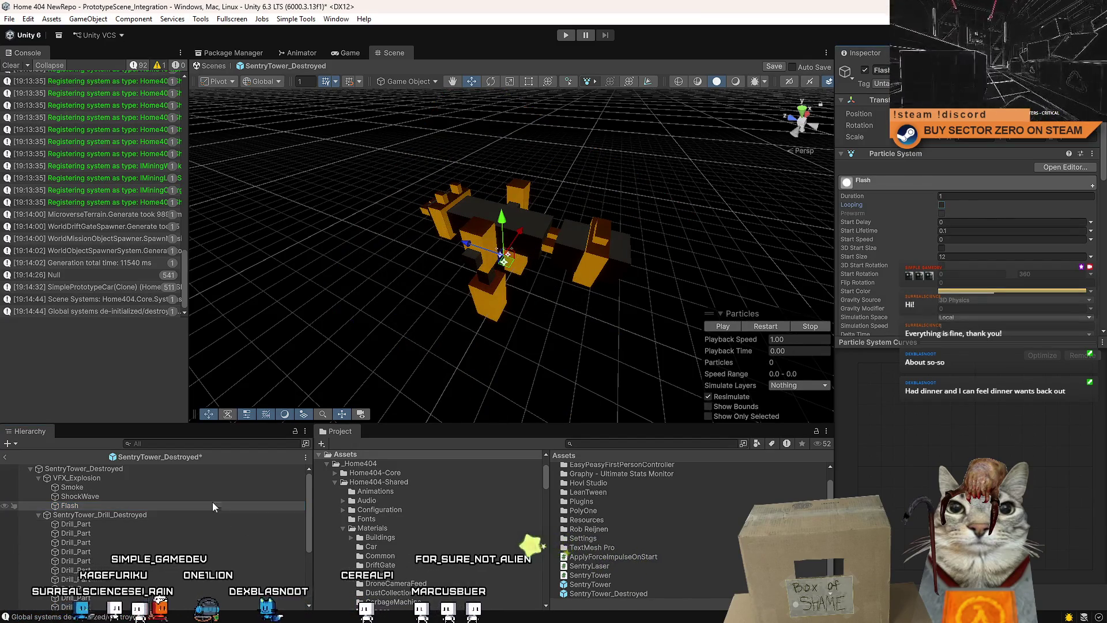
pyautogui.click(119, 479)
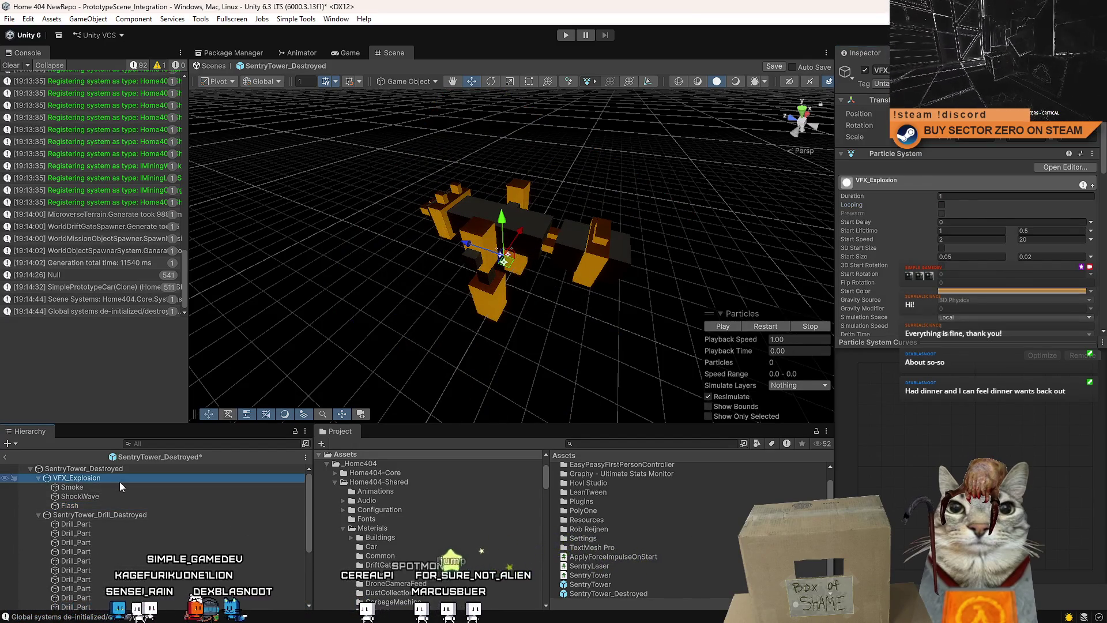
pyautogui.click(735, 327)
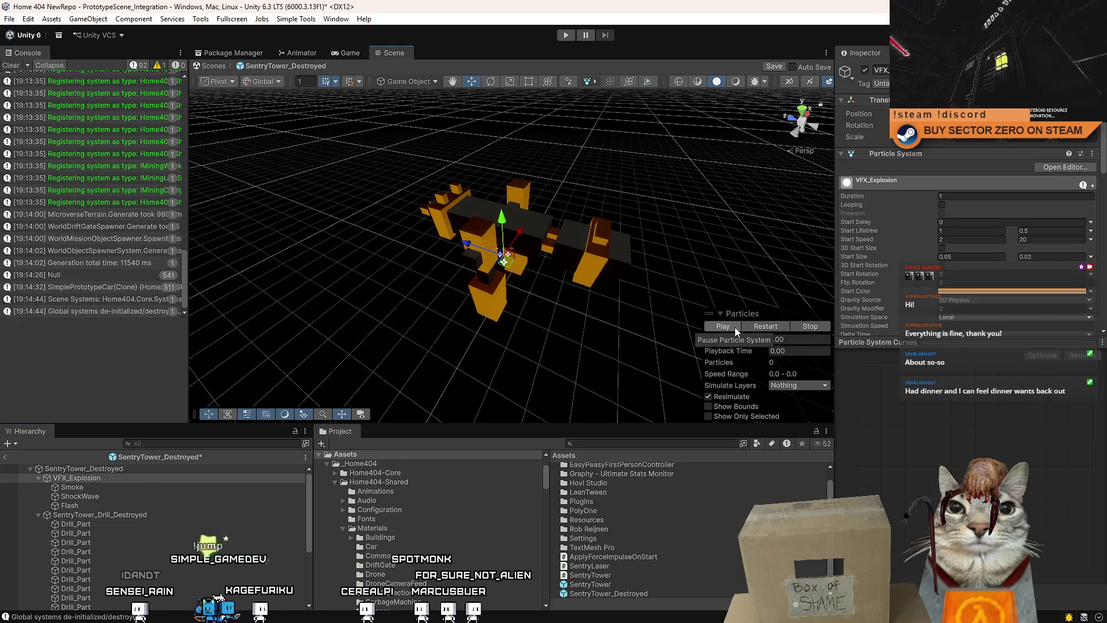
pyautogui.click(735, 327)
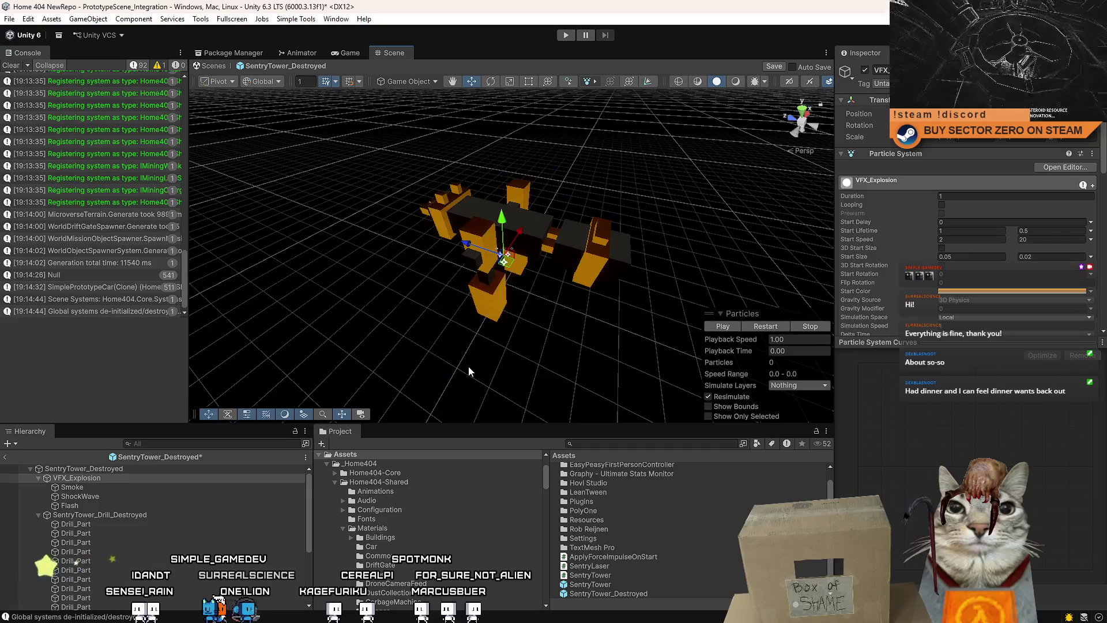
# Clear the console and save the SentryTower_Destroyed prefab changes
pyautogui.click(297, 478)
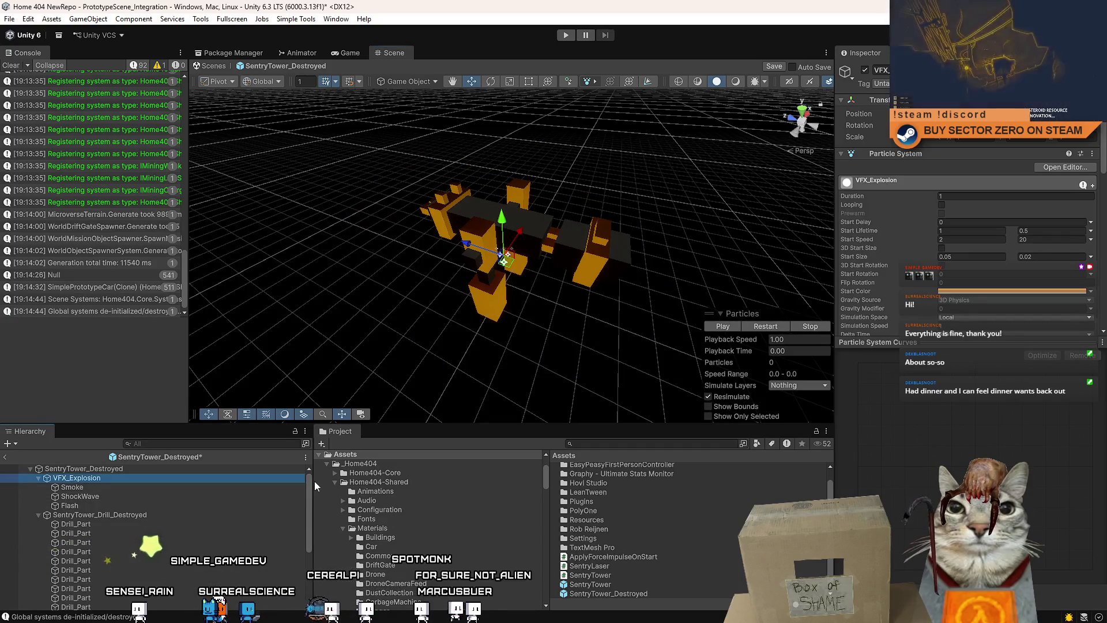
pyautogui.click(11, 66)
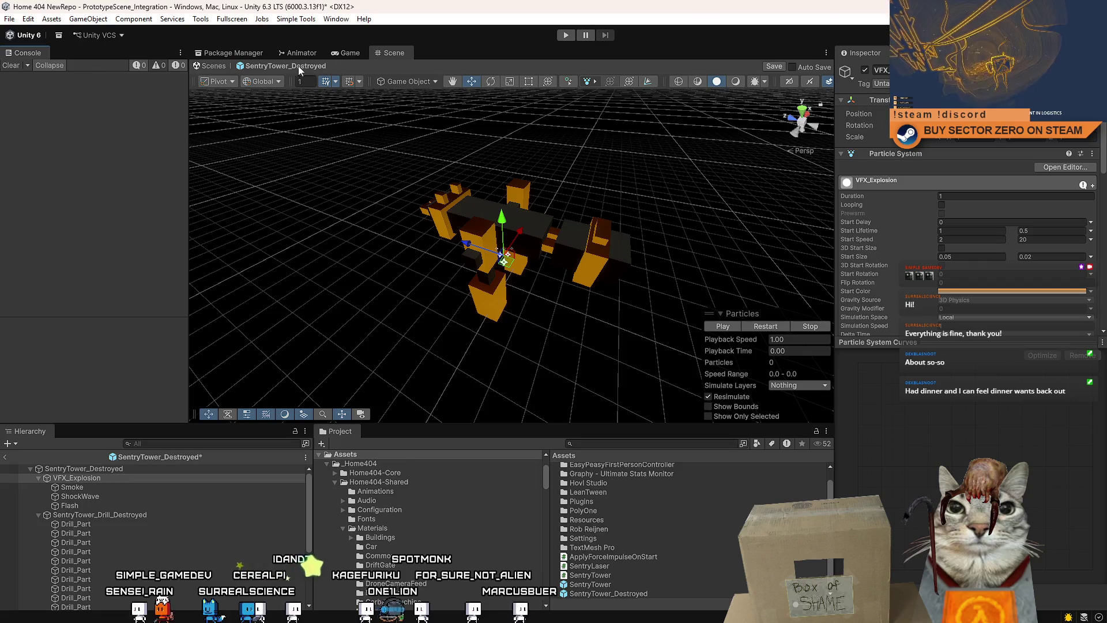
pyautogui.hotkey('ctrl', 's')
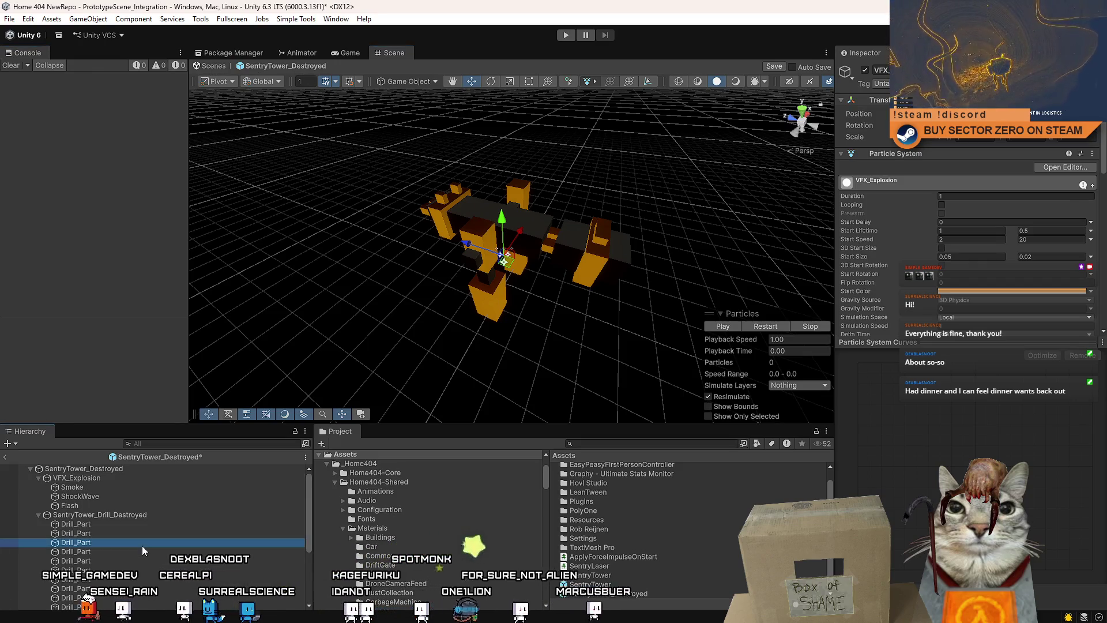
# Collapse the VFX_Explosion, SentryTower_Drill_Destroyed and both SentryTower_Leg_Destroyed groups
pyautogui.click(142, 543)
pyautogui.click(38, 478)
pyautogui.click(37, 488)
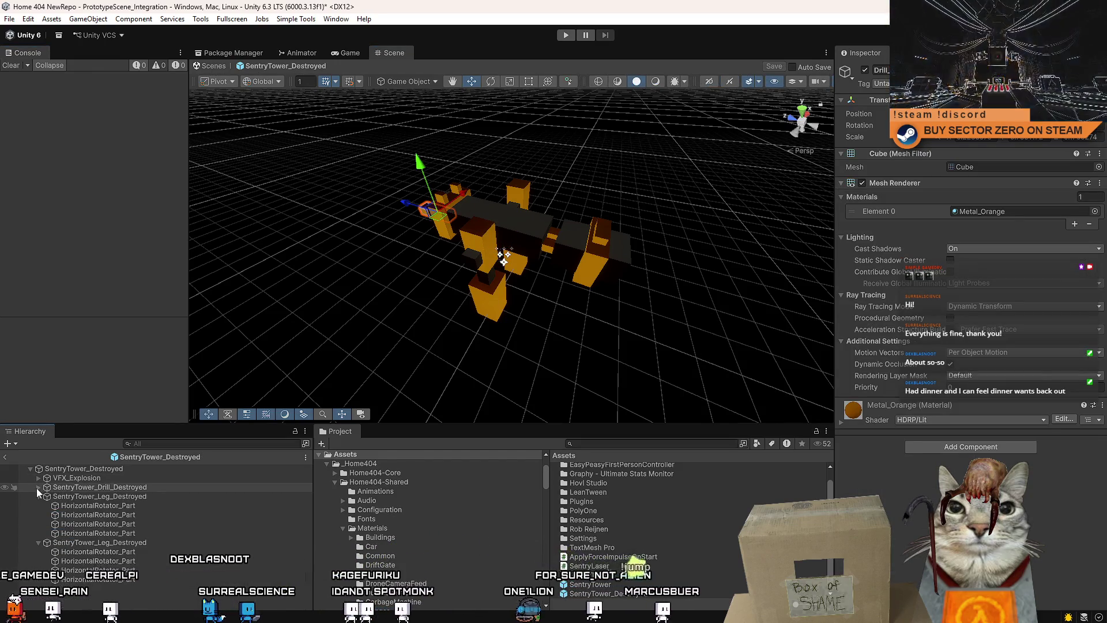
pyautogui.click(36, 497)
pyautogui.click(37, 505)
pyautogui.click(151, 563)
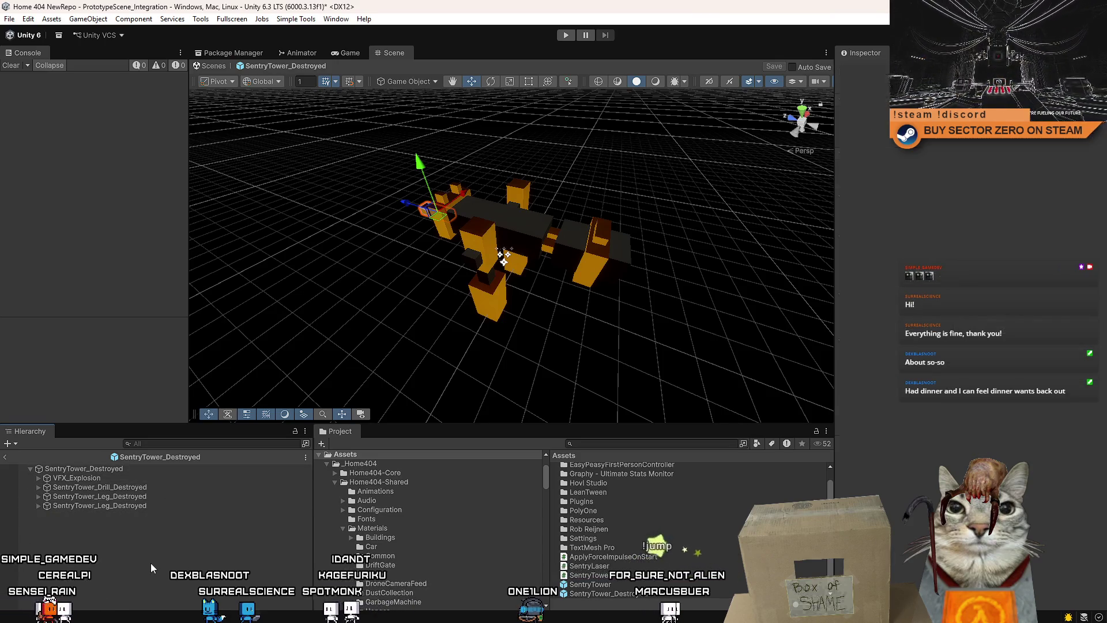
# Enter play mode, start from the title screen, and drive the car out of the hangar onto the terrain
pyautogui.click(351, 54)
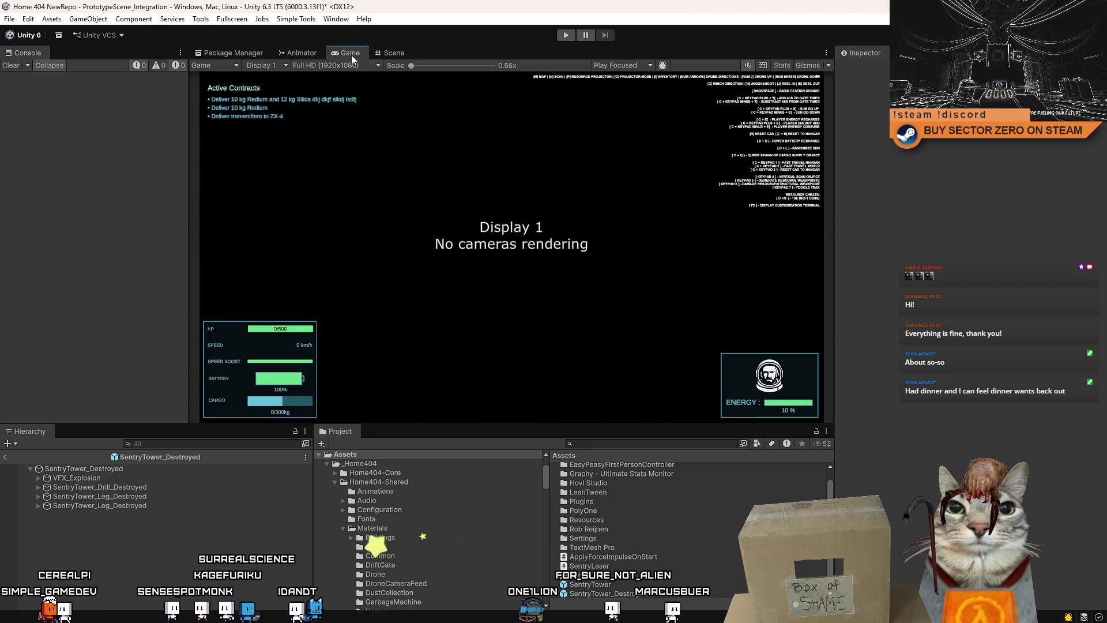
pyautogui.click(565, 34)
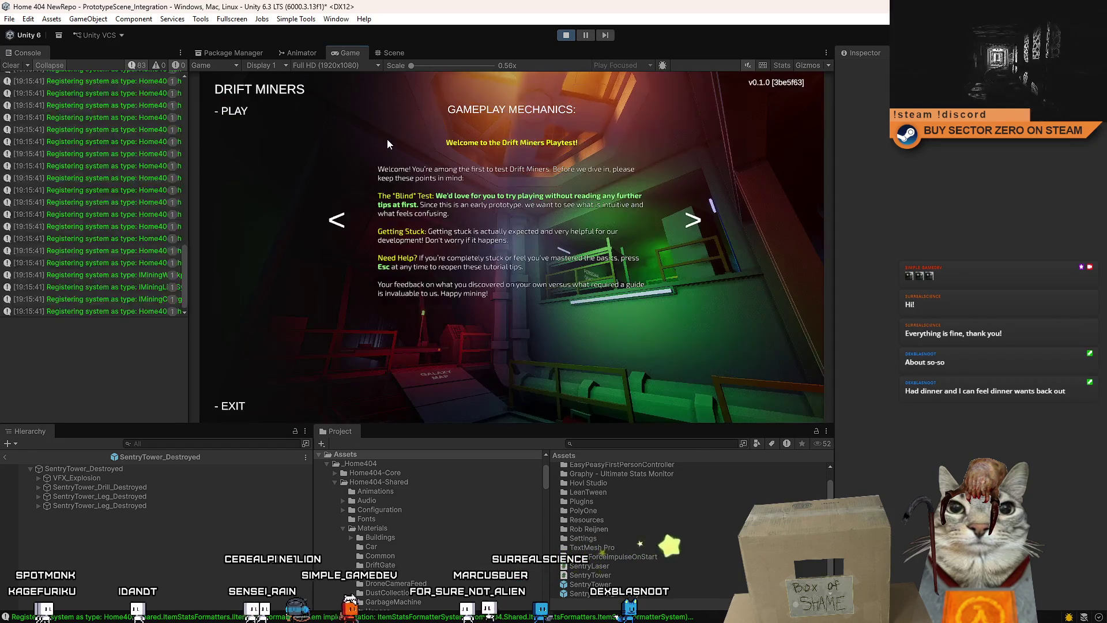
pyautogui.click(233, 110)
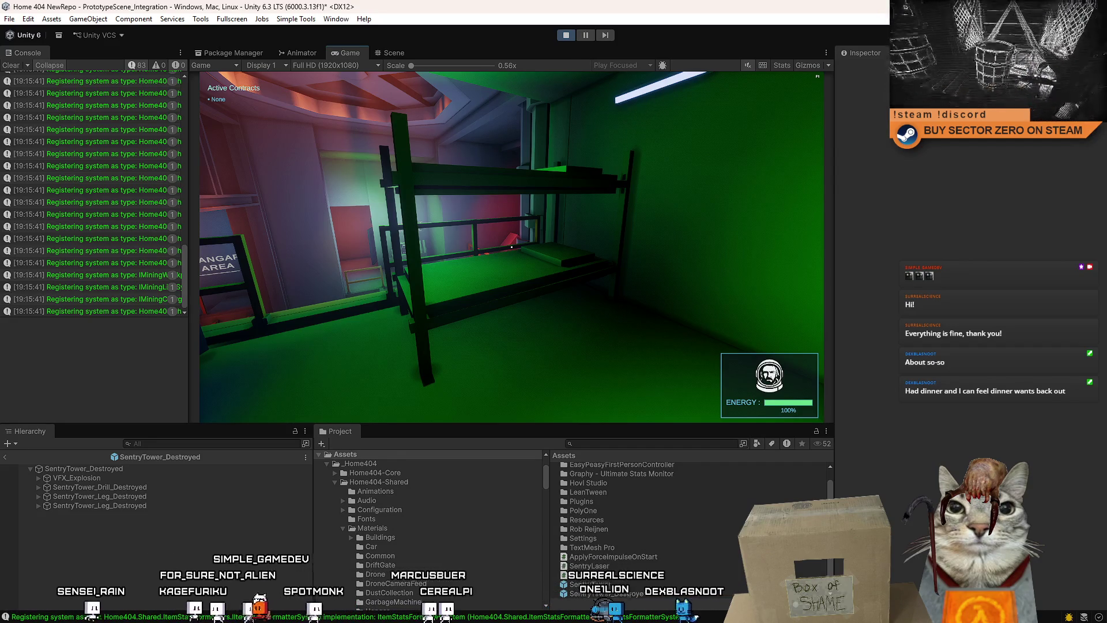
pyautogui.press('w')
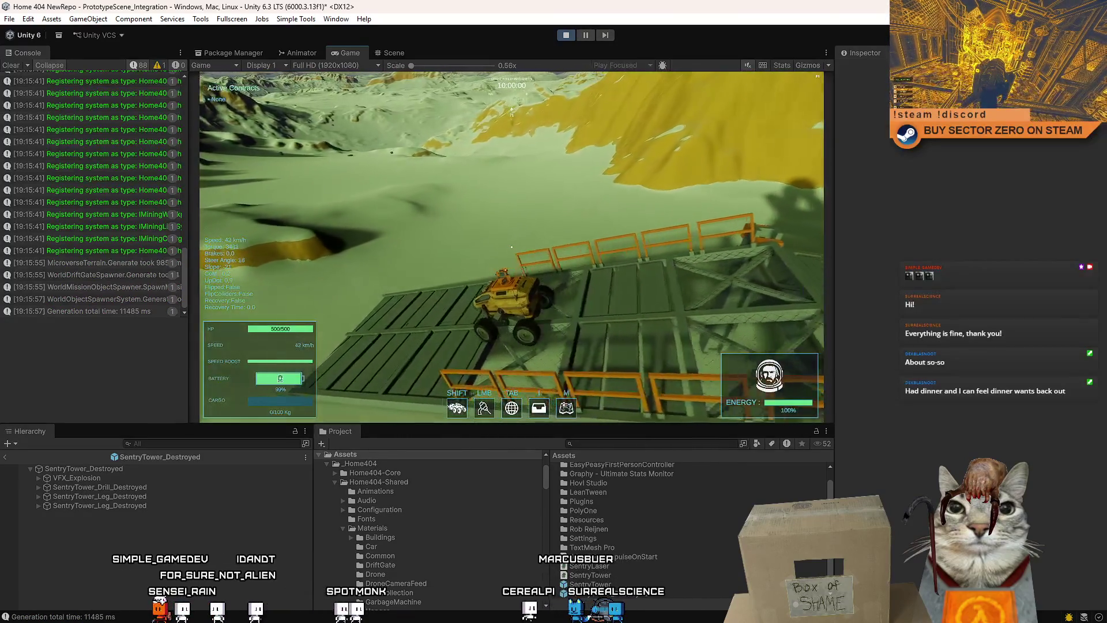
pyautogui.press('d')
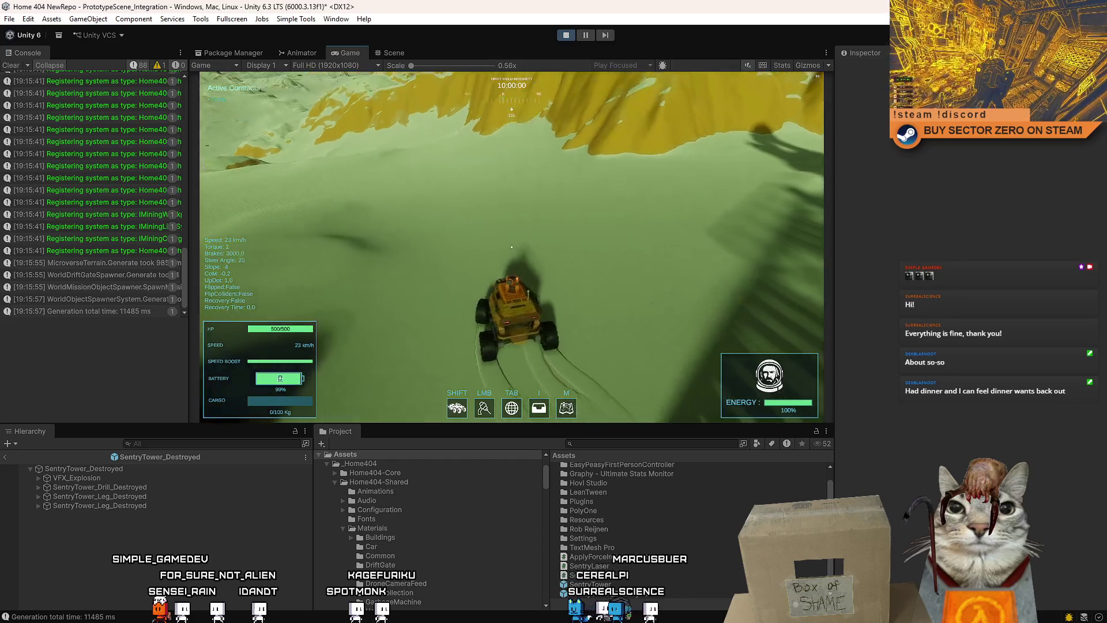
pyautogui.press('Escape')
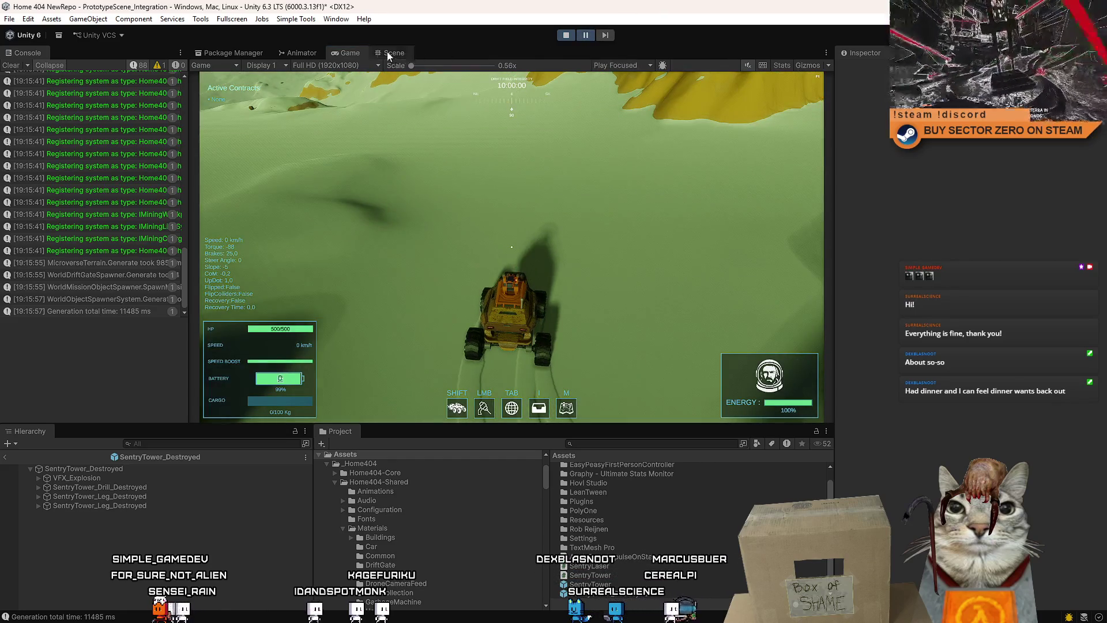
# Leave prefab mode for the main scene and show the running level in the Scene view
pyautogui.click(393, 53)
pyautogui.click(349, 53)
pyautogui.click(398, 53)
pyautogui.click(213, 65)
pyautogui.click(349, 54)
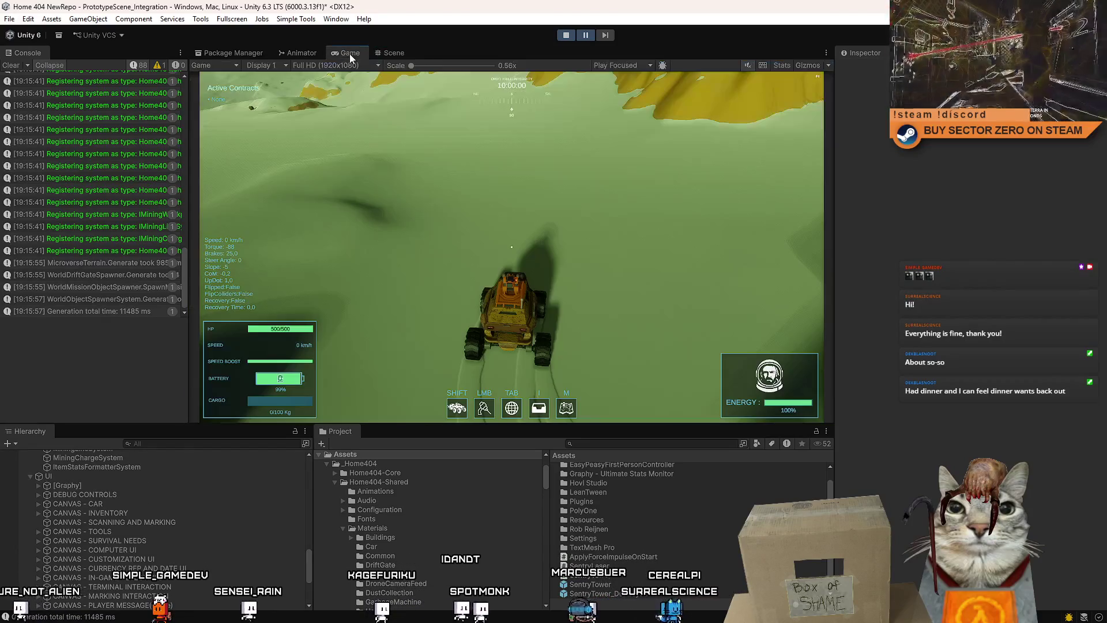
pyautogui.click(395, 53)
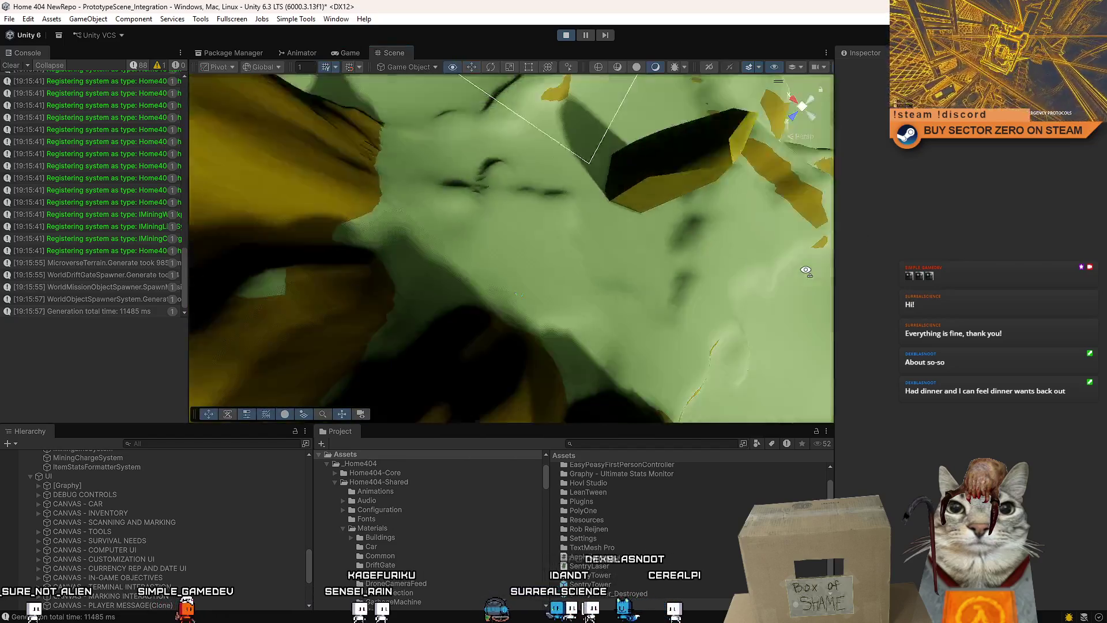
# Locate the sentry tower on the terrain in the Scene view with a wide overview
pyautogui.moveTo(806, 272)
pyautogui.mouseDown()
pyautogui.moveTo(799, 111)
pyautogui.moveTo(621, 444)
pyautogui.mouseUp()
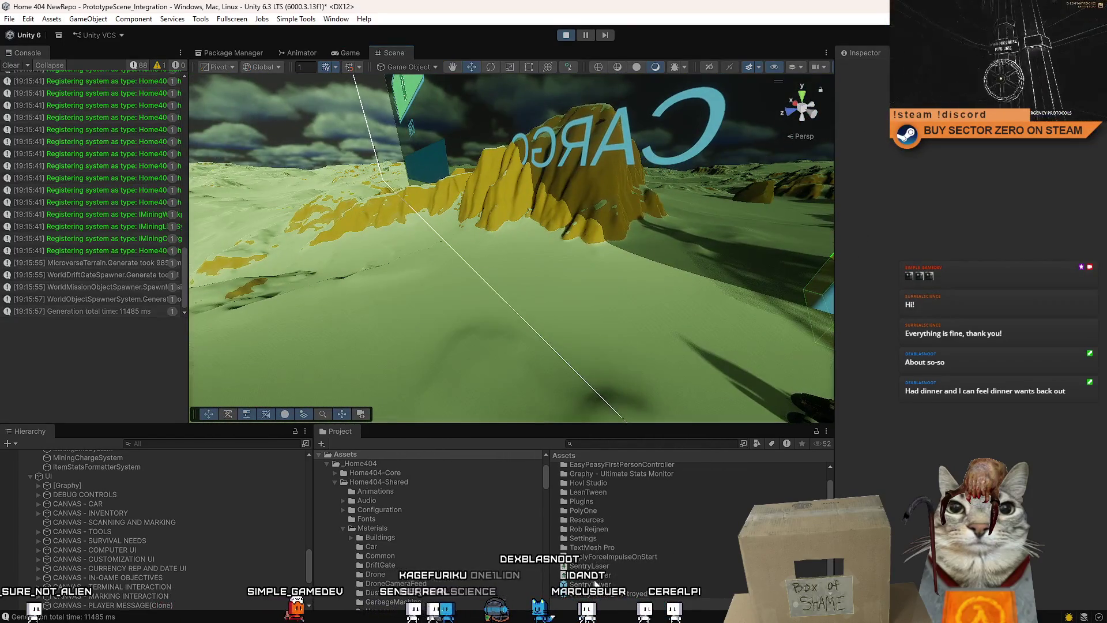
pyautogui.click(364, 262)
pyautogui.moveTo(365, 261)
pyautogui.mouseDown()
pyautogui.moveTo(602, 310)
pyautogui.moveTo(405, 217)
pyautogui.moveTo(360, 319)
pyautogui.mouseUp()
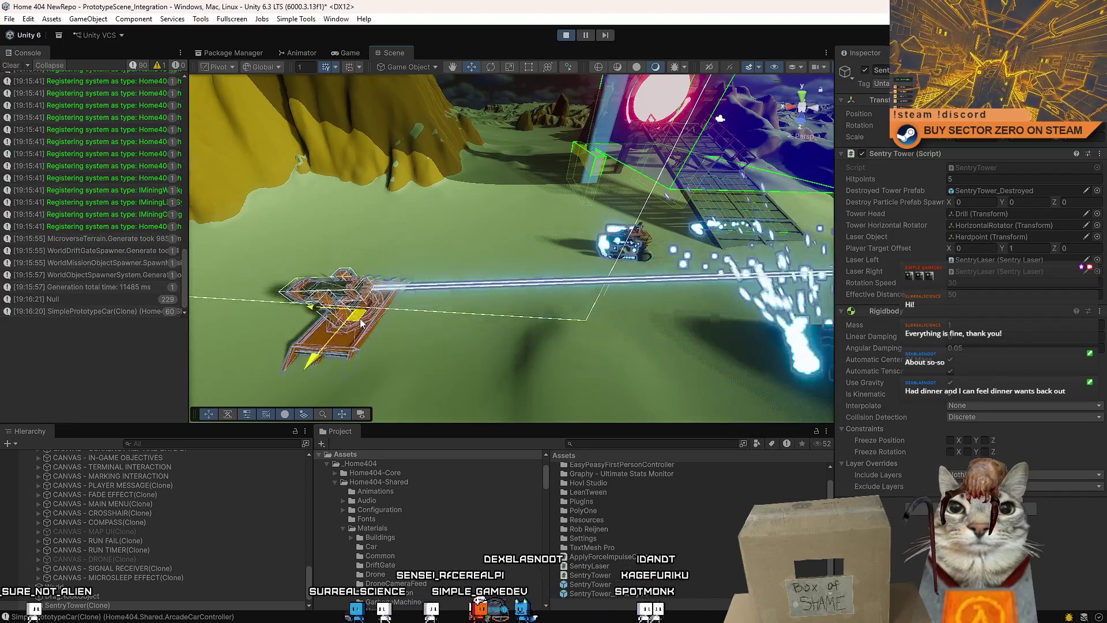
pyautogui.scroll(2, 726, 518)
pyautogui.click(400, 303)
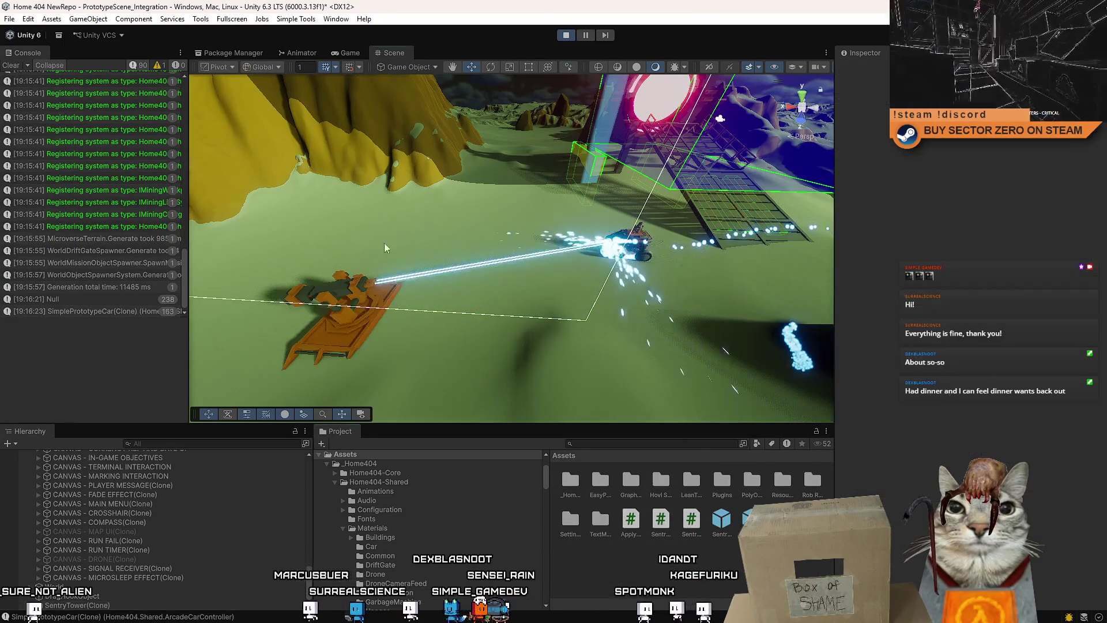
# In a maximized Game view, circle the sentry with the car until it breaks apart, then restore the layout
pyautogui.click(342, 52)
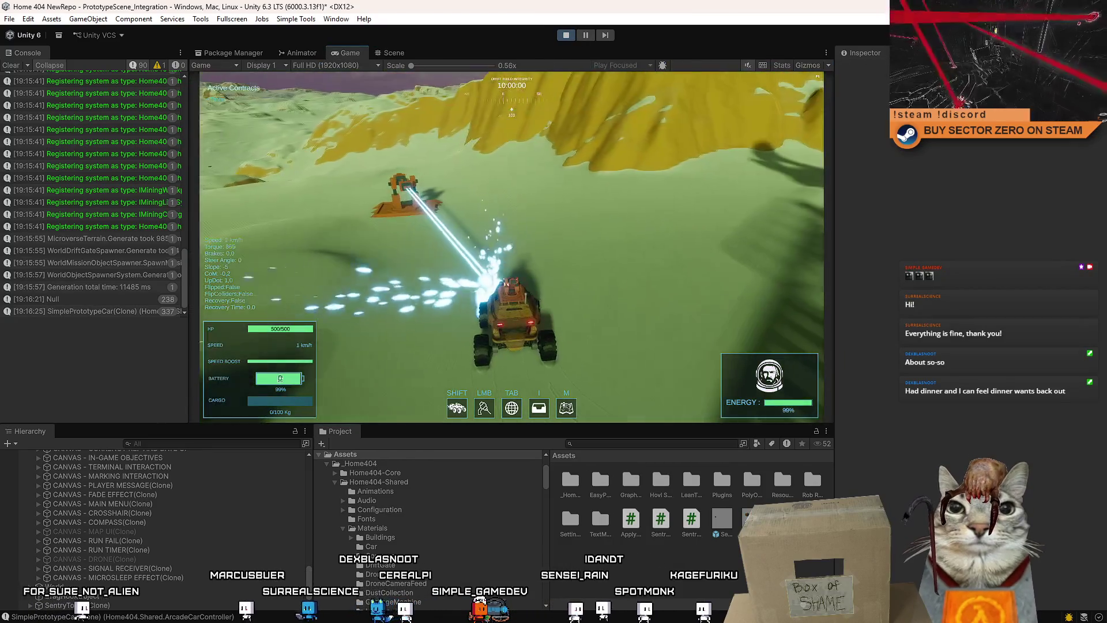
pyautogui.press('w')
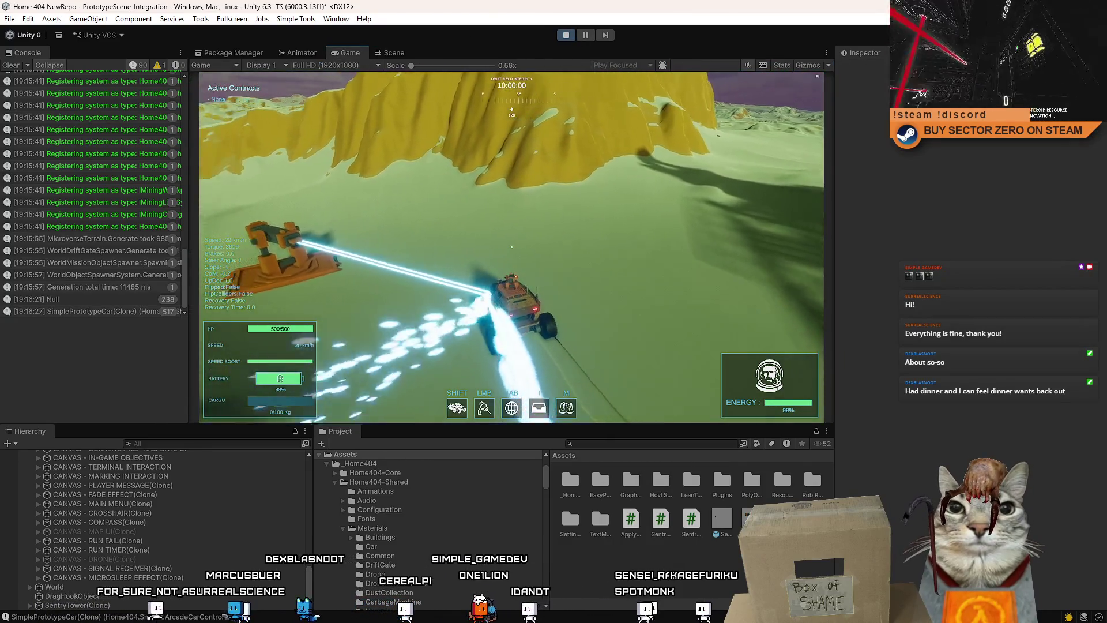
pyautogui.press('a')
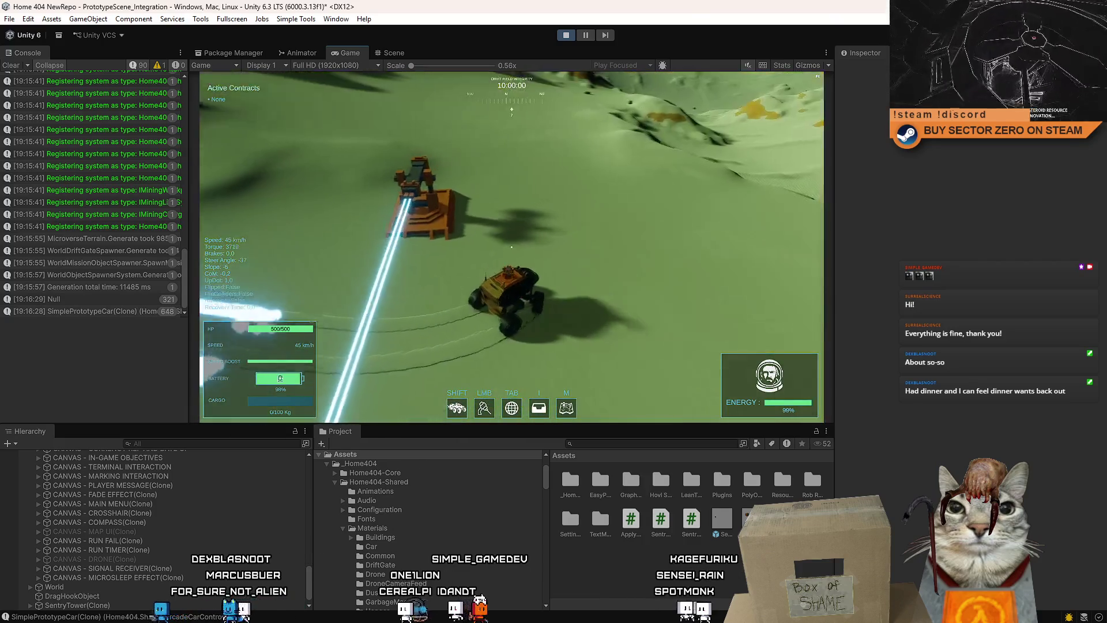
pyautogui.press('s')
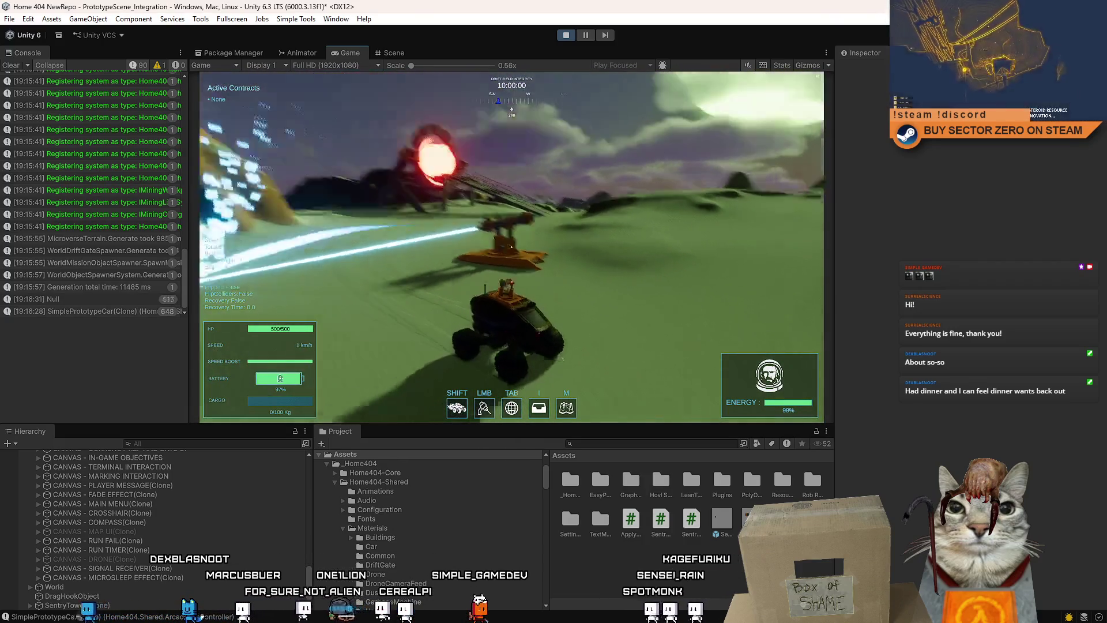
pyautogui.press('w')
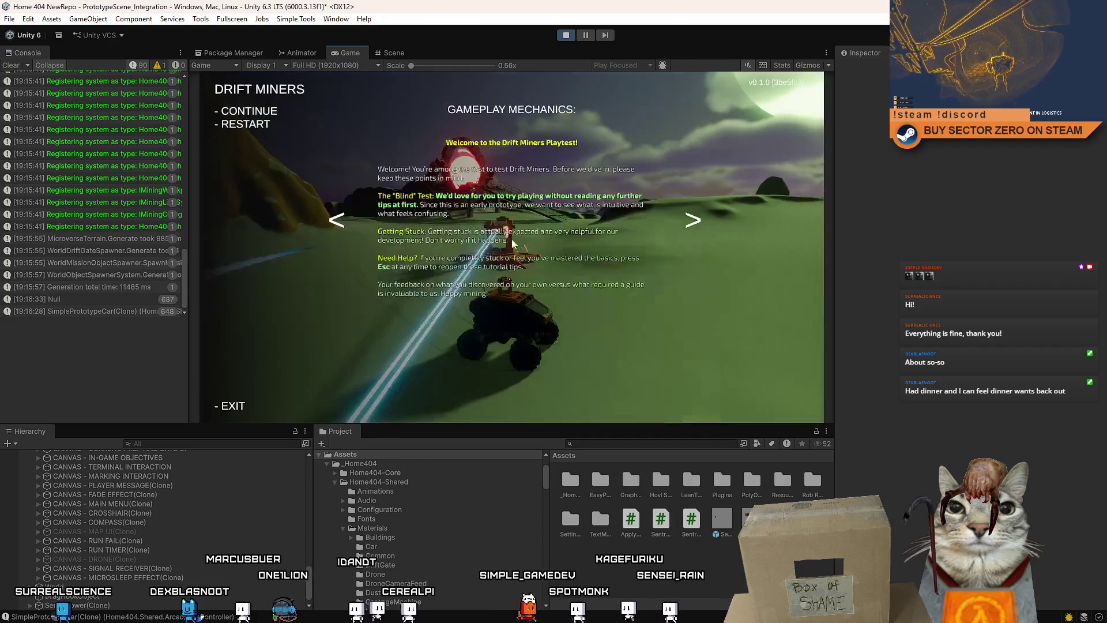
pyautogui.doubleClick(344, 53)
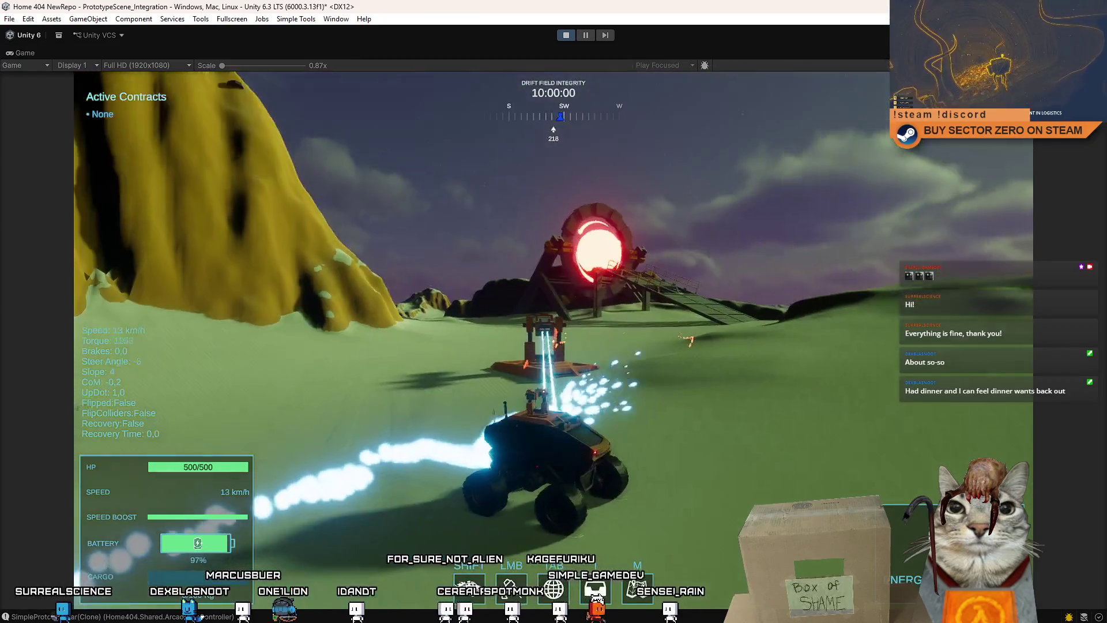
pyautogui.press('shift')
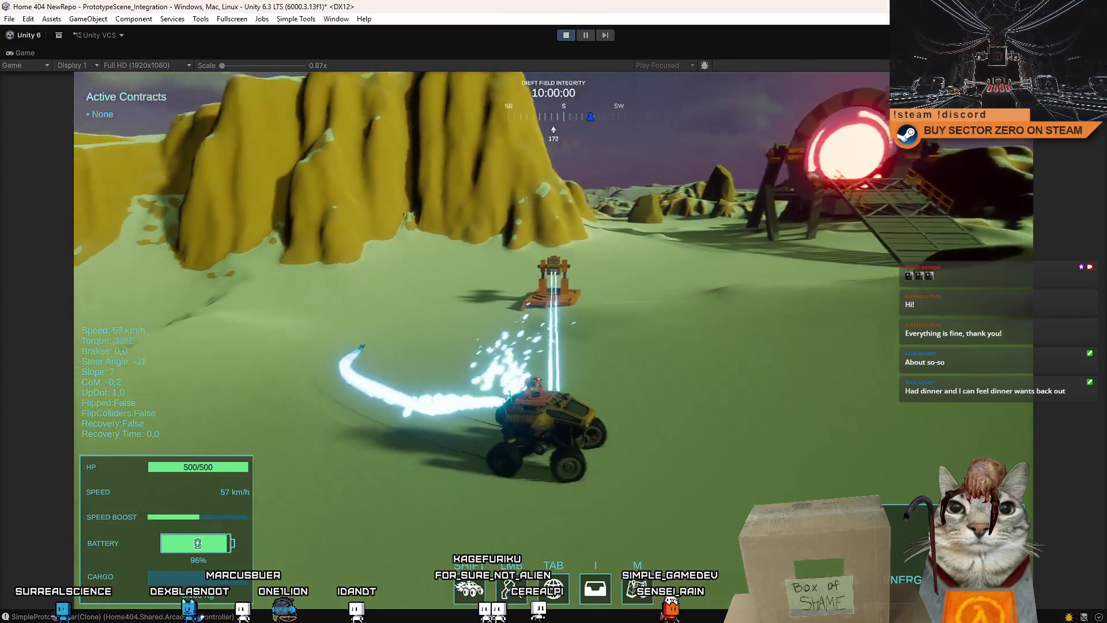
pyautogui.press('a')
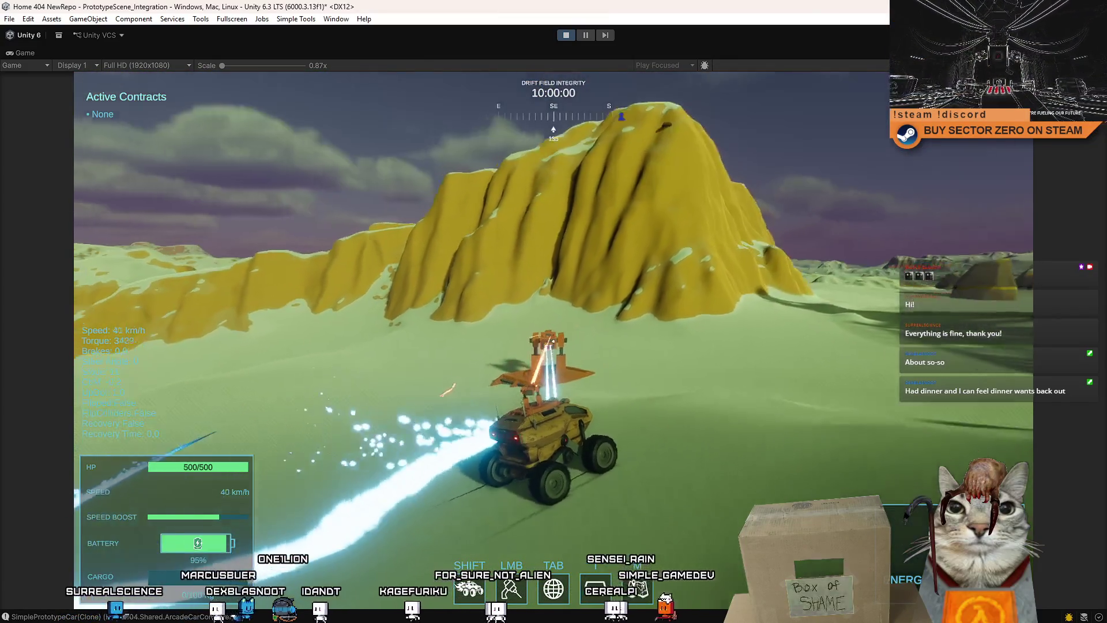
pyautogui.press('a')
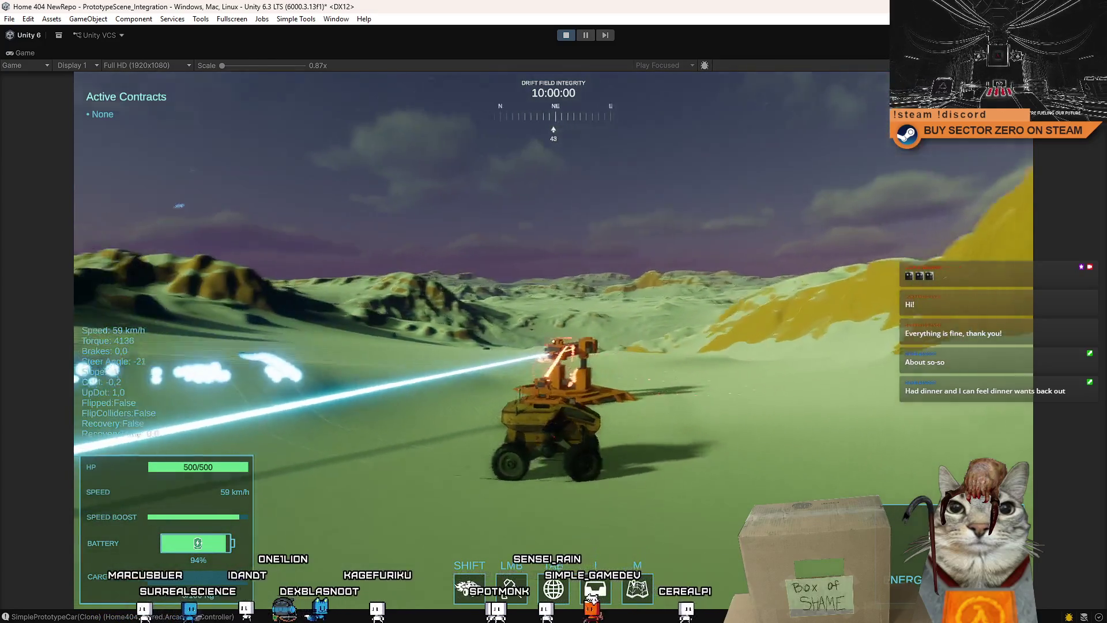
pyautogui.press('a')
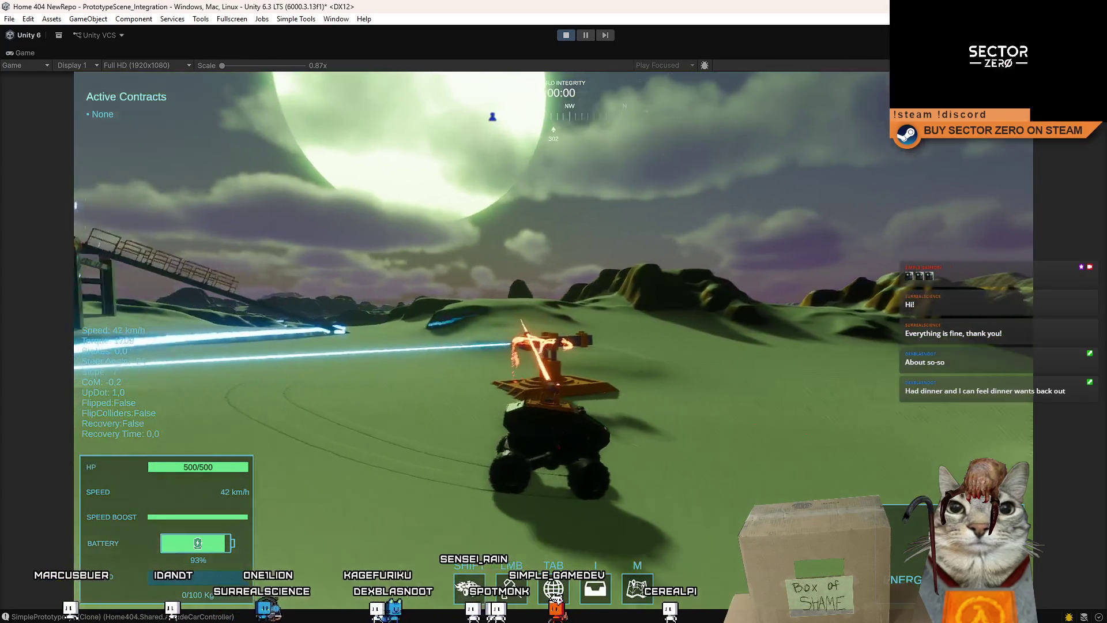
pyautogui.press('a')
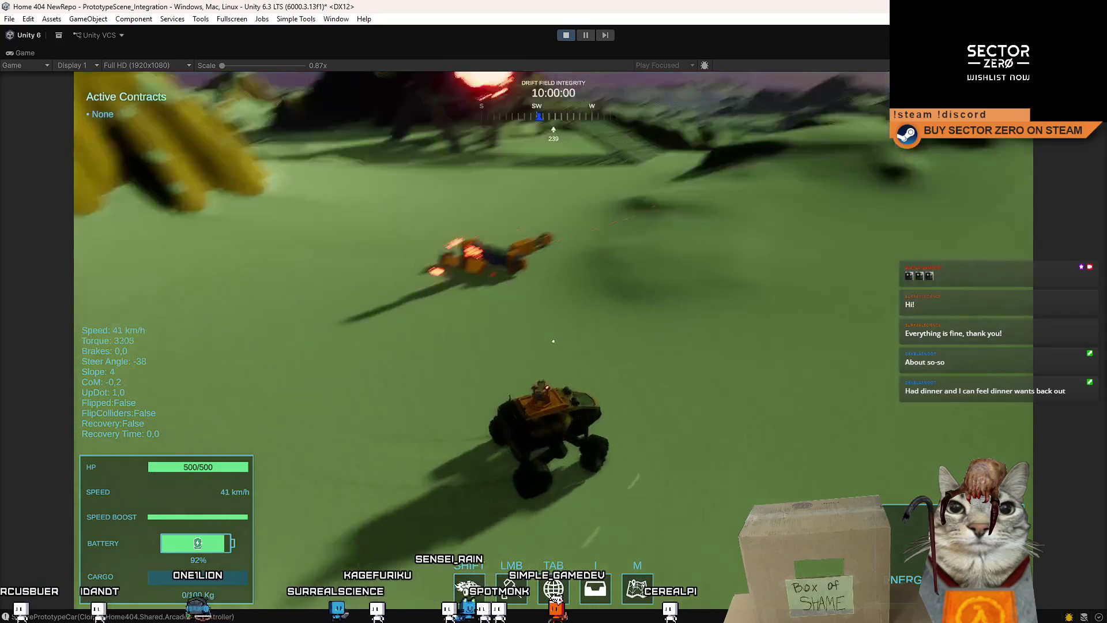
pyautogui.press('Escape')
pyautogui.press('Escape')
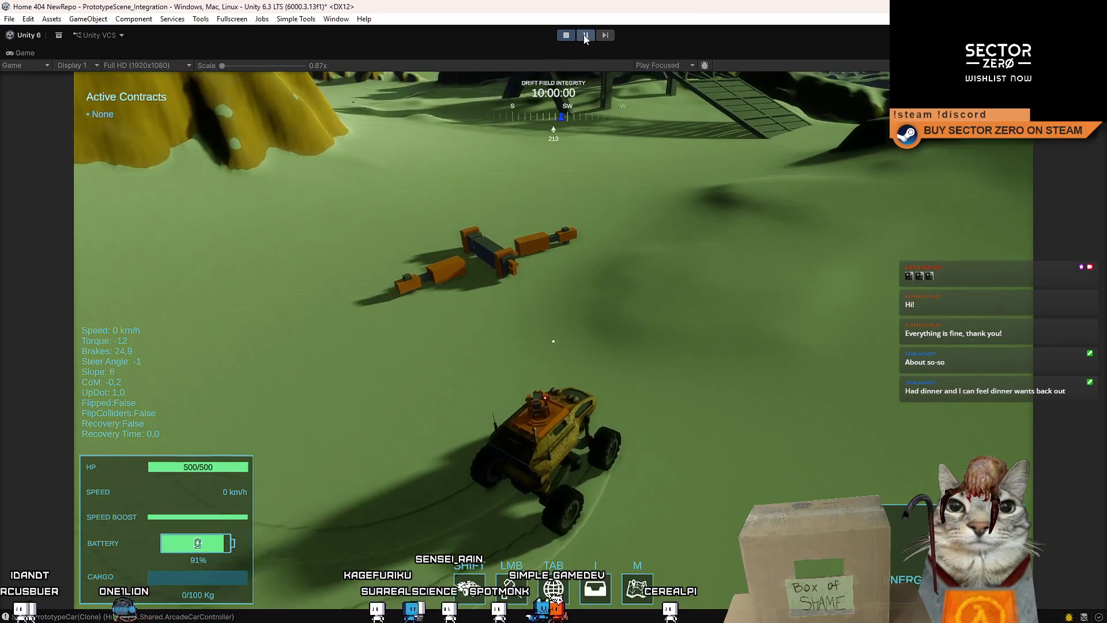
pyautogui.hotkey('shift', 'space')
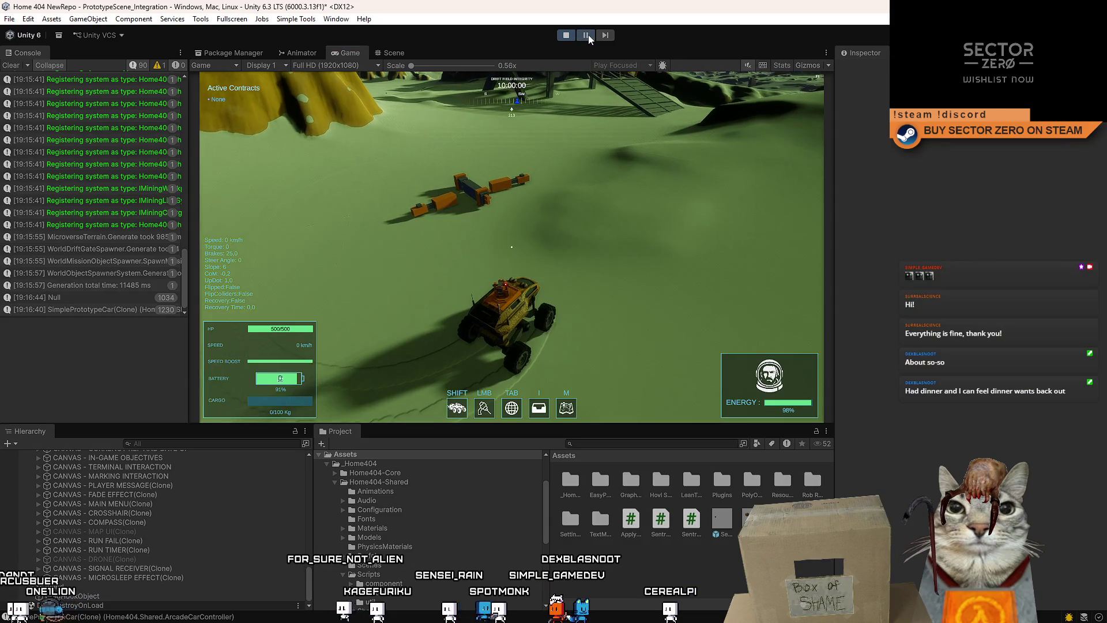
# Inspect the scattered pieces in the Scene view and select the destroyed sentry tower clone
pyautogui.click(390, 52)
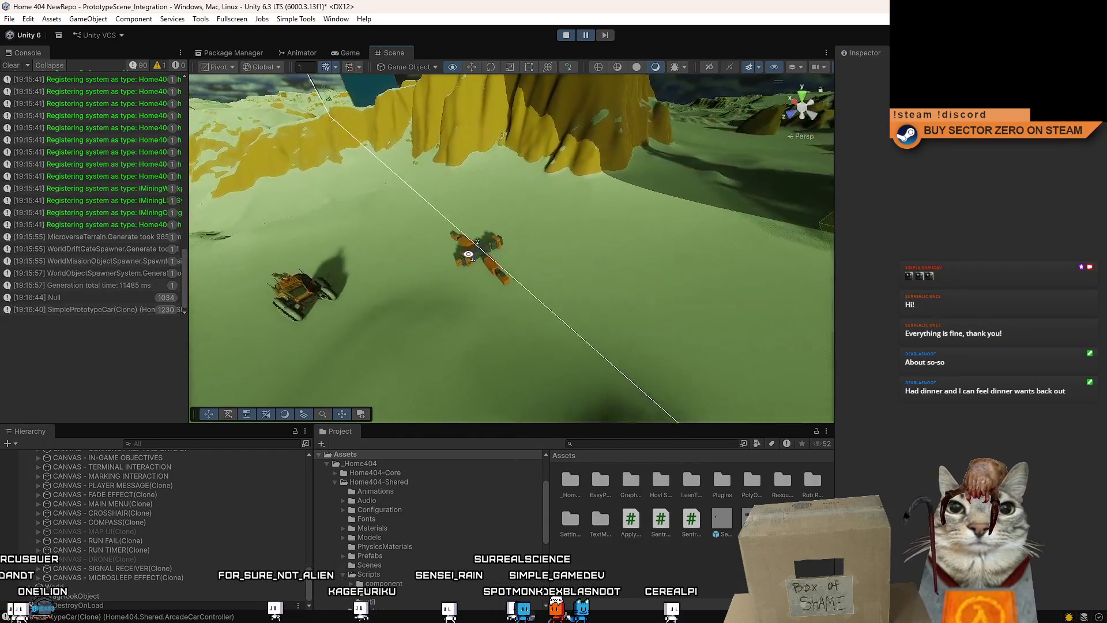
pyautogui.moveTo(470, 265); pyautogui.dragTo(430, 234)
pyautogui.click(430, 231)
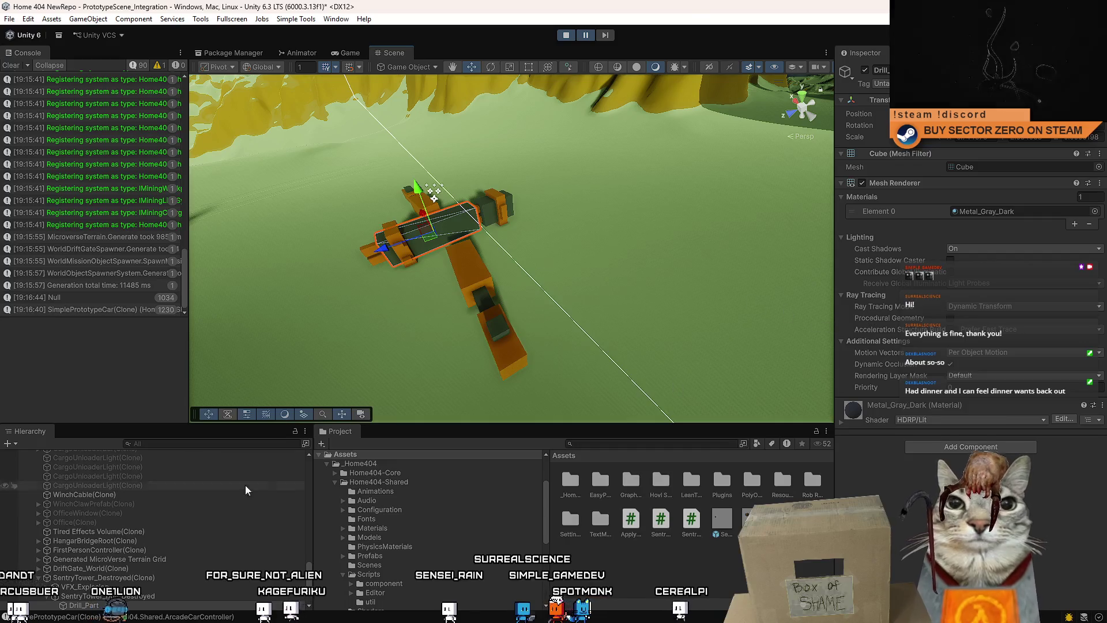
pyautogui.click(142, 578)
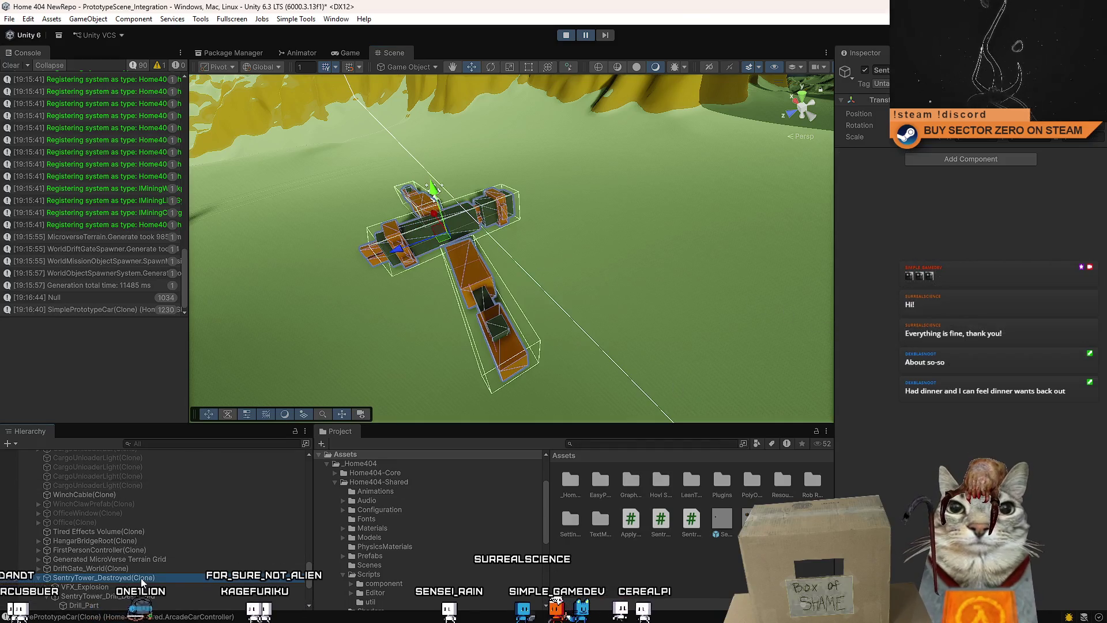
# Add Apply Force Impulse On Start with torque 1,1,1 and Destroy After Apply on, then copy it
pyautogui.click(984, 157)
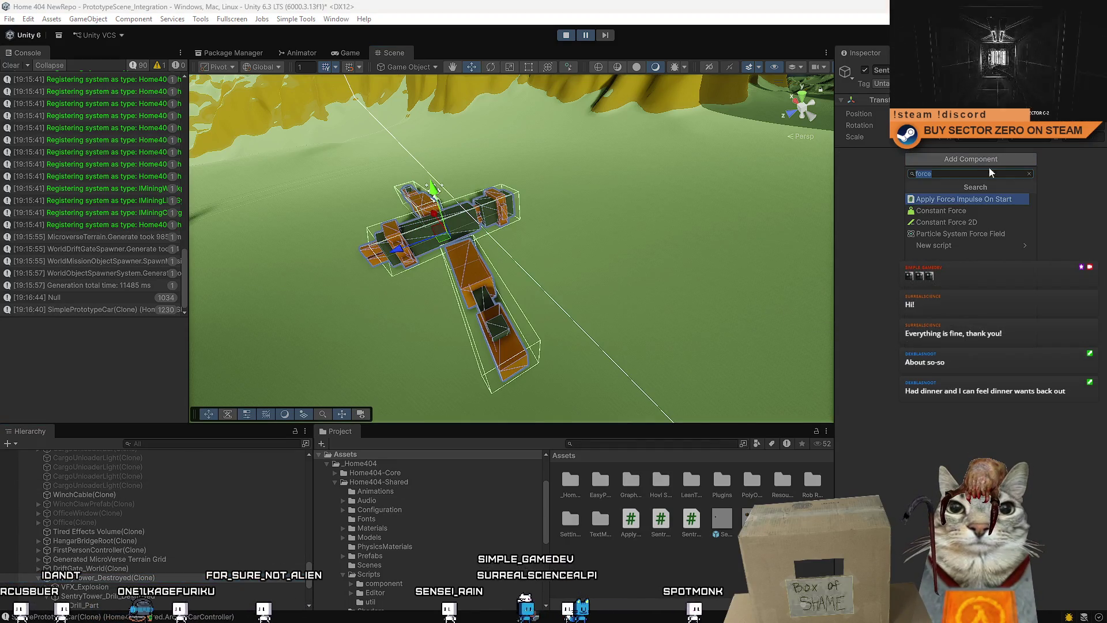
pyautogui.click(985, 198)
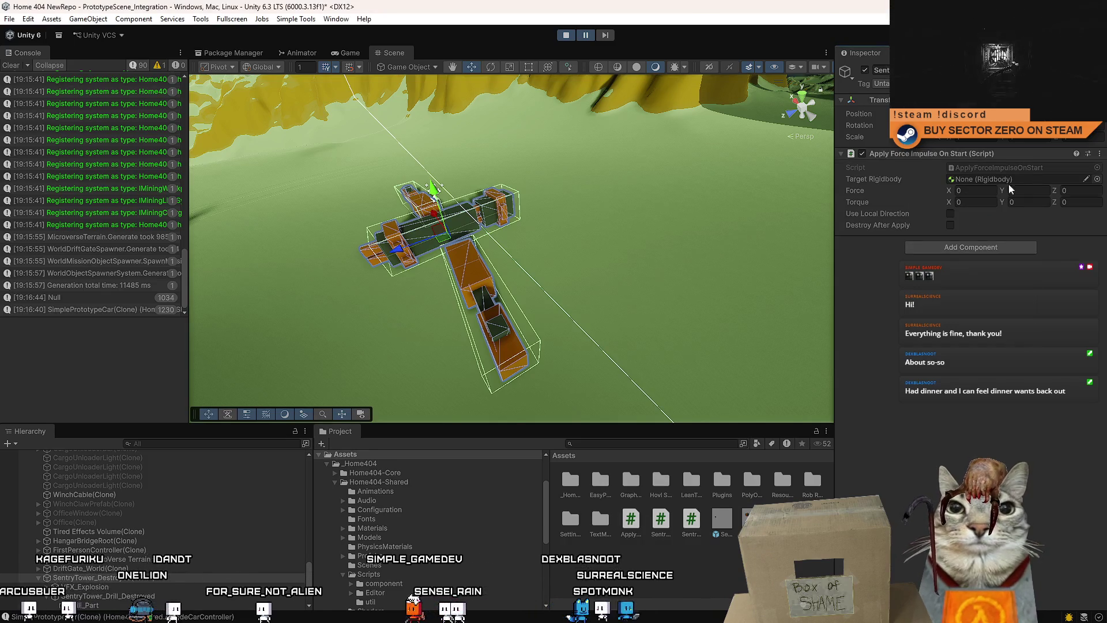
pyautogui.click(980, 201)
pyautogui.write('1')
pyautogui.click(1030, 202)
pyautogui.write('1')
pyautogui.click(1074, 202)
pyautogui.write('1')
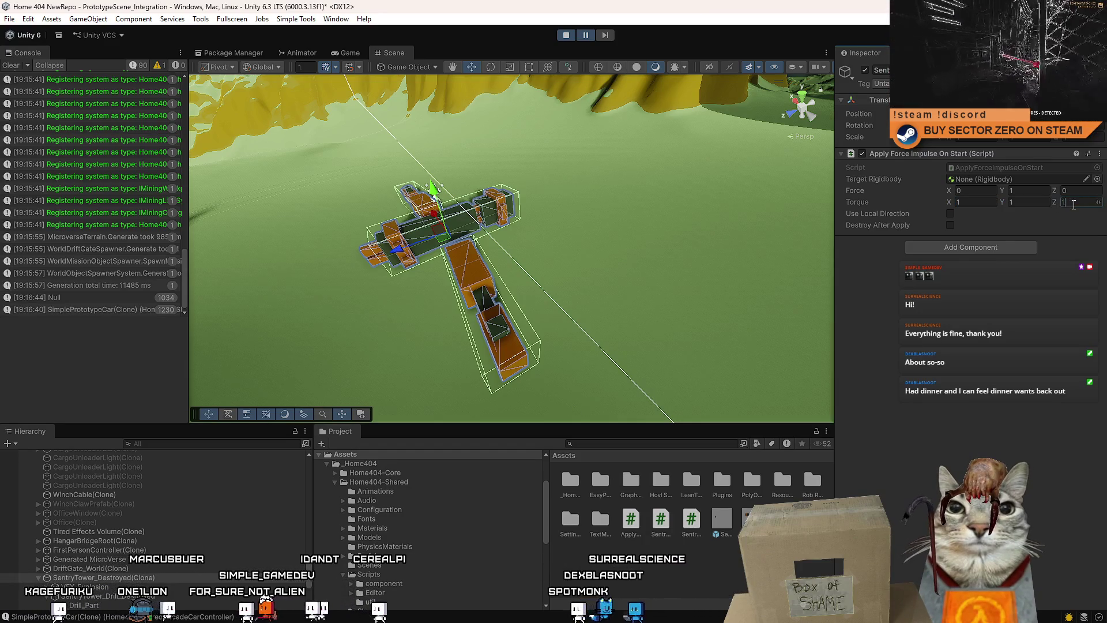
pyautogui.click(952, 226)
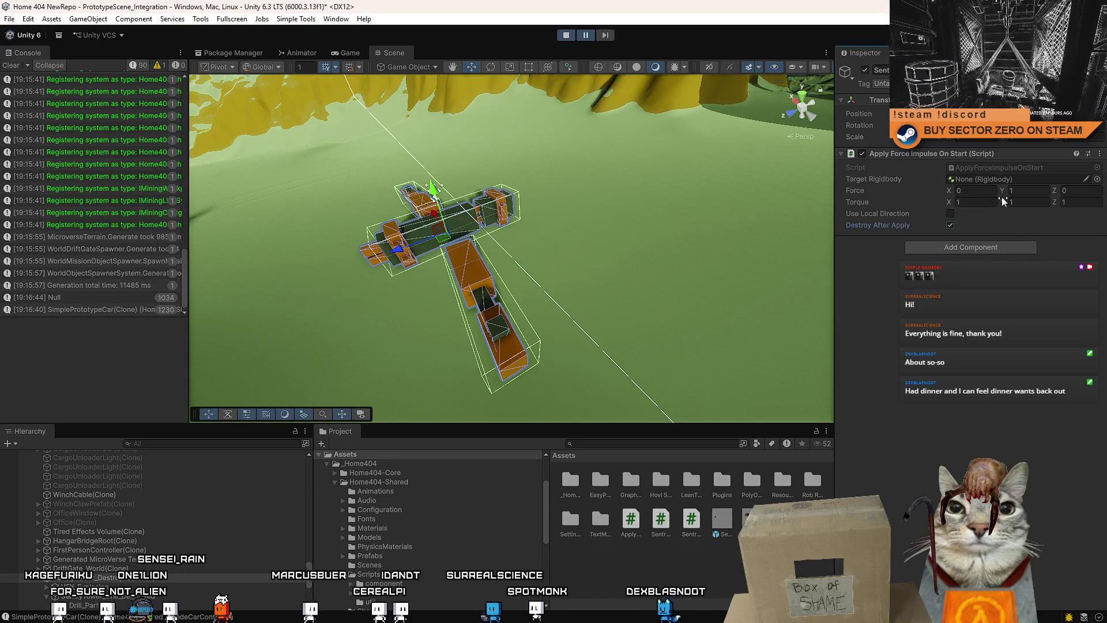
pyautogui.rightClick(922, 157)
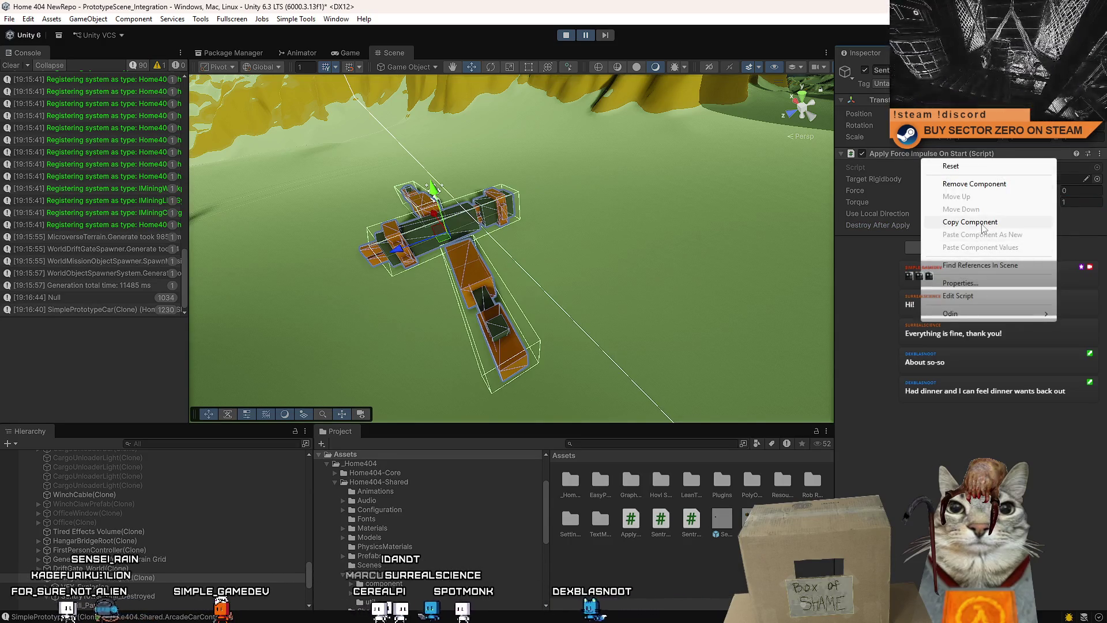
pyautogui.click(983, 224)
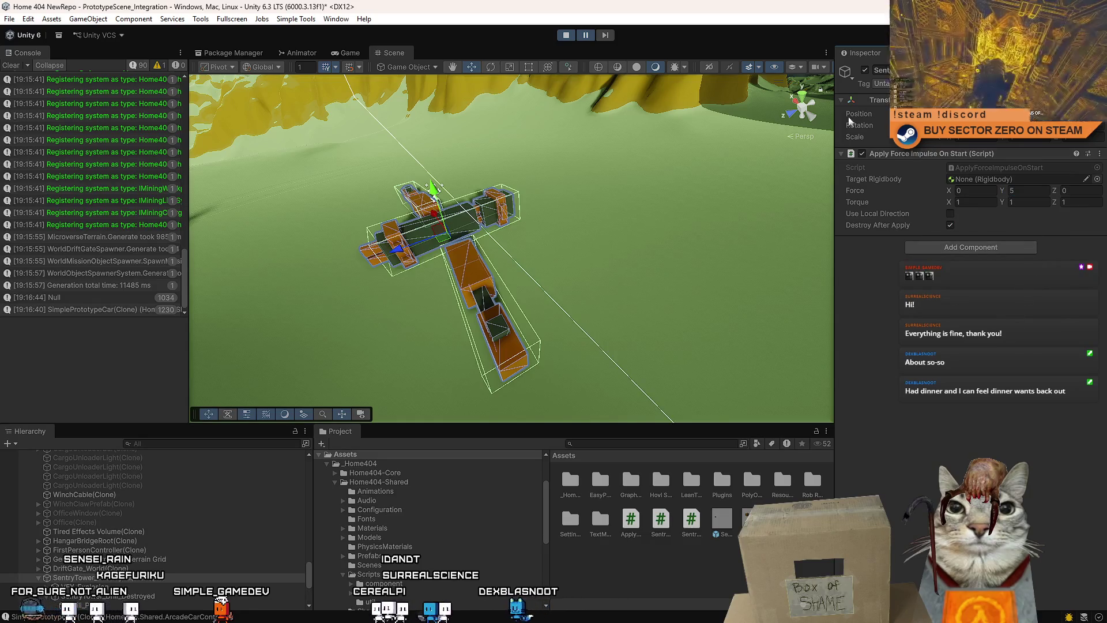
# Run the game and paste the copied force impulse component onto the sentry tower as new
pyautogui.click(359, 52)
pyautogui.click(395, 52)
pyautogui.click(586, 35)
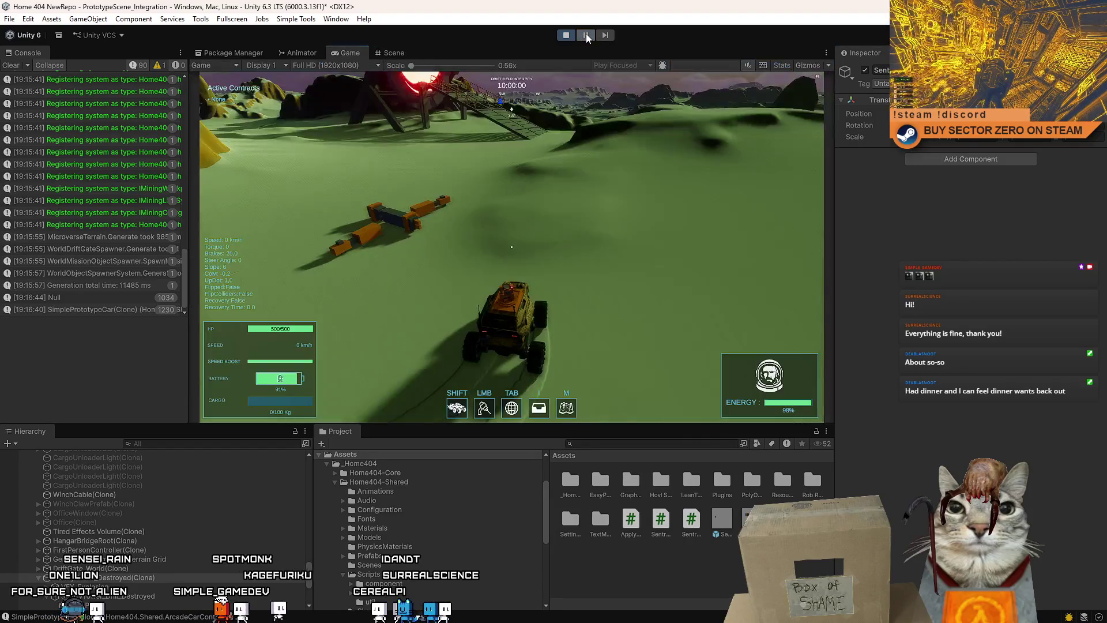
pyautogui.press('Escape')
pyautogui.press('Escape')
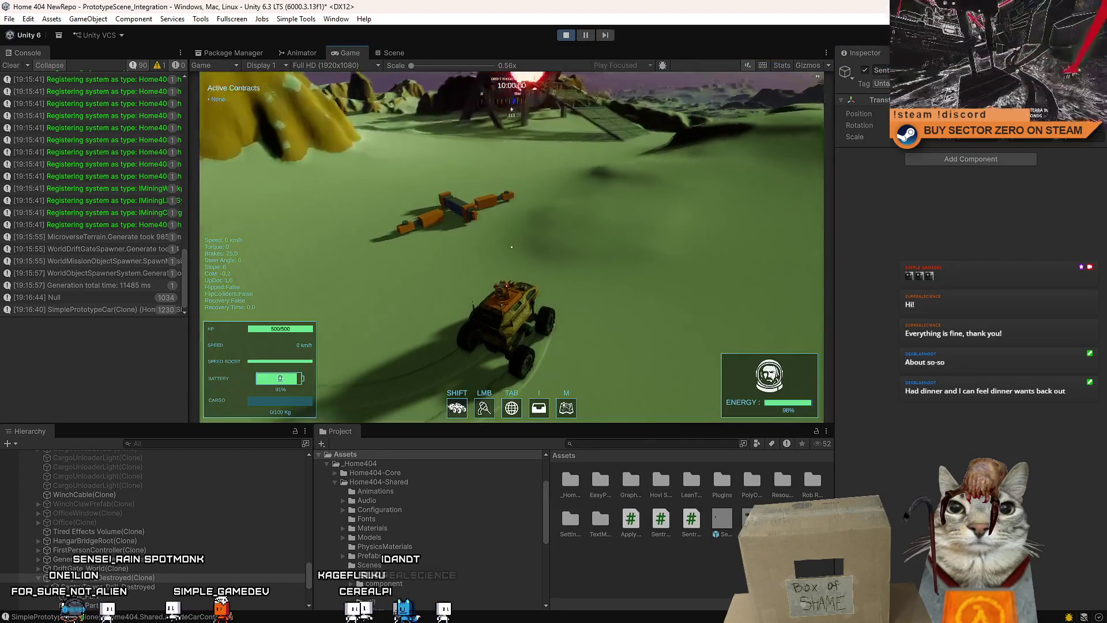
pyautogui.rightClick(895, 147)
pyautogui.moveTo(958, 203)
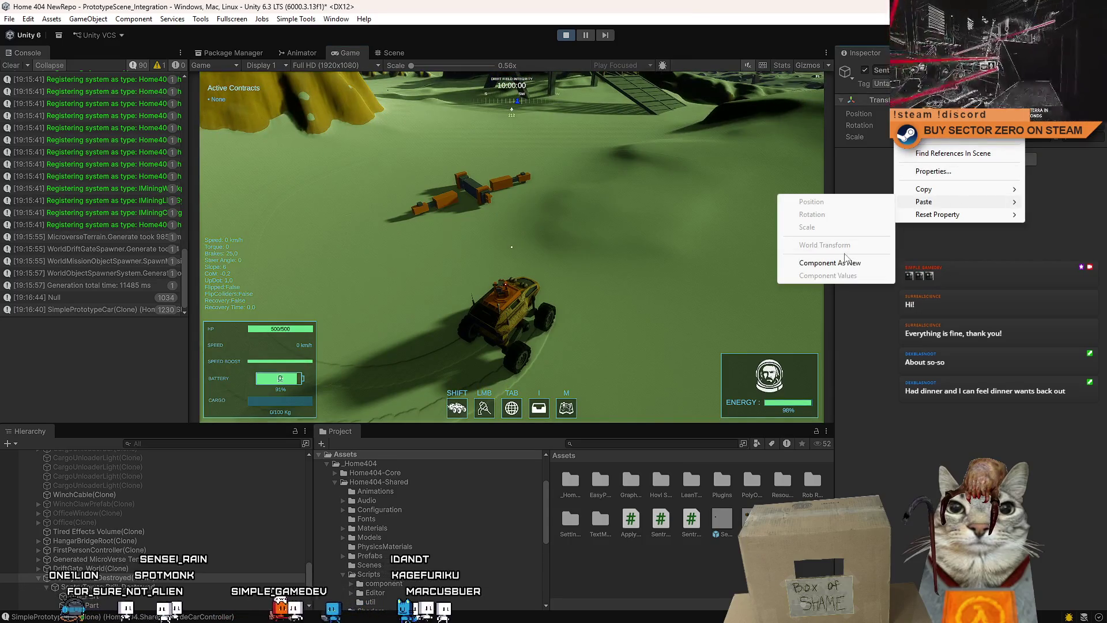
pyautogui.click(852, 263)
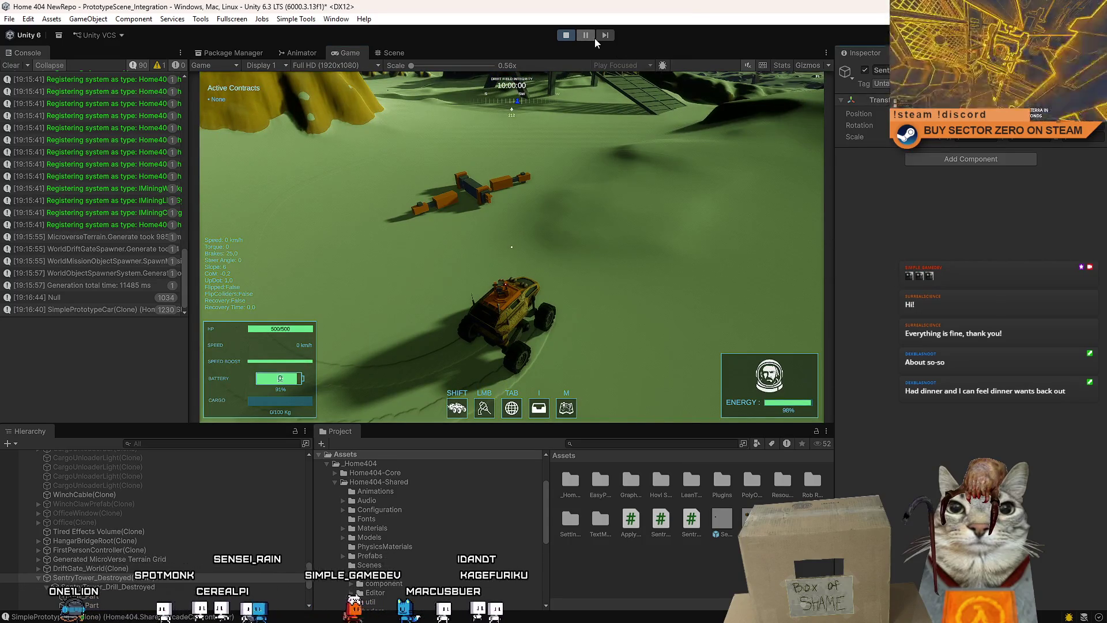
pyautogui.click(593, 37)
pyautogui.rightClick(894, 146)
pyautogui.moveTo(958, 202)
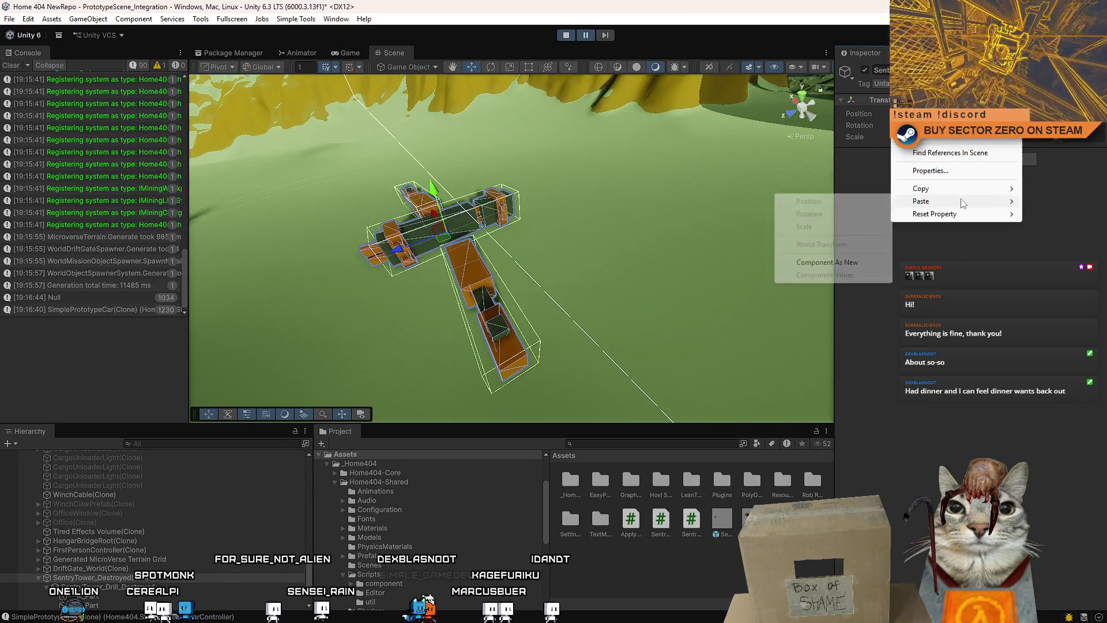
pyautogui.click(851, 263)
# Set the impulse's Force Y to 50 and torque to 50,50,50, then copy the component
pyautogui.click(1027, 190)
pyautogui.write('50')
pyautogui.click(987, 202)
pyautogui.write('50')
pyautogui.press('Tab')
pyautogui.write('50')
pyautogui.press('Tab')
pyautogui.rightClick(906, 155)
pyautogui.click(978, 245)
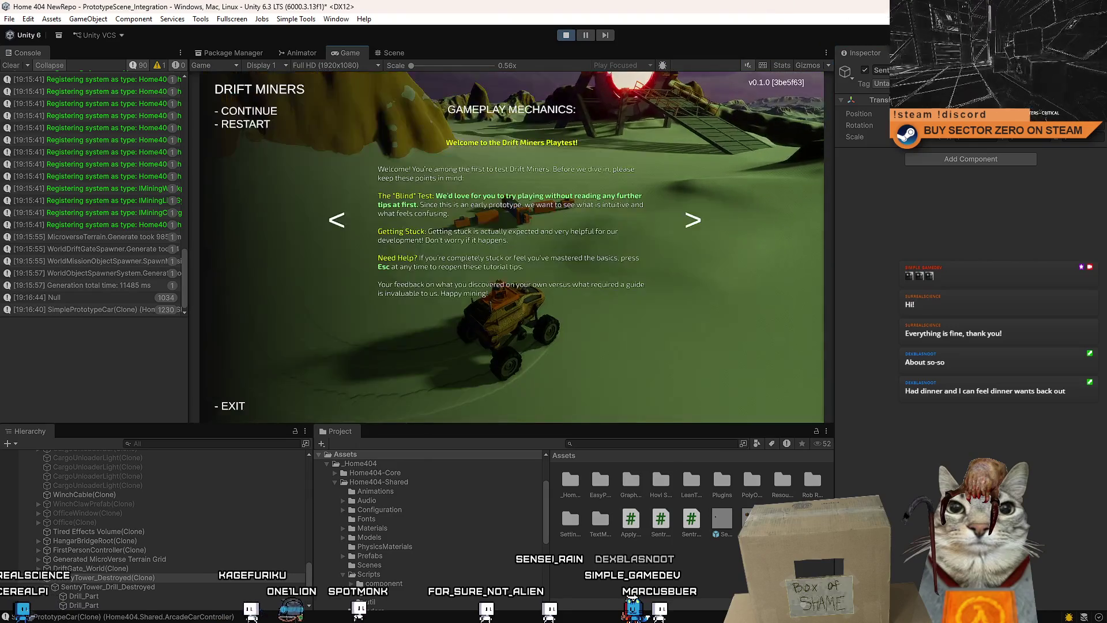
# Close the game's tutorial screen and select SentryTower_Drill_Destroyed
pyautogui.press('Escape')
pyautogui.rightClick(902, 145)
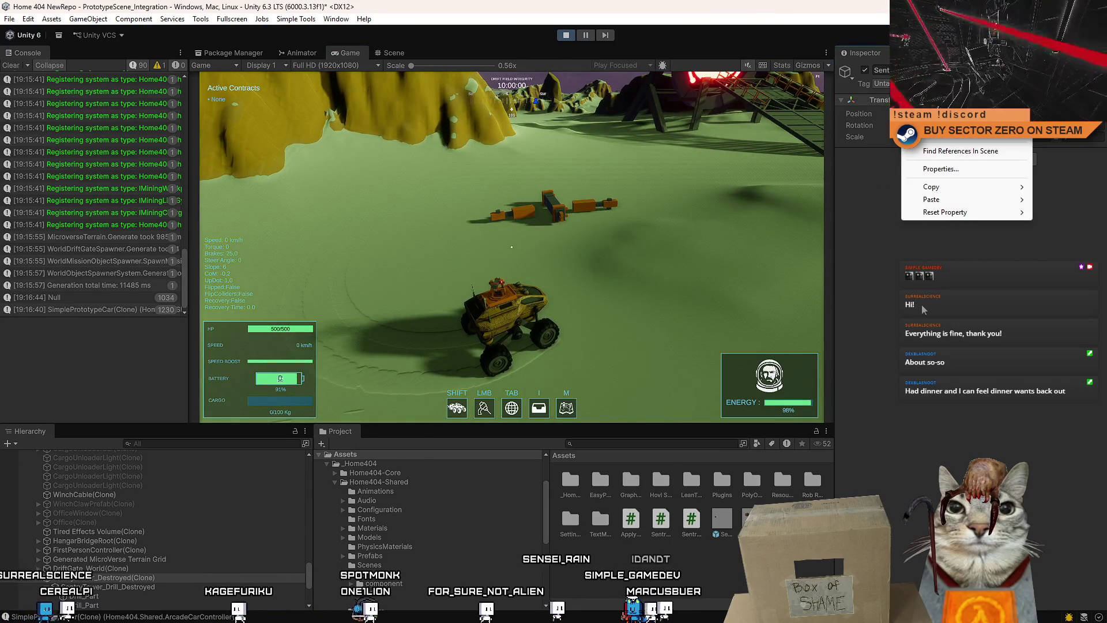
pyautogui.click(923, 310)
pyautogui.click(141, 587)
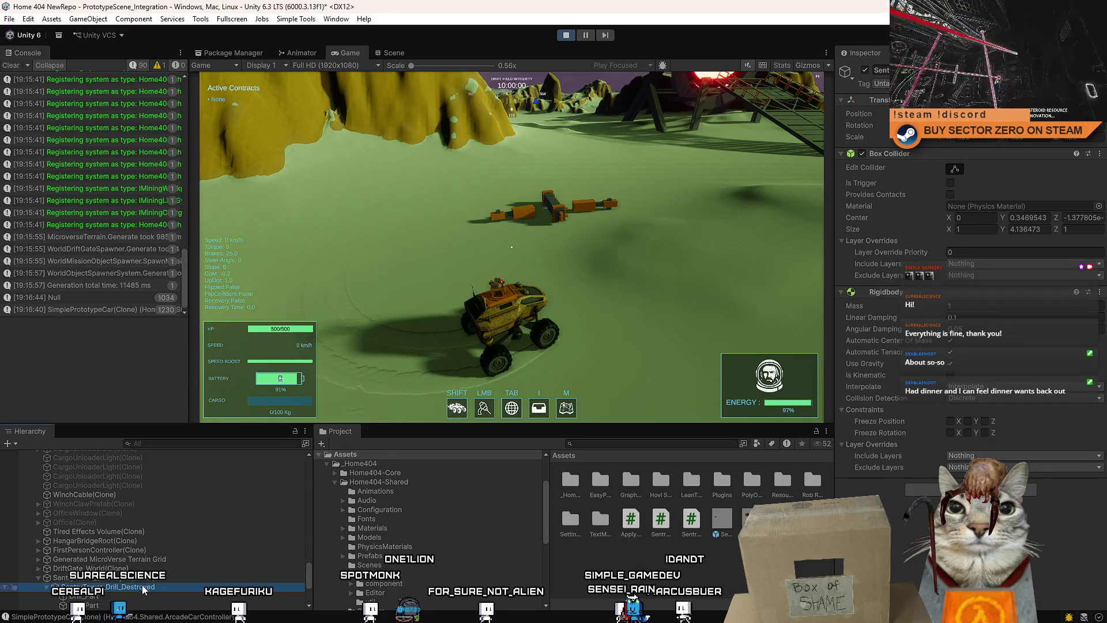
# Paste the force impulse component onto the drill piece as a new component
pyautogui.scroll(-3, 114, 559)
pyautogui.click(47, 517)
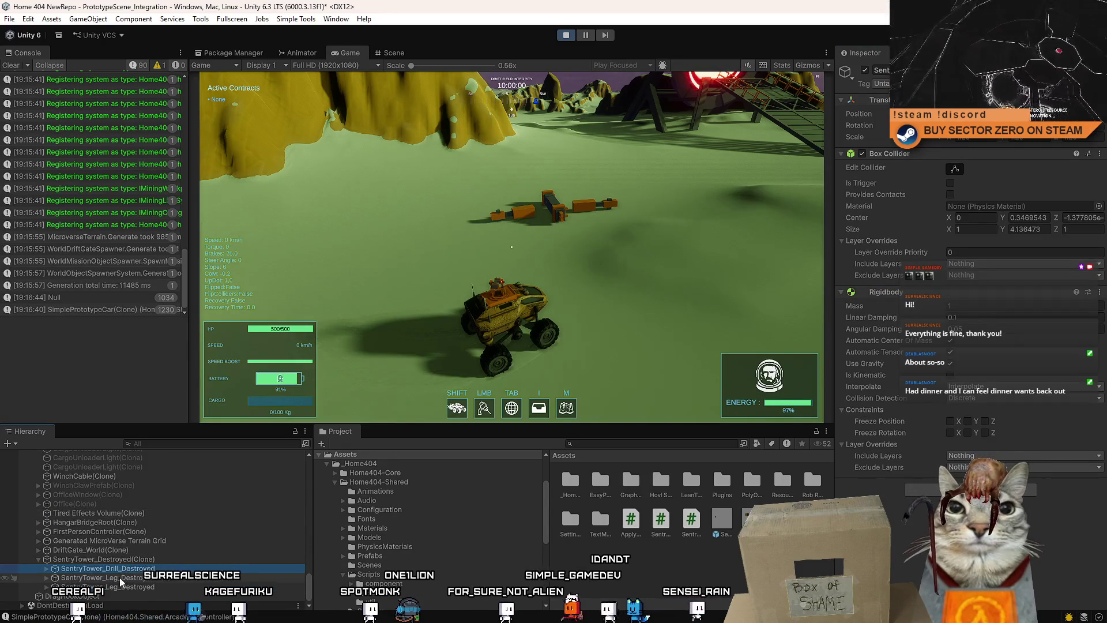
pyautogui.rightClick(894, 295)
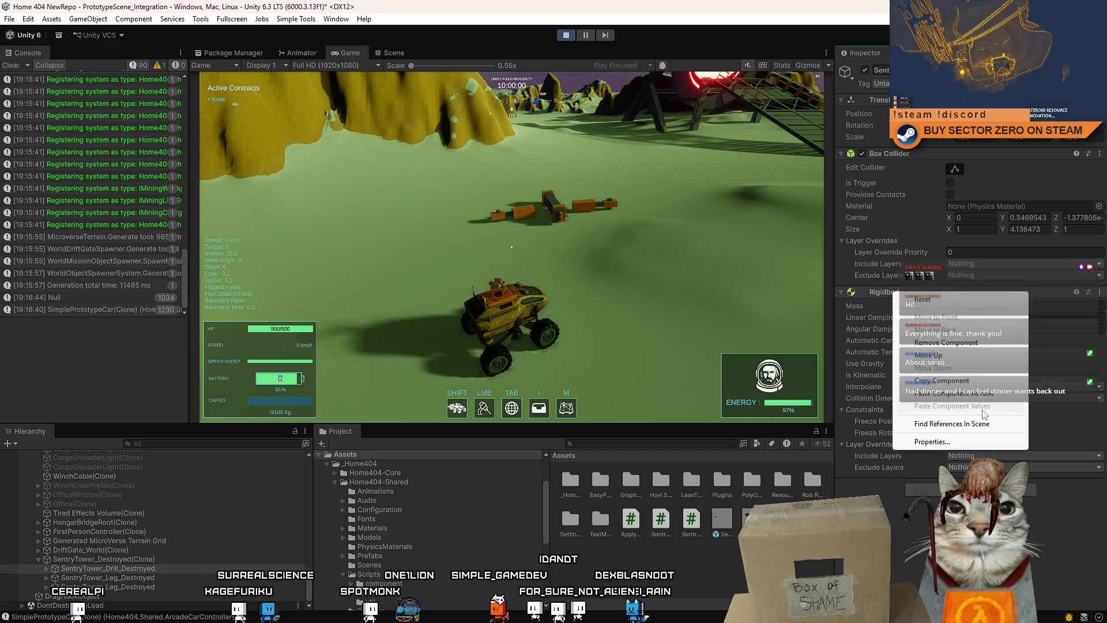
pyautogui.click(975, 398)
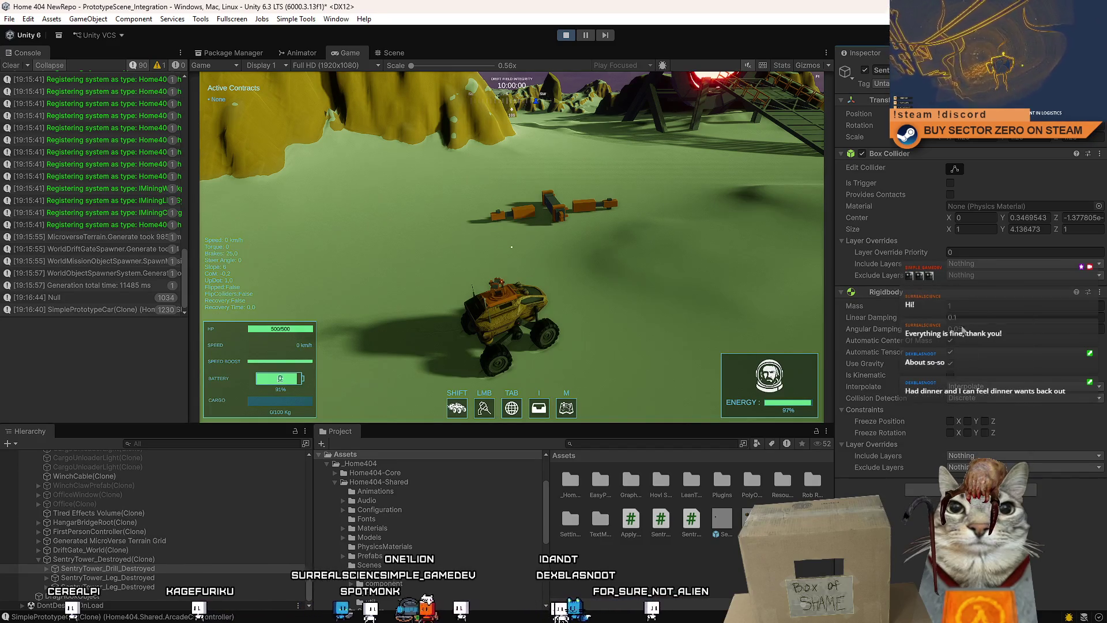
pyautogui.rightClick(907, 293)
pyautogui.click(986, 397)
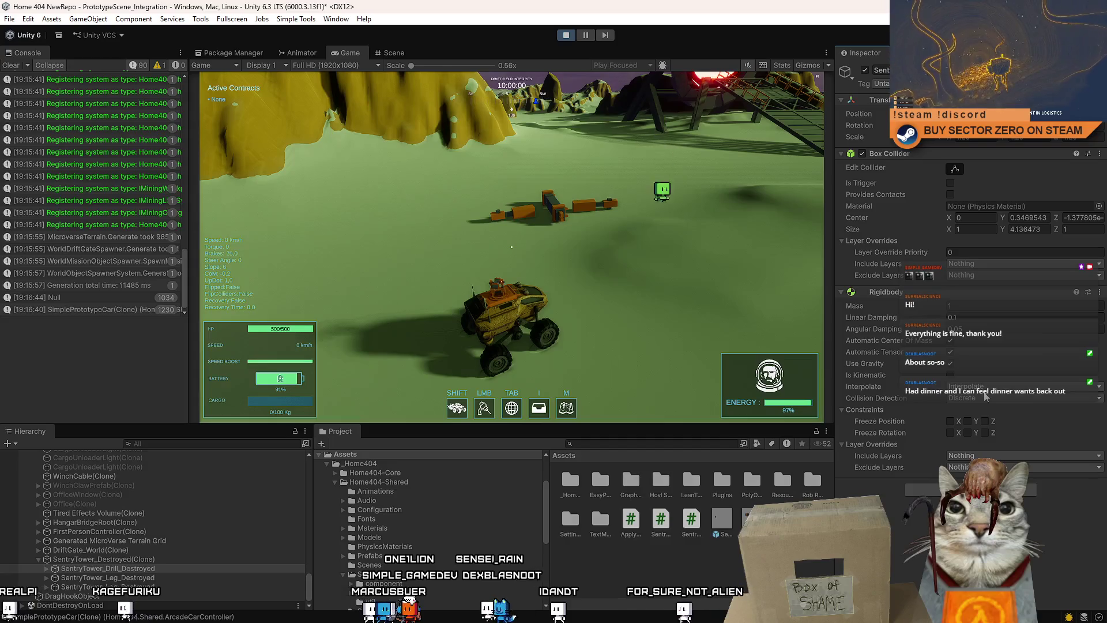
pyautogui.click(586, 35)
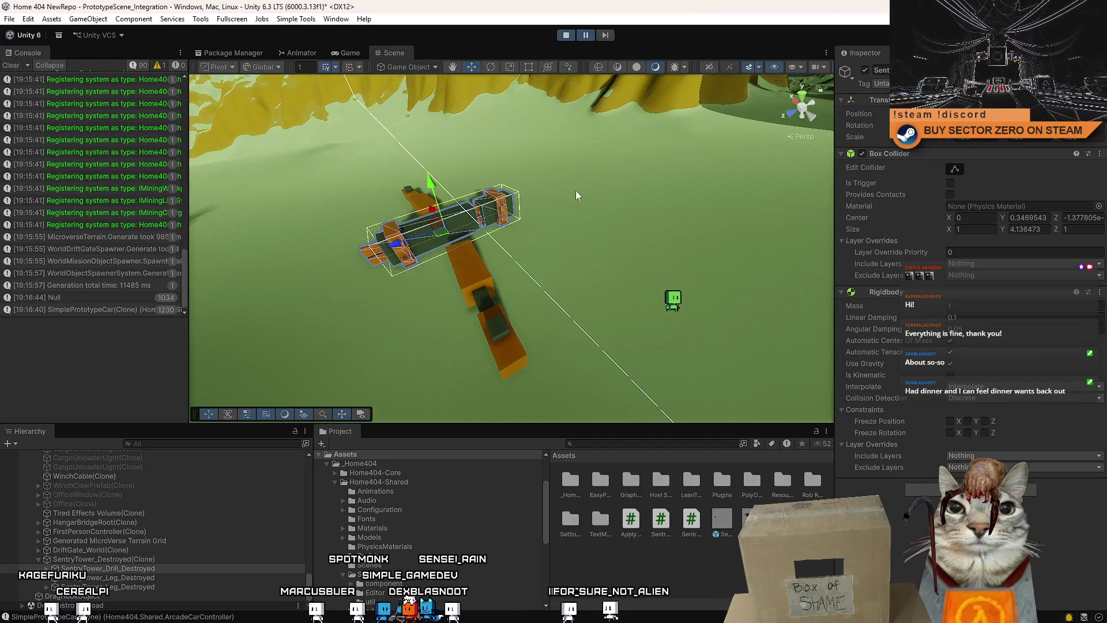
pyautogui.rightClick(904, 297)
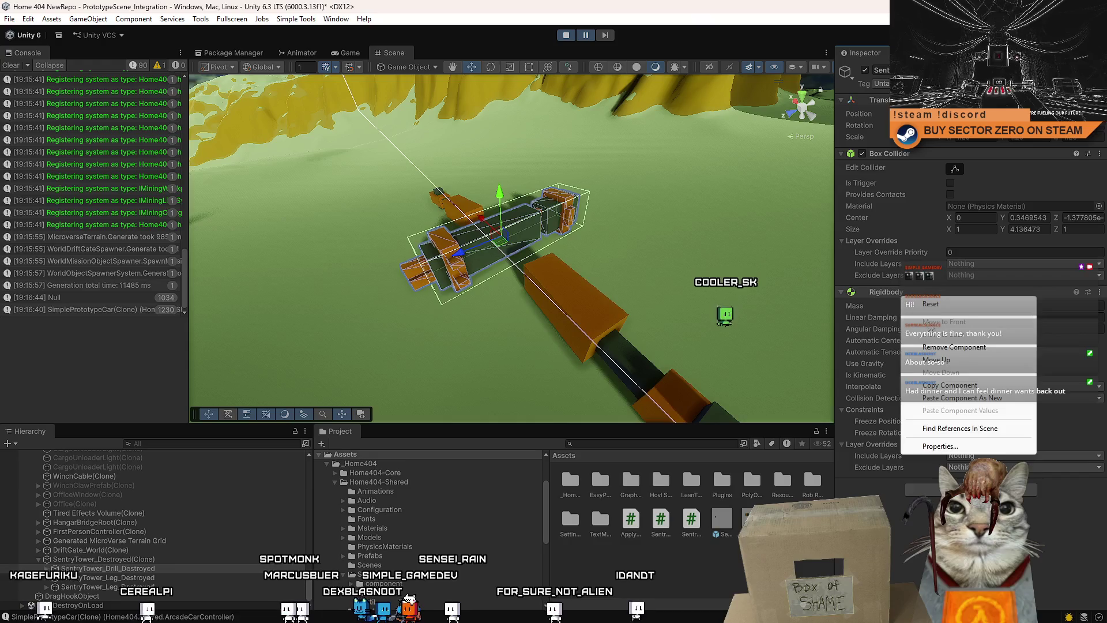
pyautogui.click(986, 398)
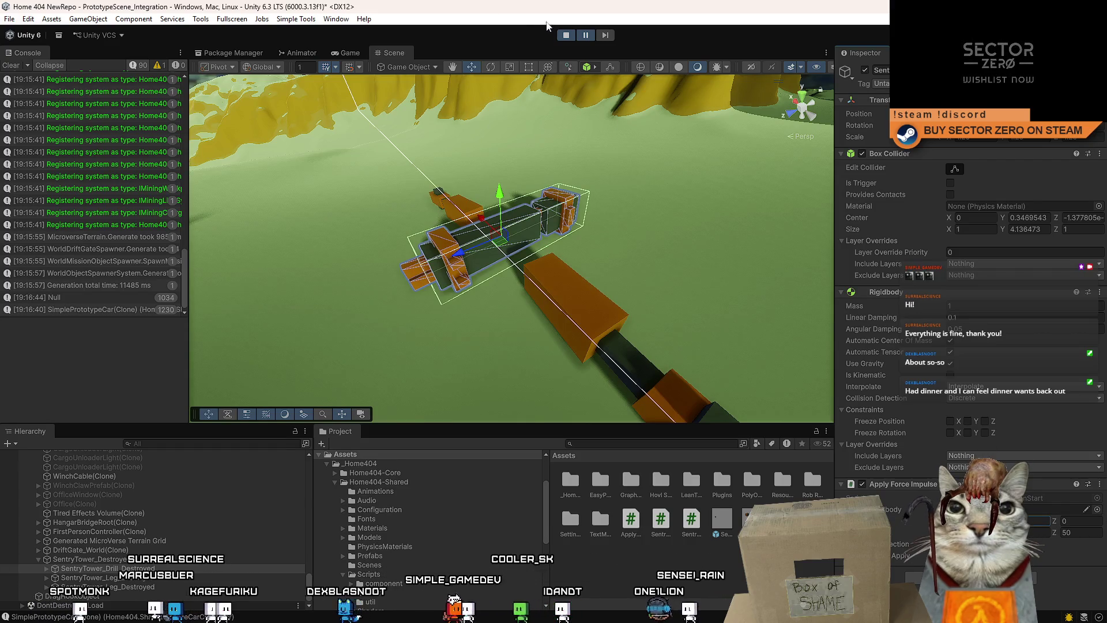
# Resume the game to test the drill piece, then pause it again
pyautogui.rightClick(883, 486)
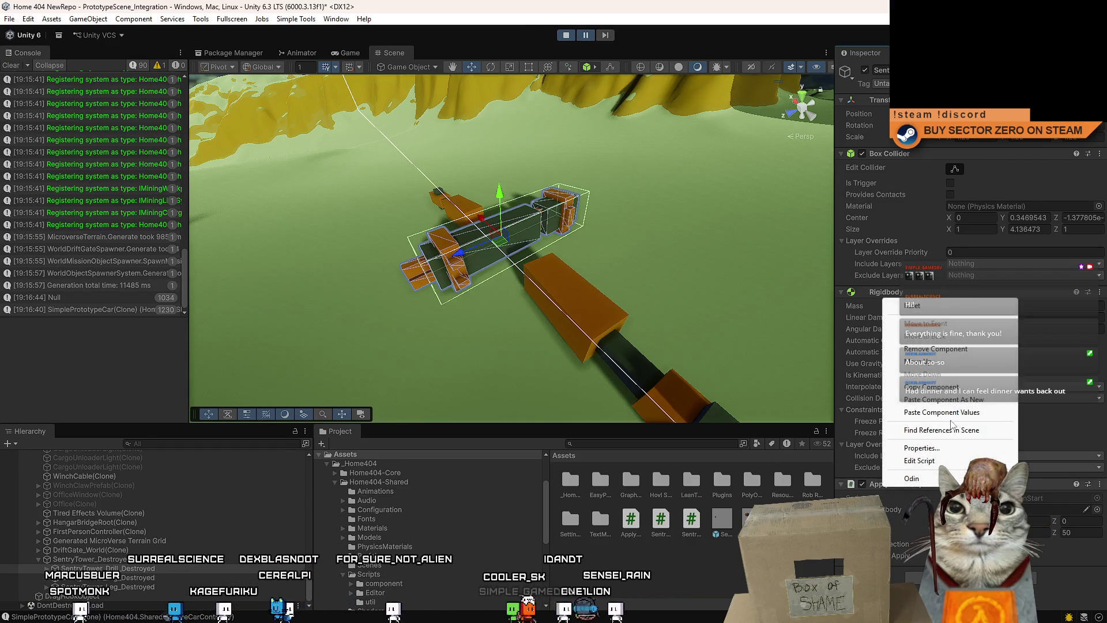
pyautogui.click(640, 101)
pyautogui.click(586, 36)
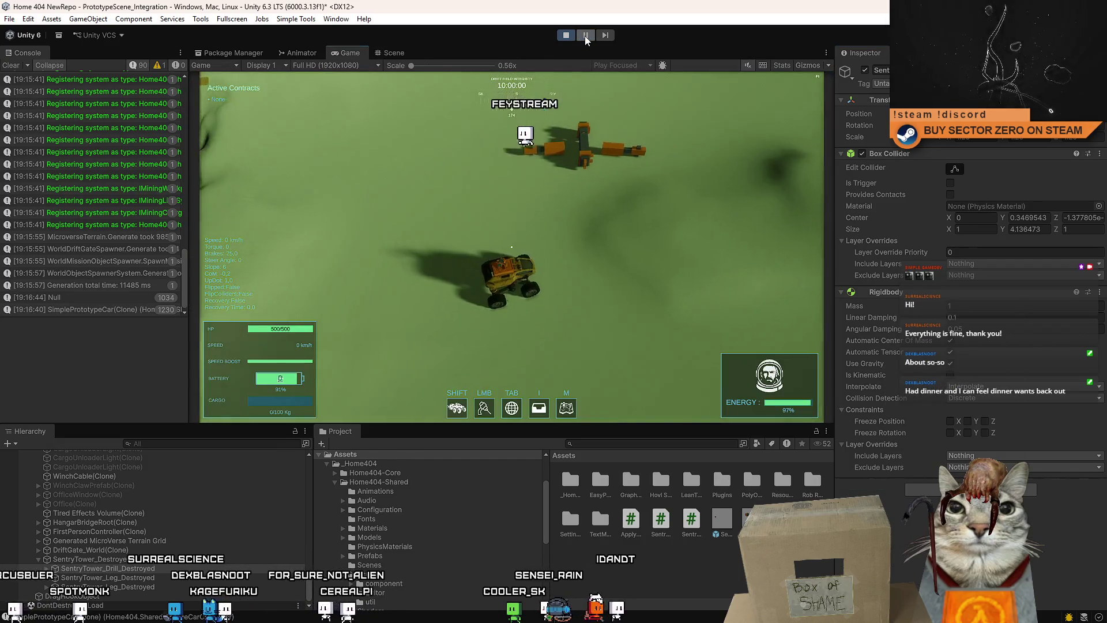
pyautogui.press('Escape')
pyautogui.rightClick(898, 291)
pyautogui.click(1014, 400)
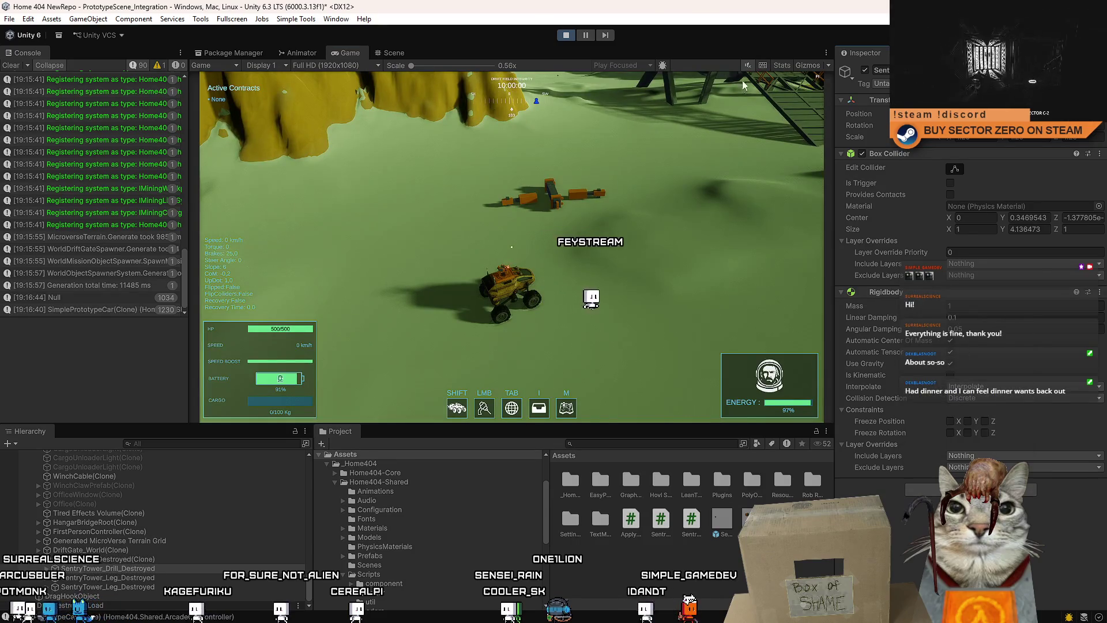
pyautogui.click(590, 37)
pyautogui.rightClick(899, 291)
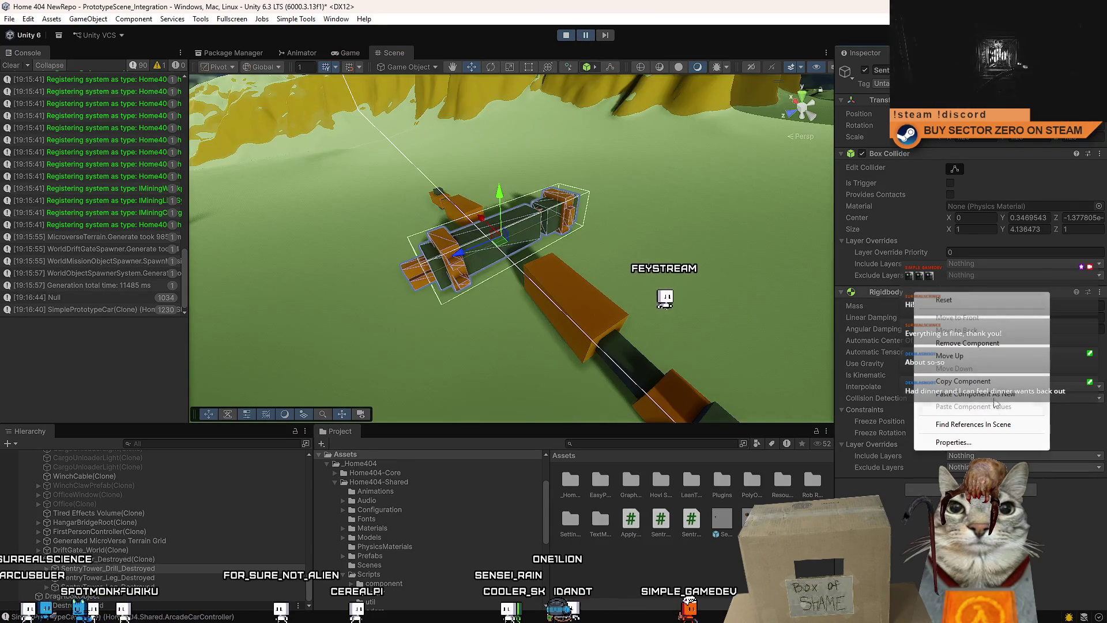
pyautogui.click(1014, 400)
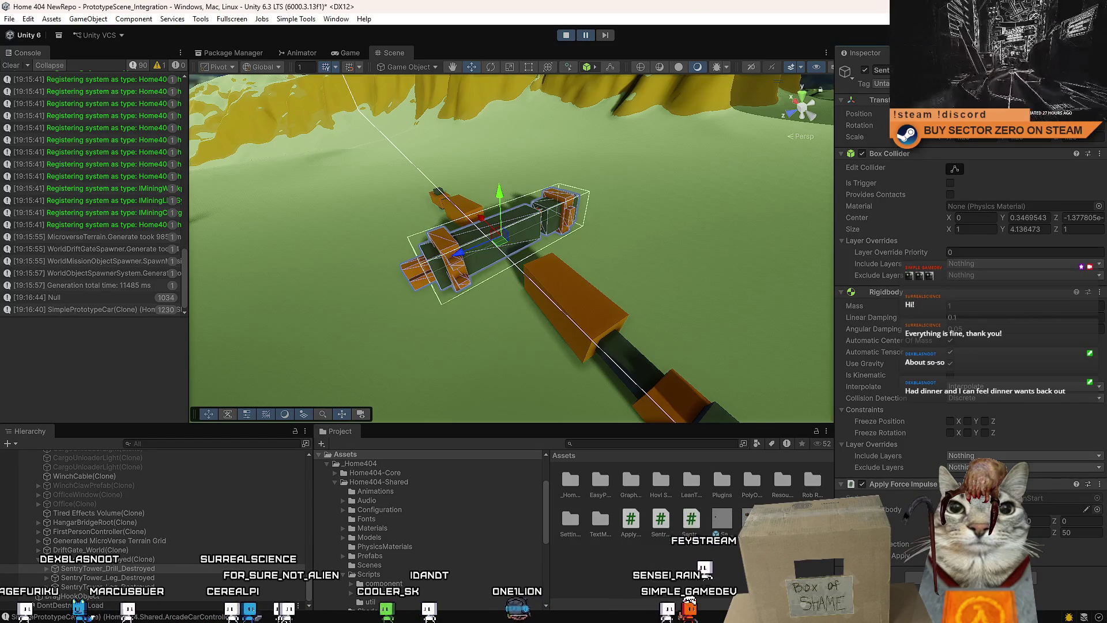
# Copy the Rigidbody component and paste its values into the impulse component
pyautogui.rightClick(945, 295)
pyautogui.click(1000, 384)
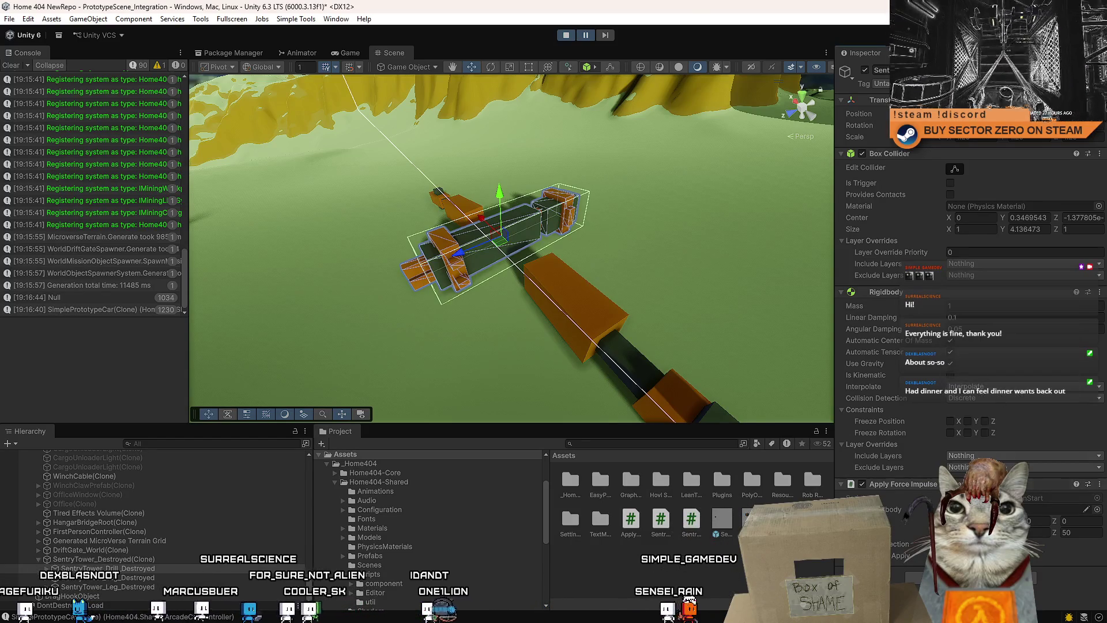
pyautogui.rightClick(917, 296)
pyautogui.click(973, 410)
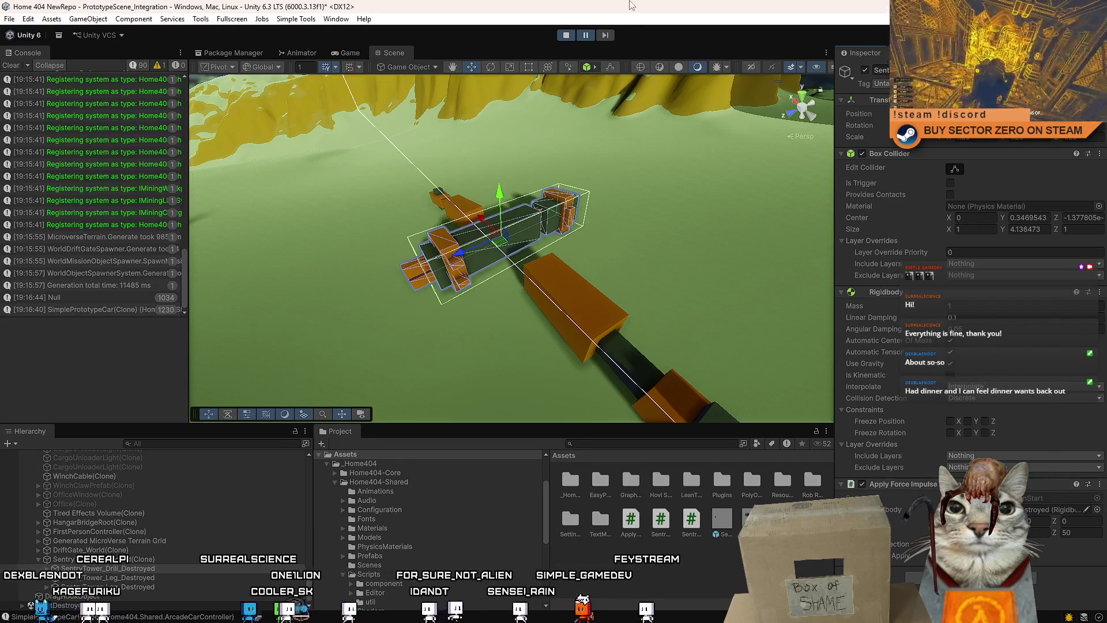
# Step and resume the game to watch the pieces launch, then select the orange box piece
pyautogui.click(603, 36)
pyautogui.click(586, 38)
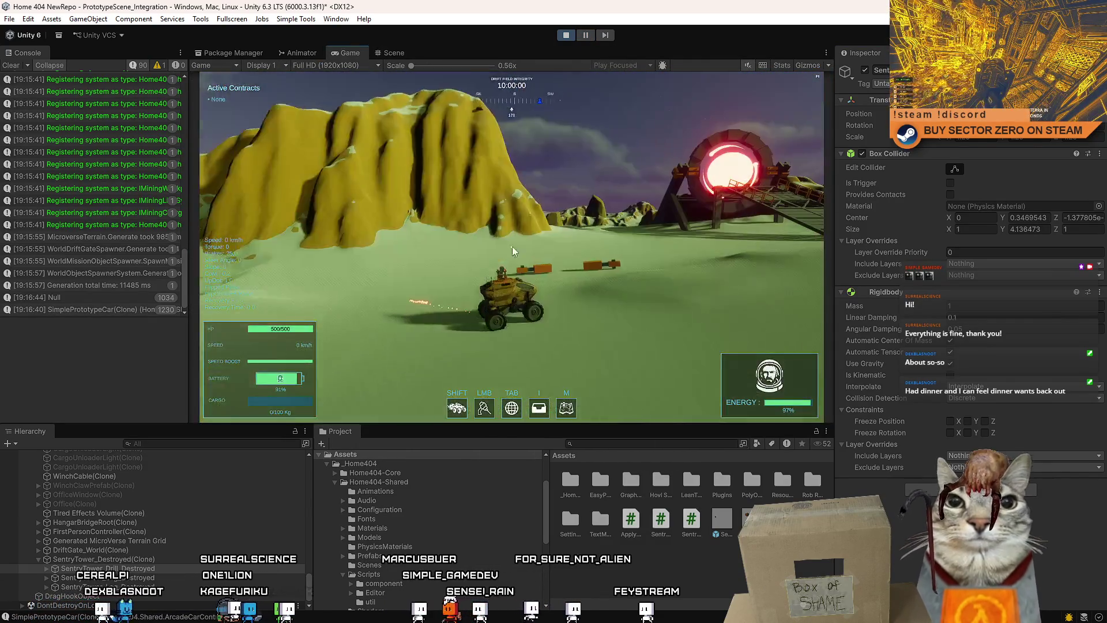
pyautogui.click(586, 35)
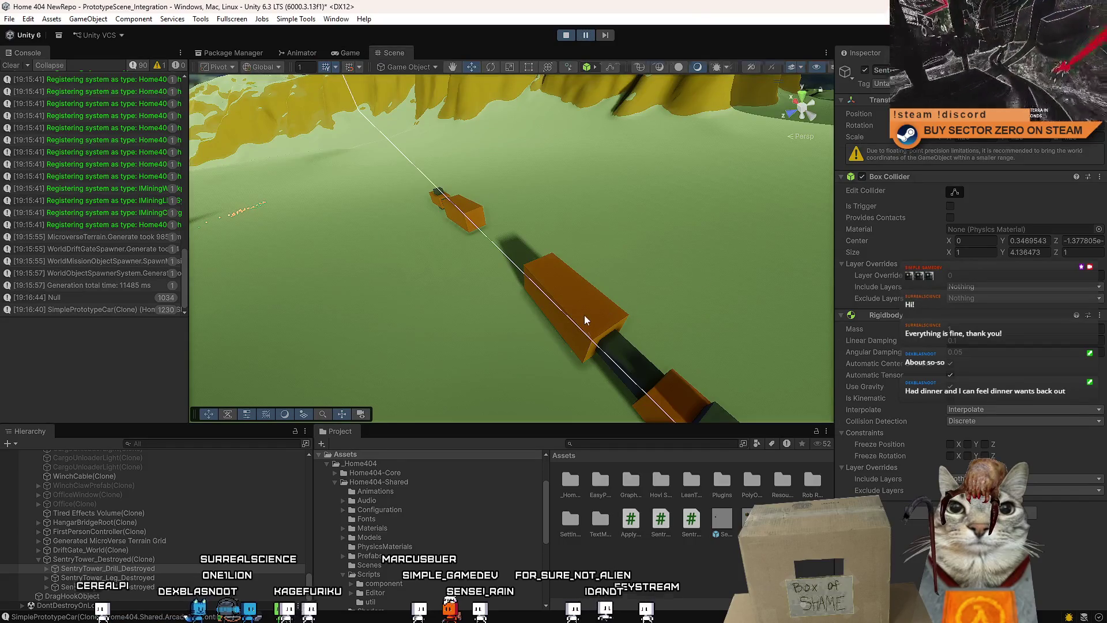
pyautogui.click(585, 319)
# In ApplyForceImpulseOnStart.cs, move the Rigidbody lookup from Awake to the top of Start
pyautogui.hotkey('alt', 'Tab')
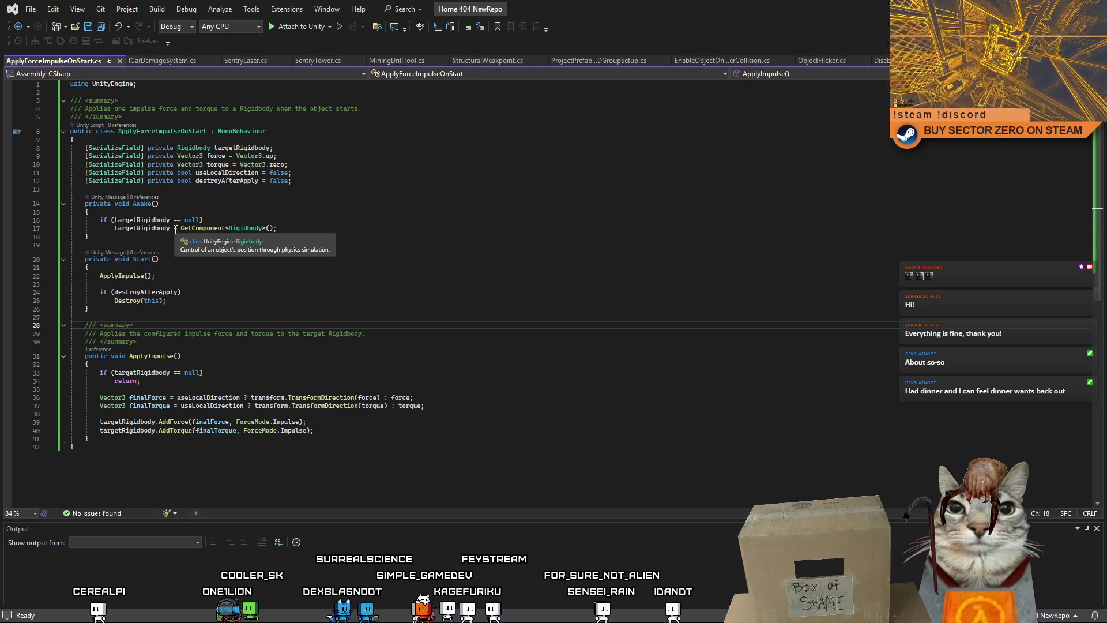
pyautogui.moveTo(276, 228); pyautogui.dragTo(49, 223)
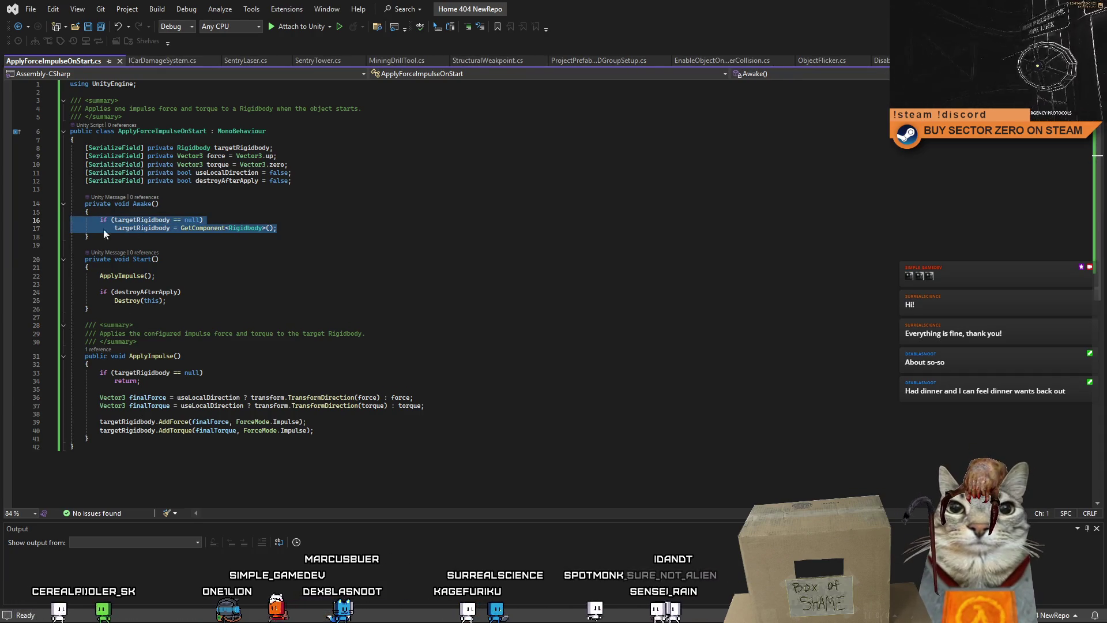
pyautogui.press('Delete')
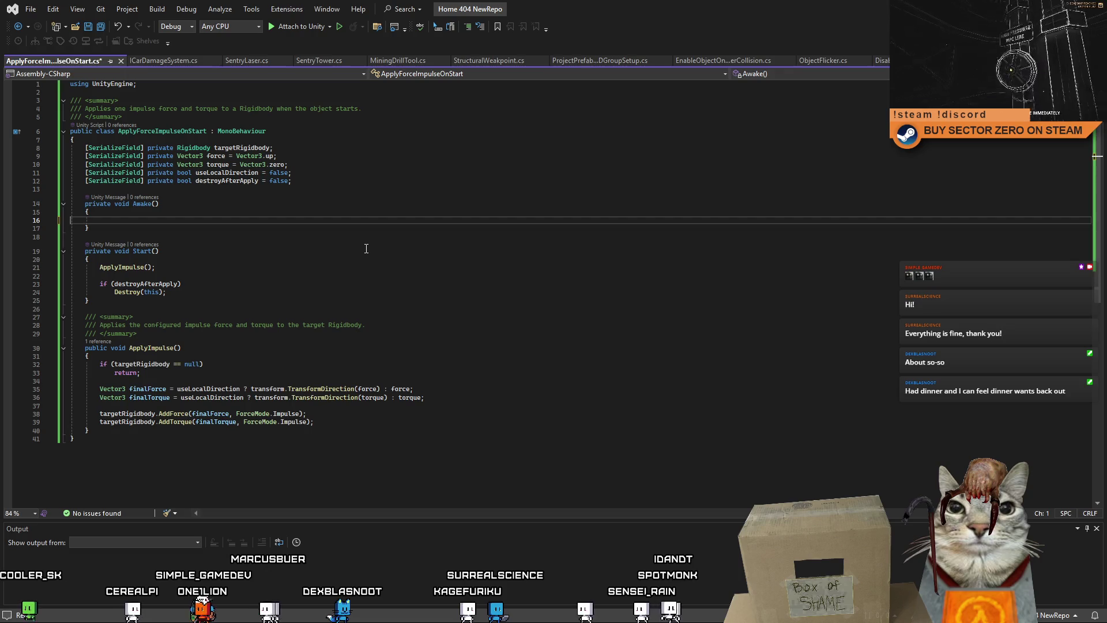
pyautogui.click(222, 260)
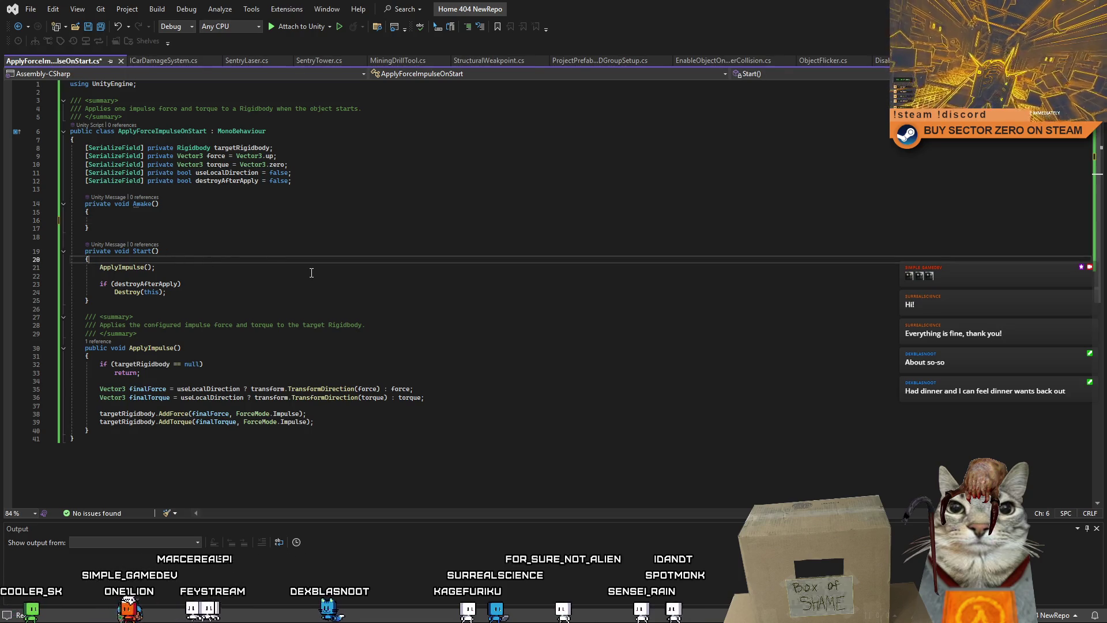
pyautogui.press('Return')
pyautogui.press('Return')
pyautogui.press('Up')
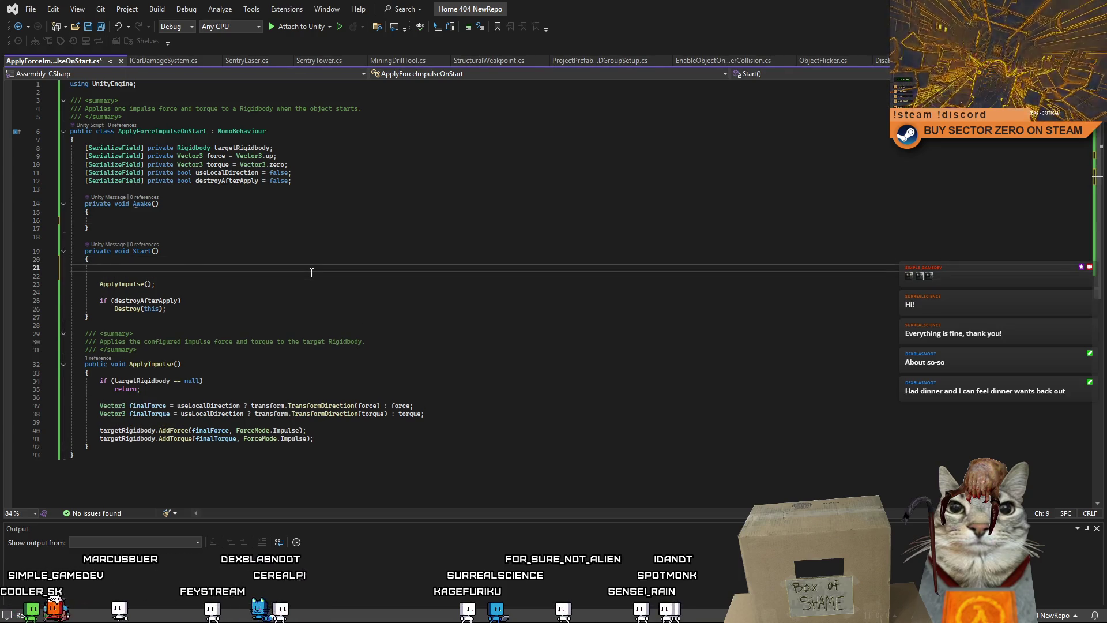
pyautogui.press('Tab')
# Begin a Header line at the top of the class body, then switch to ICarDamageSystem.cs
pyautogui.click(454, 141)
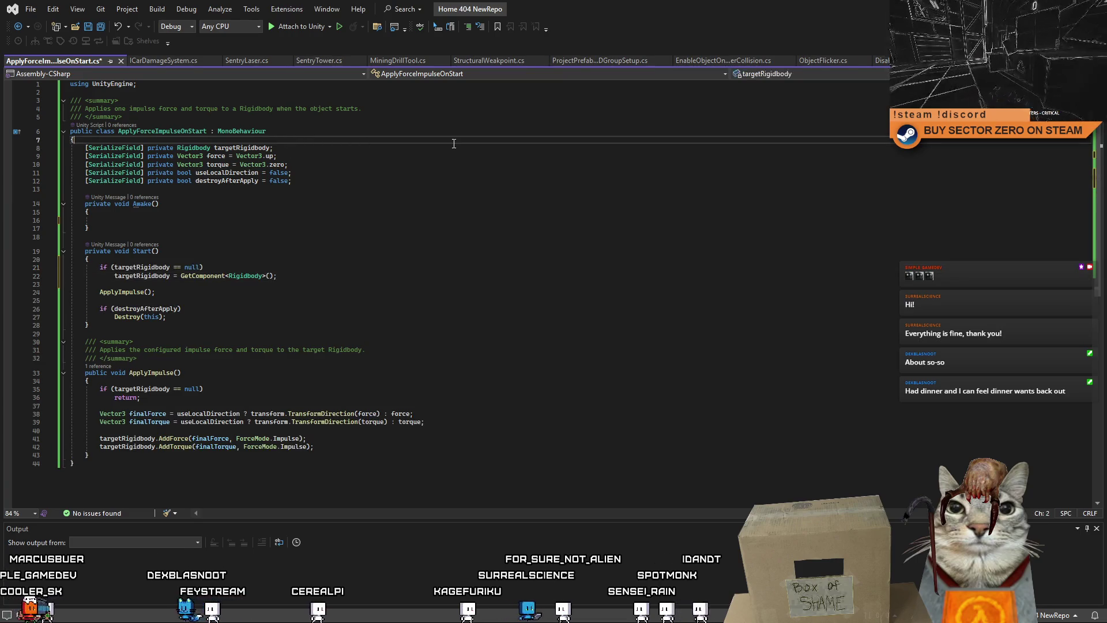
pyautogui.press('Return')
pyautogui.write('Header')
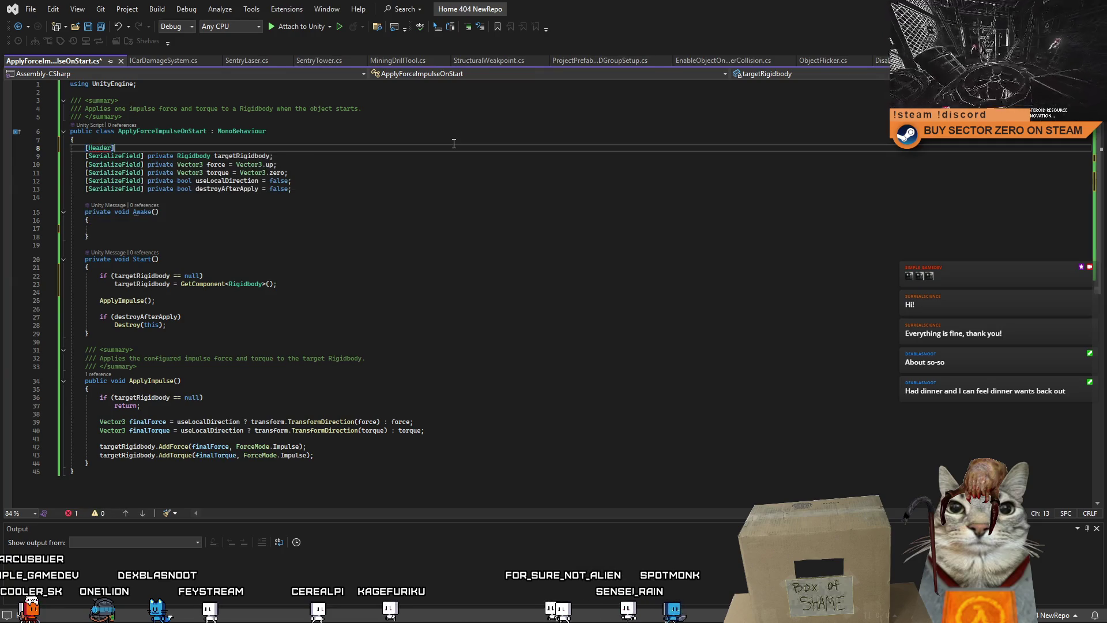
pyautogui.click(160, 60)
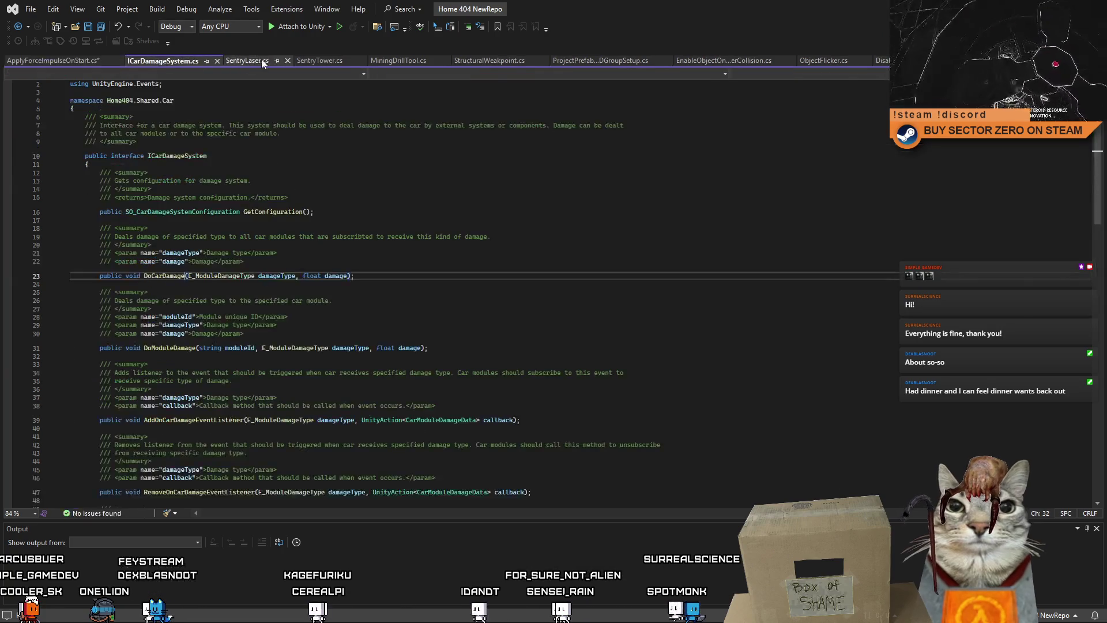
# Browse SentryLaser, SentryTower, MiningDrillTool, StructuralWeakpoint and ObjectFlicker, ending on DisableKinematicAfterTime.cs
pyautogui.click(261, 60)
pyautogui.click(319, 60)
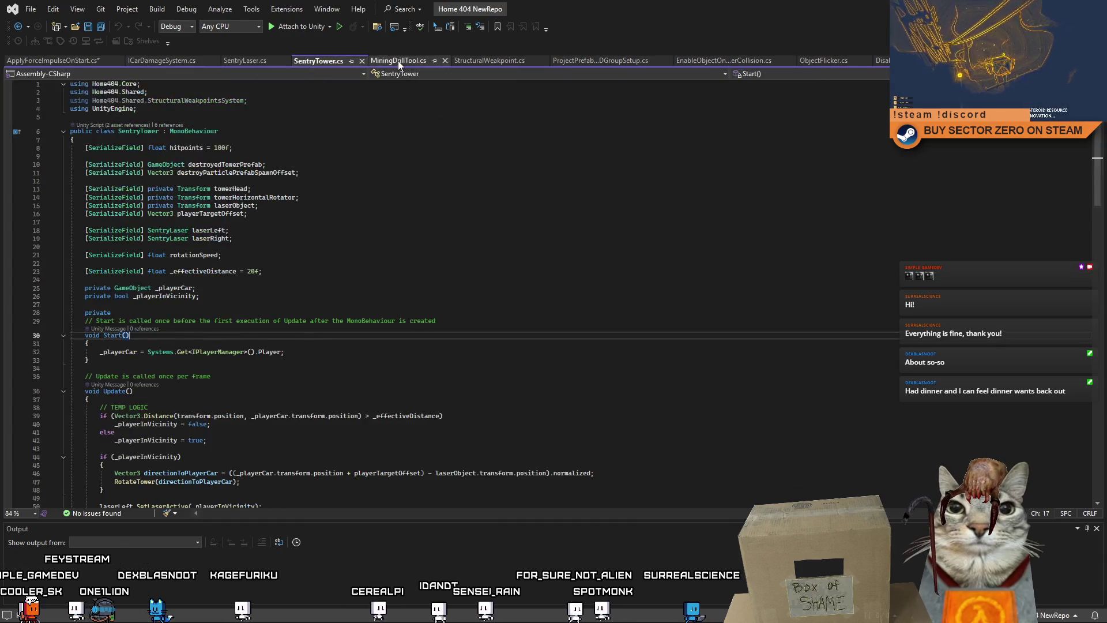
pyautogui.click(398, 60)
pyautogui.scroll(10, 461, 289)
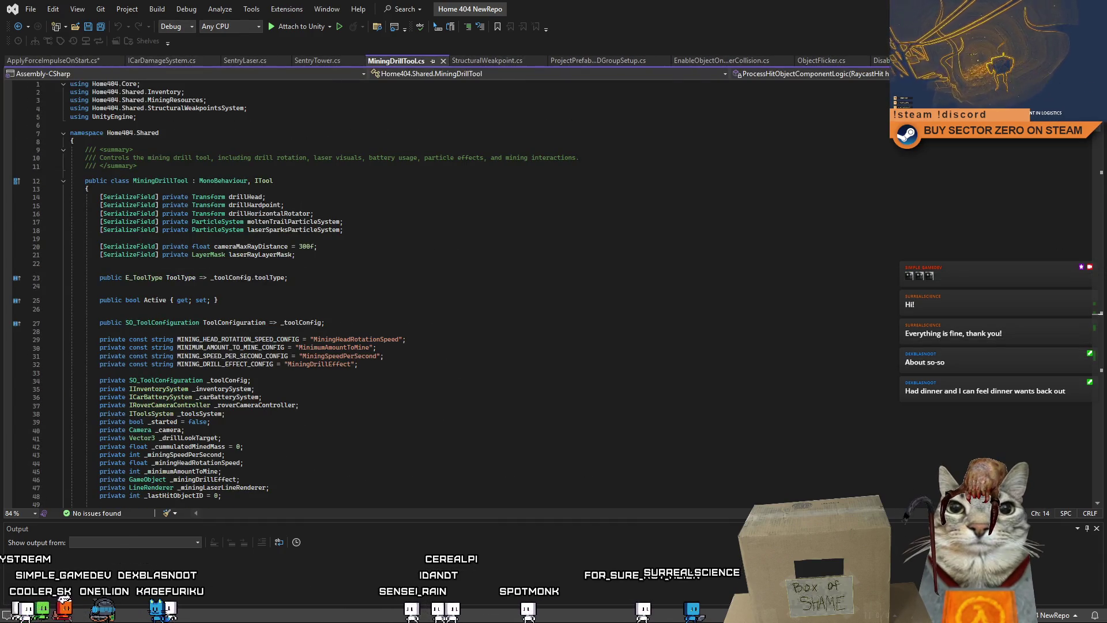
pyautogui.click(488, 60)
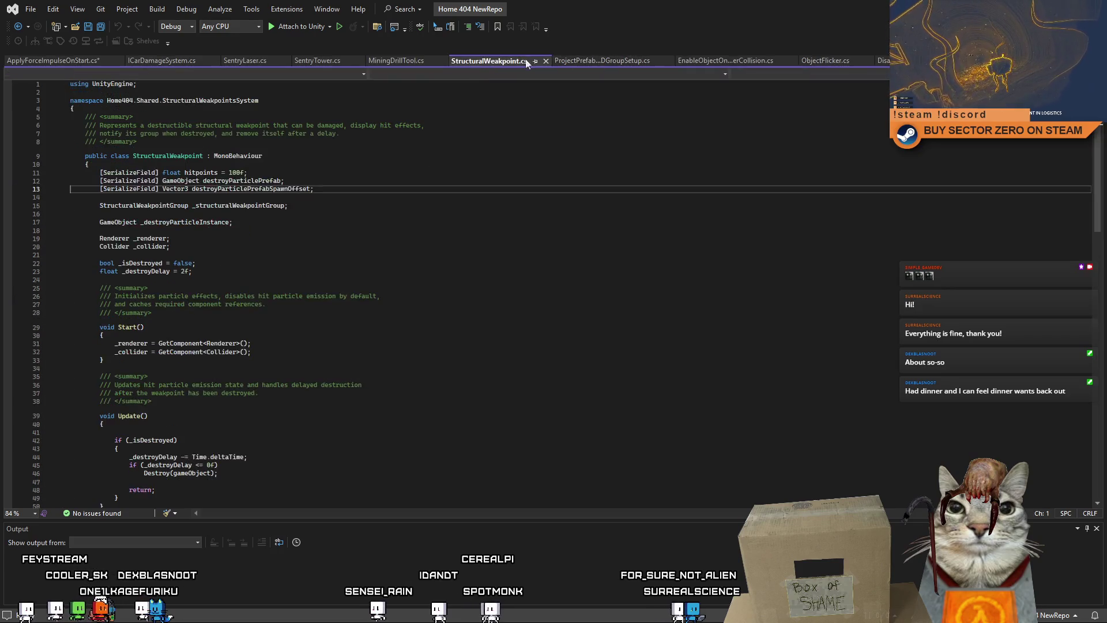
pyautogui.click(613, 60)
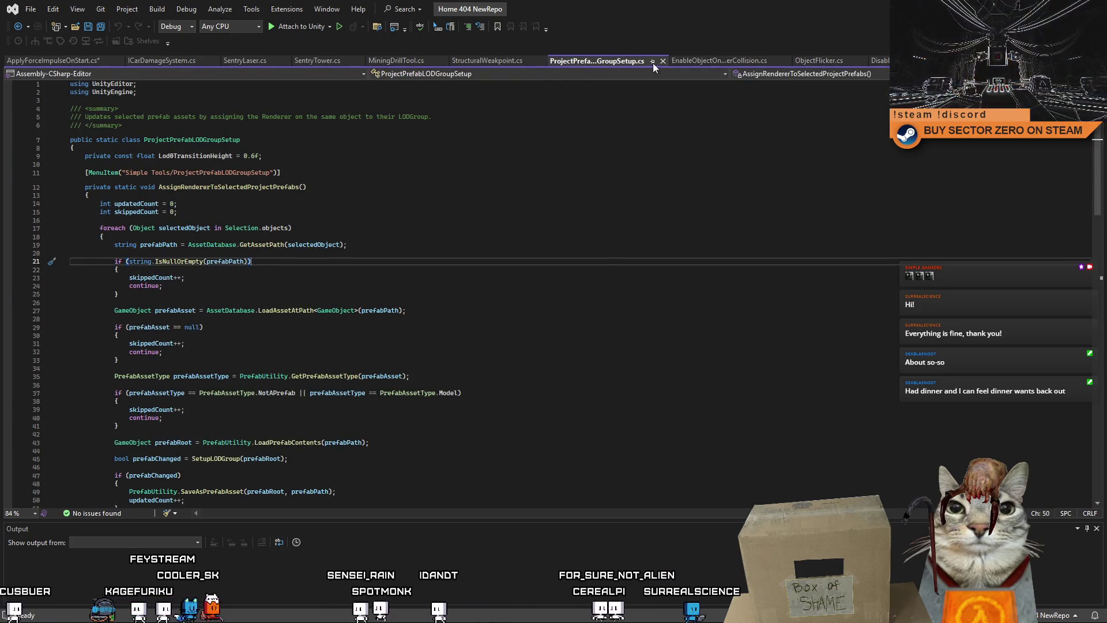
pyautogui.click(693, 59)
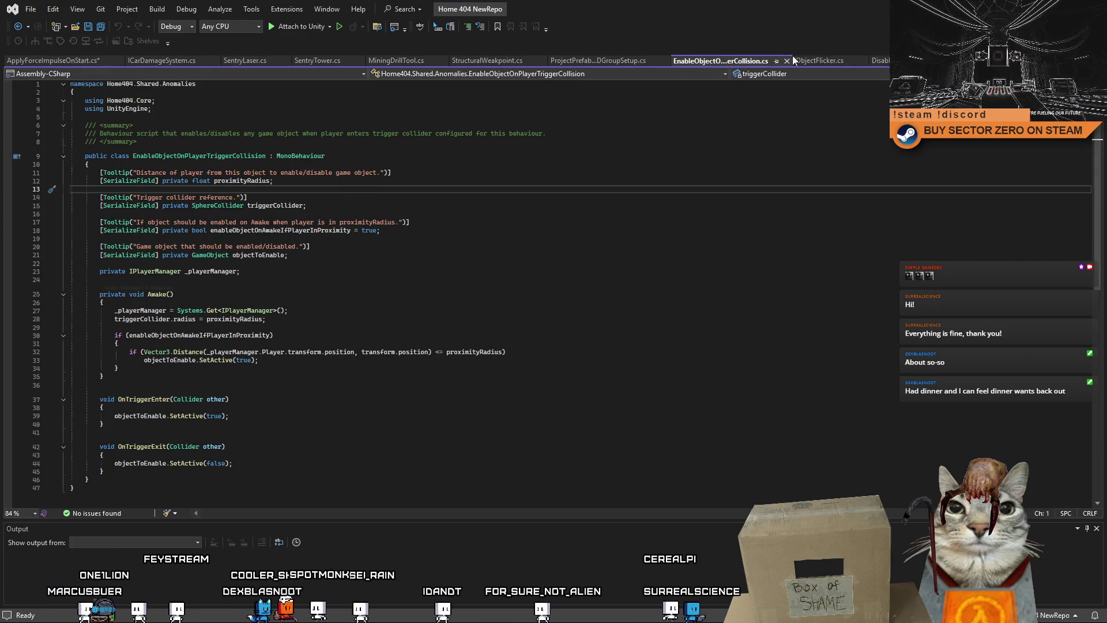
pyautogui.click(819, 58)
pyautogui.click(881, 60)
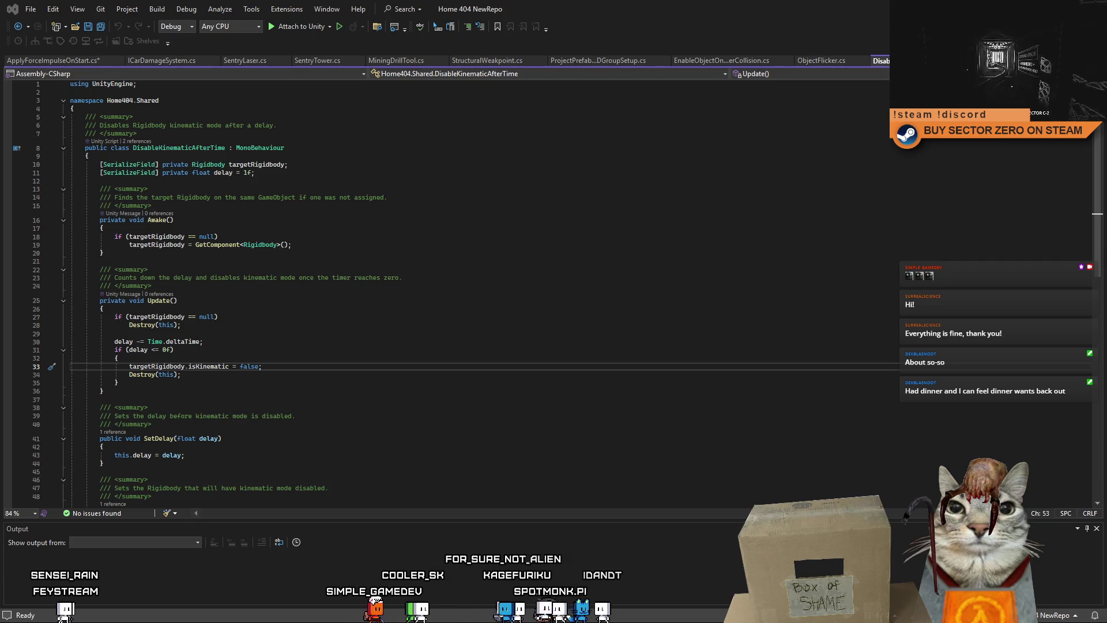
# In ApplyForceImpulseOnStart.cs, edit the Header title on targetRigidbody and add a blank line after the field
pyautogui.click(78, 61)
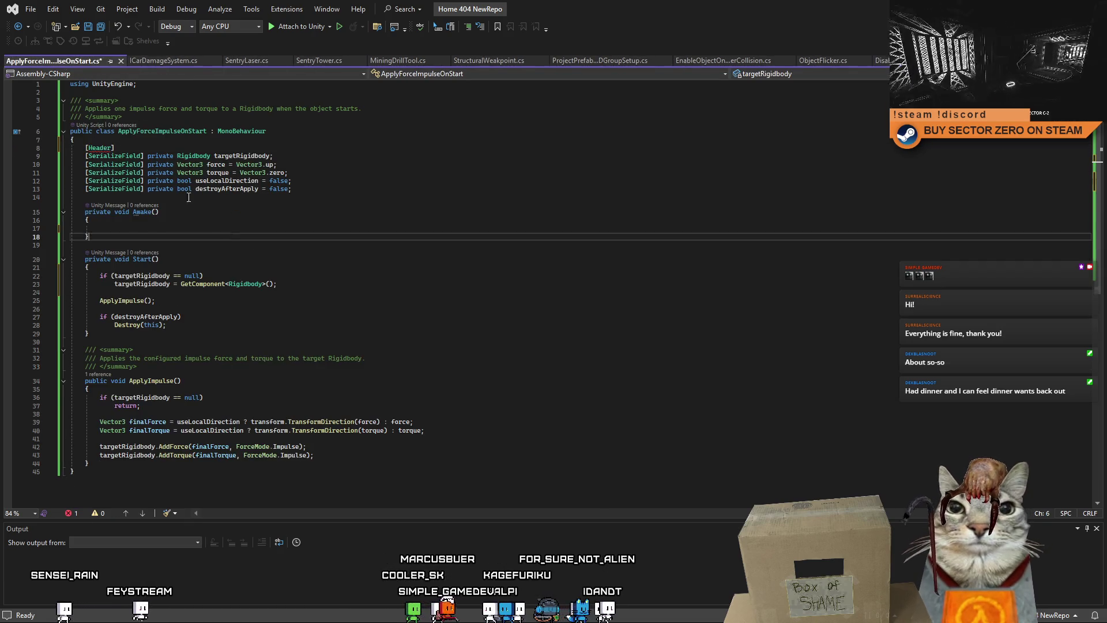
pyautogui.write('[Header("TEXT")]')
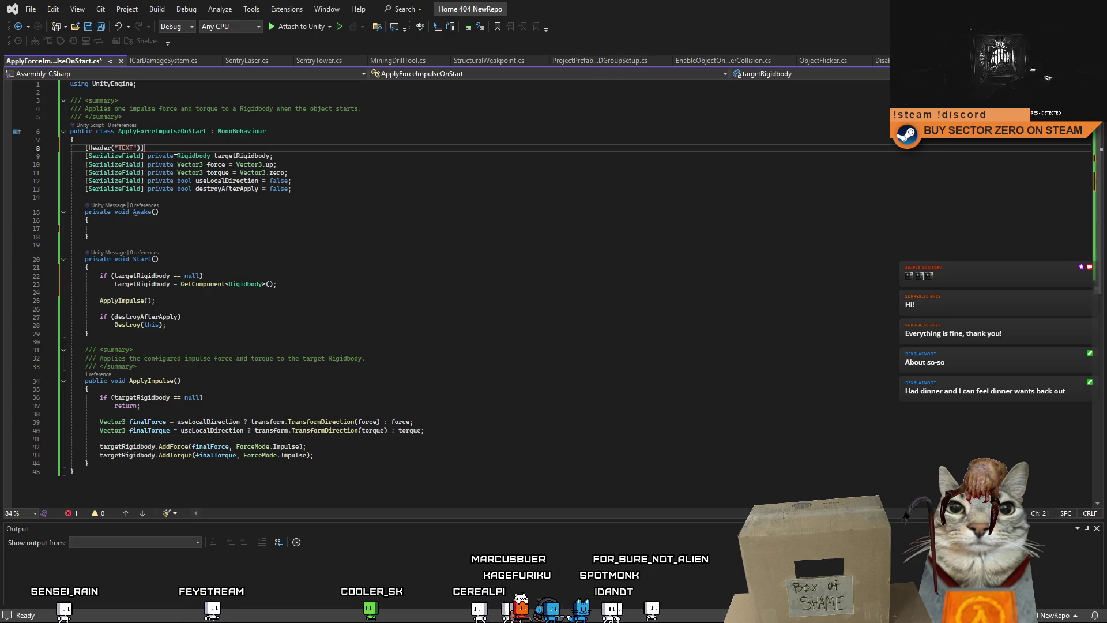
pyautogui.doubleClick(126, 148)
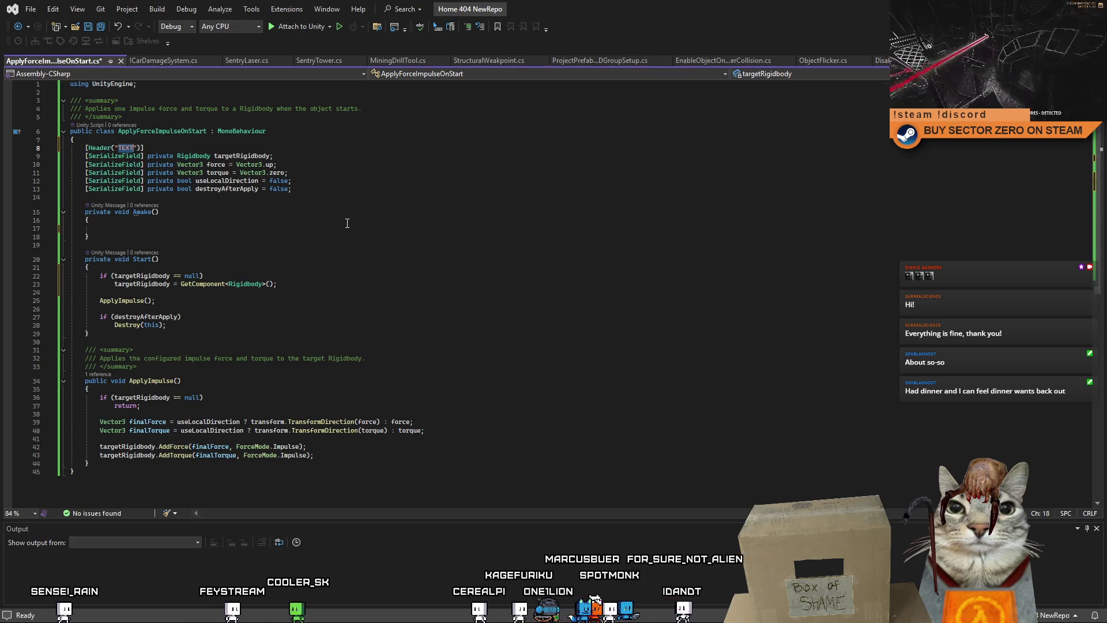
pyautogui.write('Q')
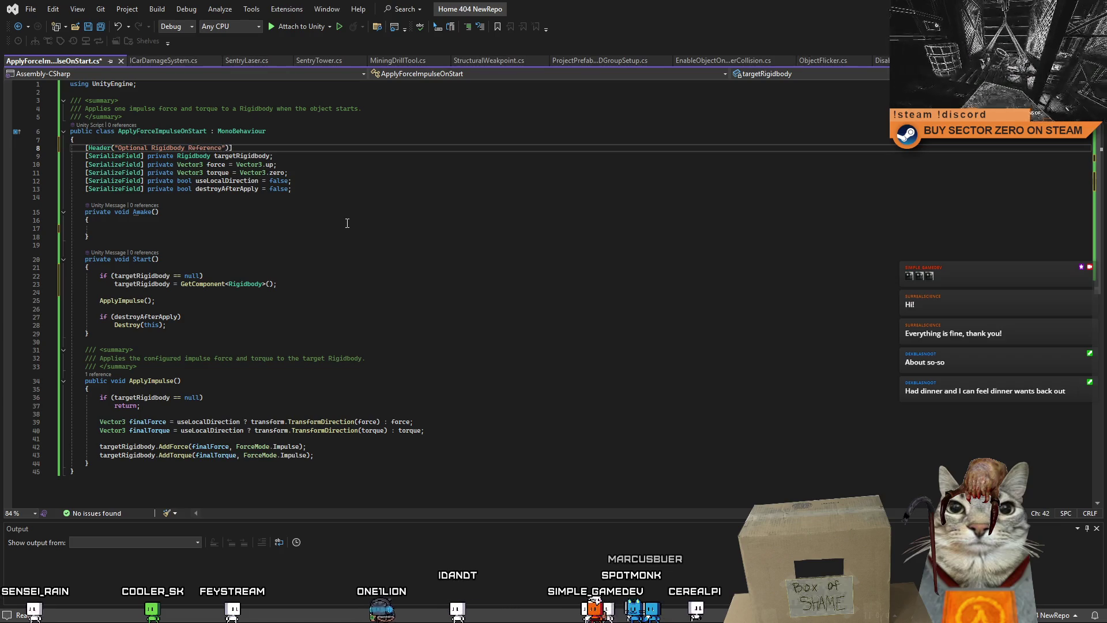
pyautogui.click(306, 158)
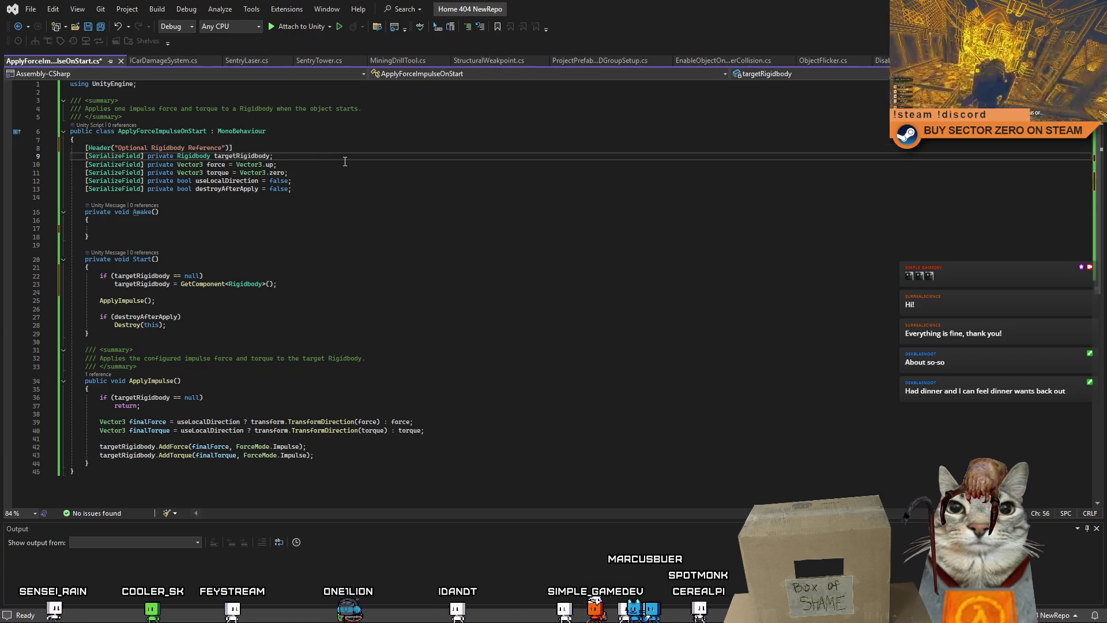
pyautogui.press('Return')
pyautogui.click(382, 219)
pyautogui.press('Up')
pyautogui.press('Up')
pyautogui.press('Up')
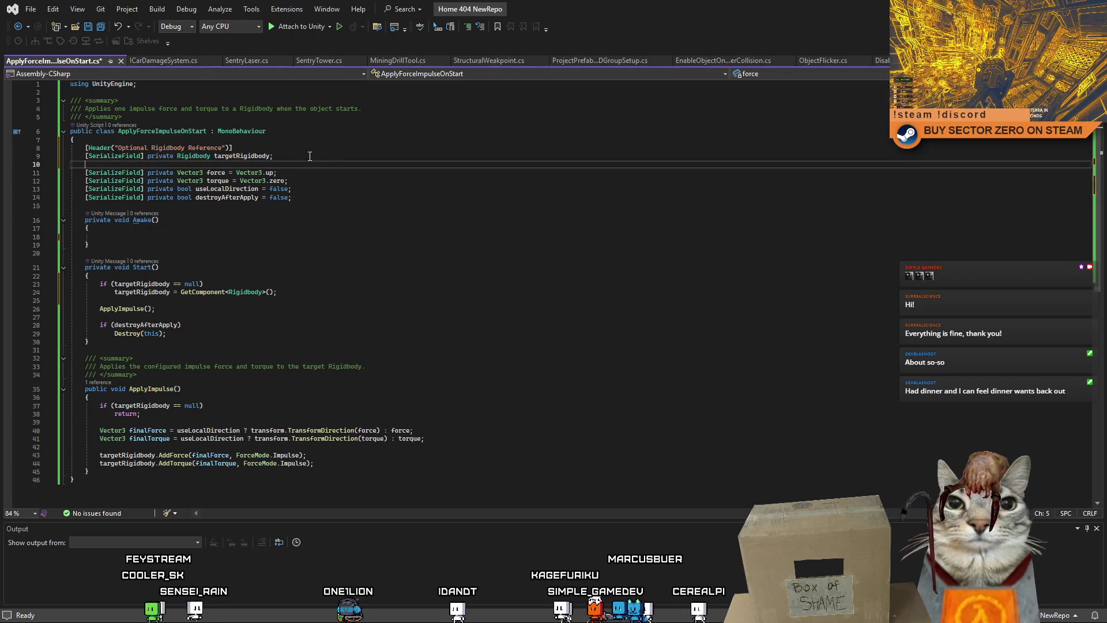
pyautogui.click(305, 155)
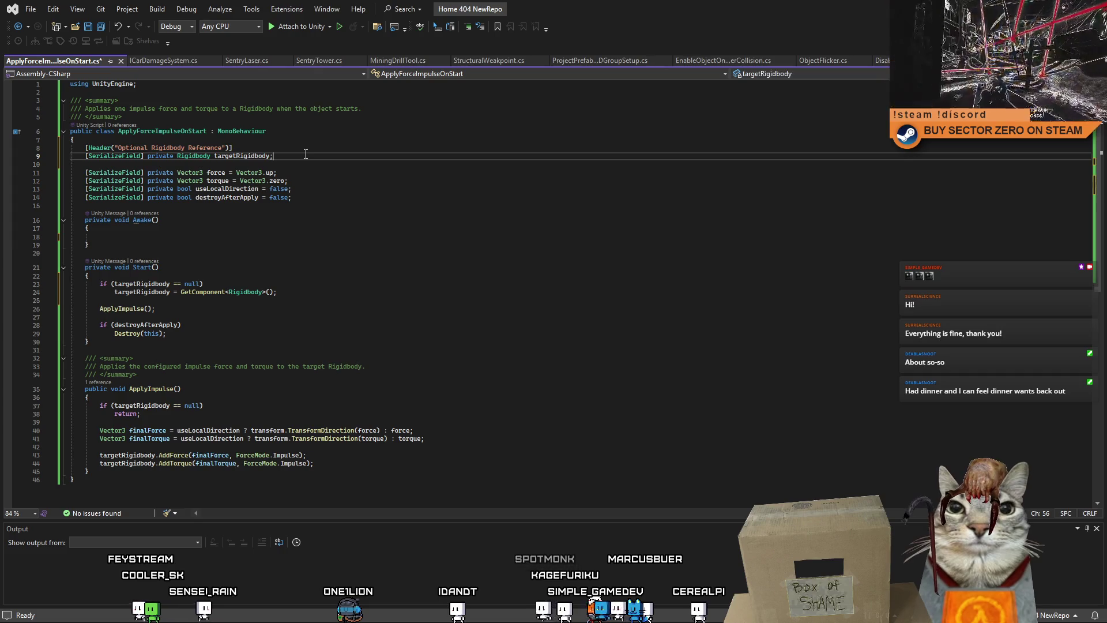
pyautogui.doubleClick(255, 157)
# Delete the null check in Start so GetComponent always assigns targetRigidbody
pyautogui.click(301, 293)
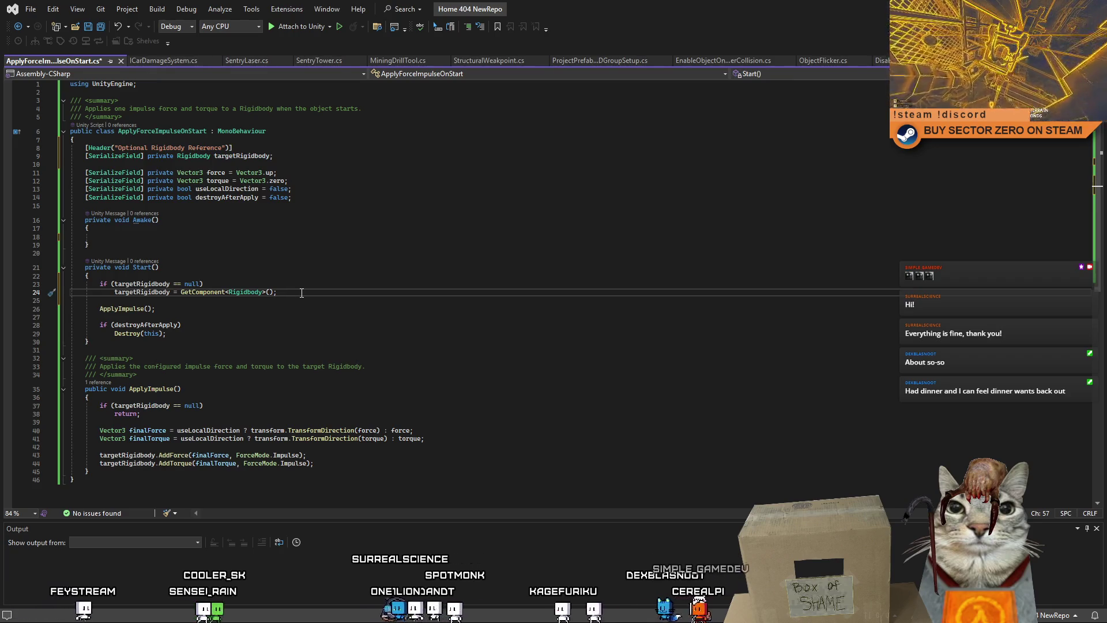
pyautogui.click(214, 285)
pyautogui.moveTo(214, 285)
pyautogui.mouseDown()
pyautogui.moveTo(68, 285)
pyautogui.moveTo(100, 293)
pyautogui.mouseUp()
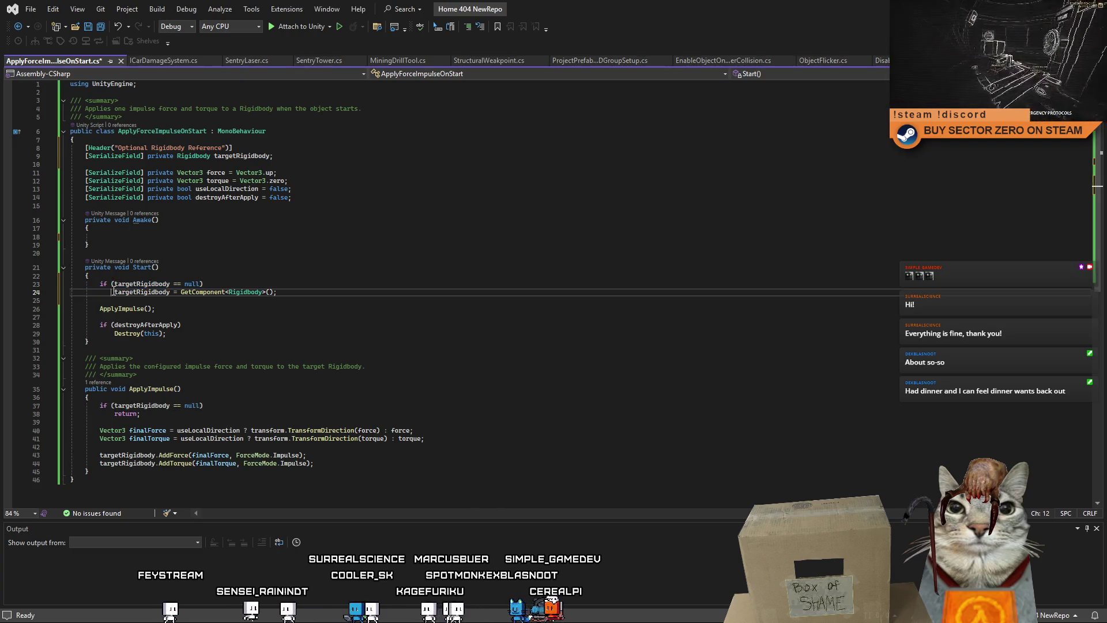
pyautogui.press('BackSpace')
pyautogui.moveTo(203, 284); pyautogui.dragTo(36, 285)
pyautogui.press('BackSpace')
pyautogui.press('BackSpace')
# Try deleting the Header and targetRigidbody lines, then restore them after the resulting error
pyautogui.click(242, 156)
pyautogui.click(198, 173)
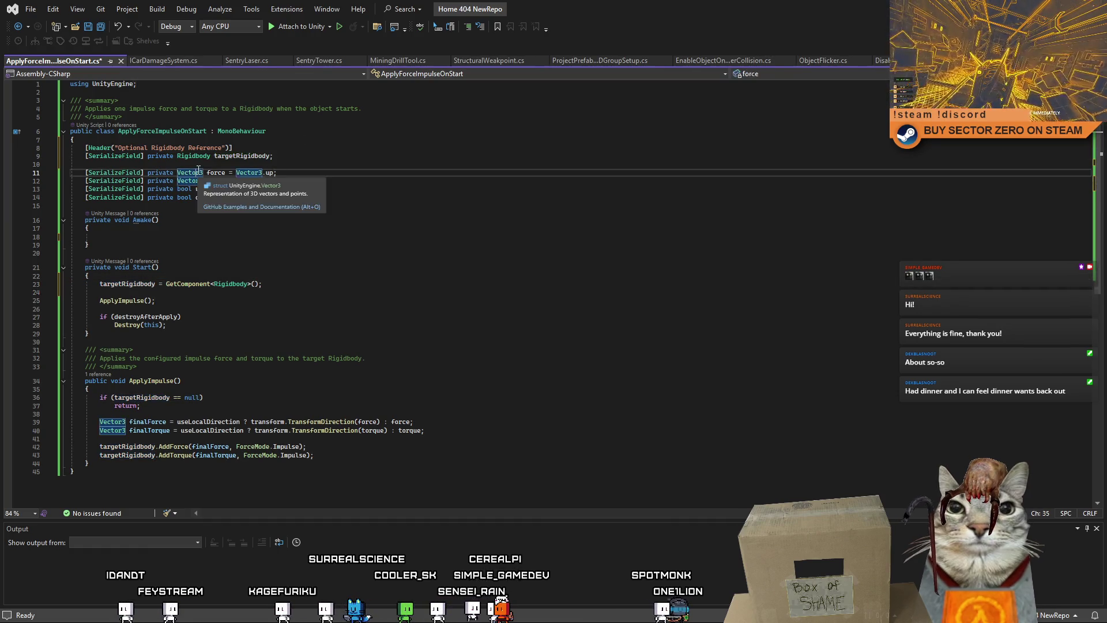
pyautogui.moveTo(75, 165); pyautogui.dragTo(71, 147)
pyautogui.press('BackSpace')
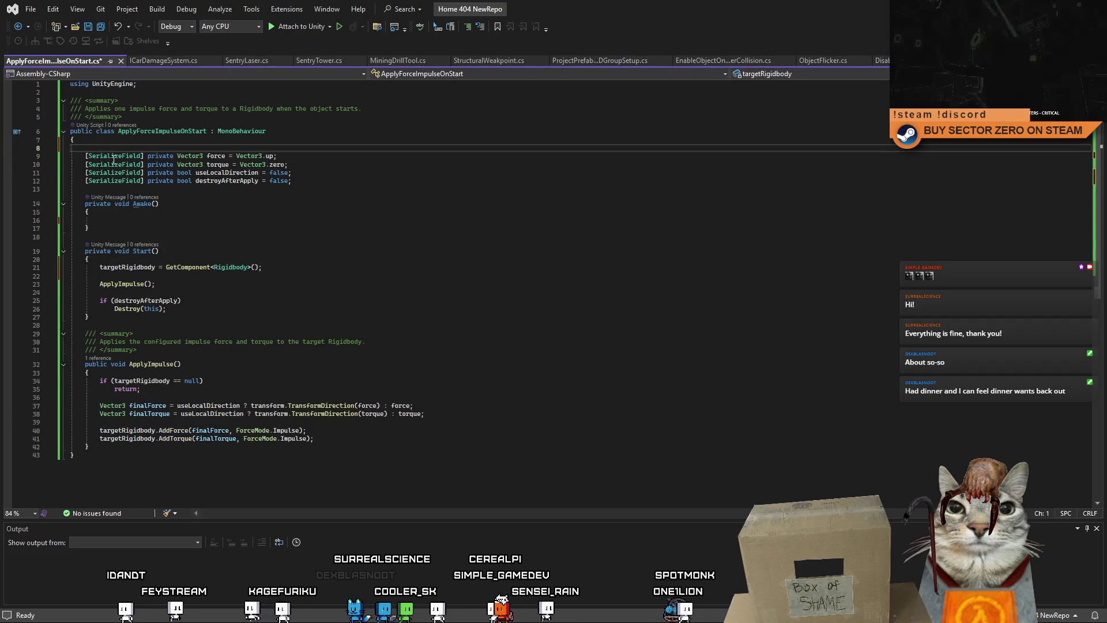
pyautogui.press('BackSpace')
pyautogui.click(401, 305)
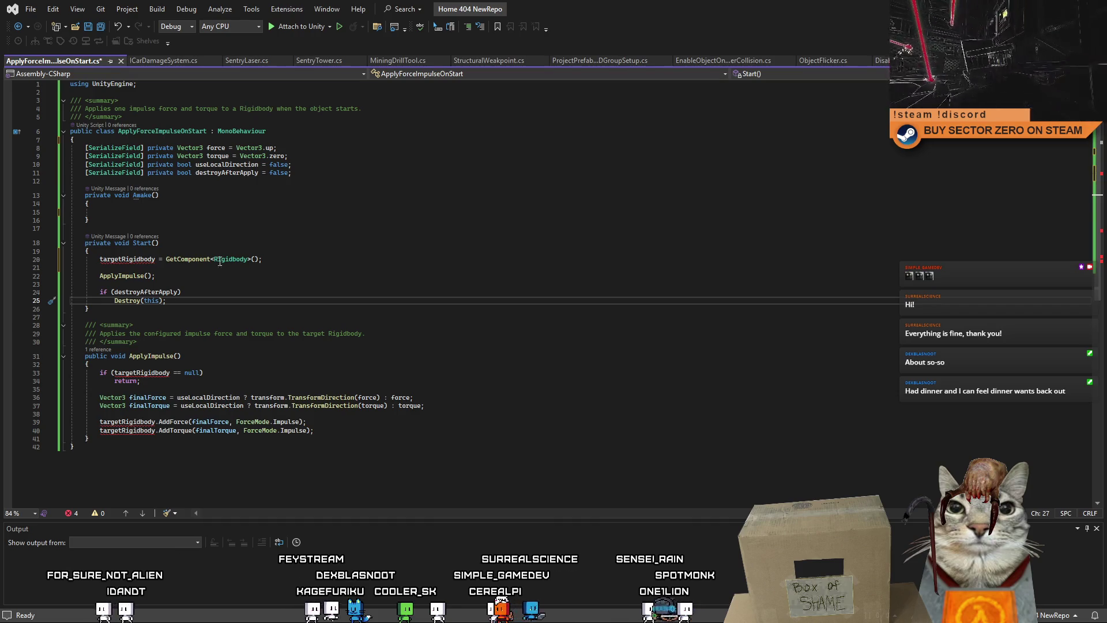
pyautogui.hotkey('alt', 'pagedown')
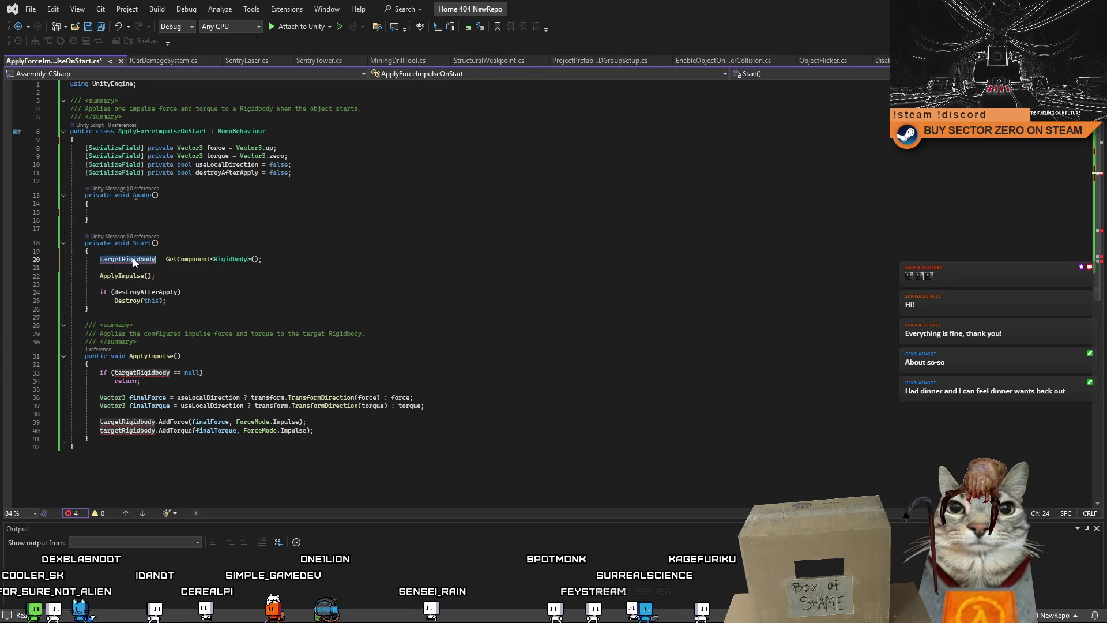
pyautogui.press('Tab')
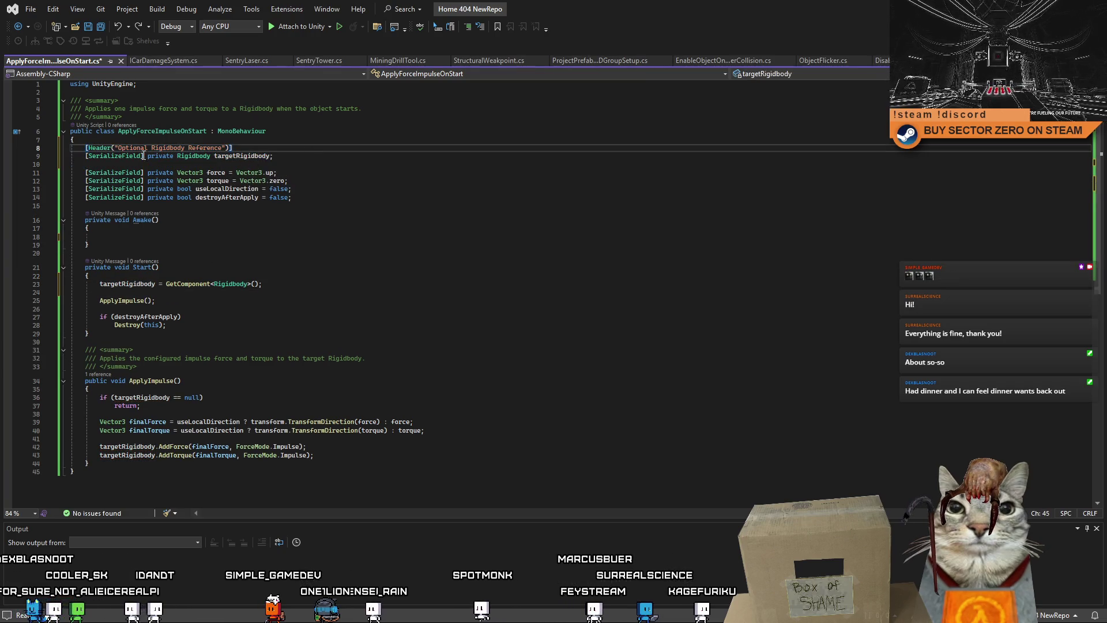
# Strip [SerializeField] and the [Header] attribute so targetRigidbody becomes a plain private field
pyautogui.click(148, 157)
pyautogui.hotkey('shift', 'Home')
pyautogui.press('Delete')
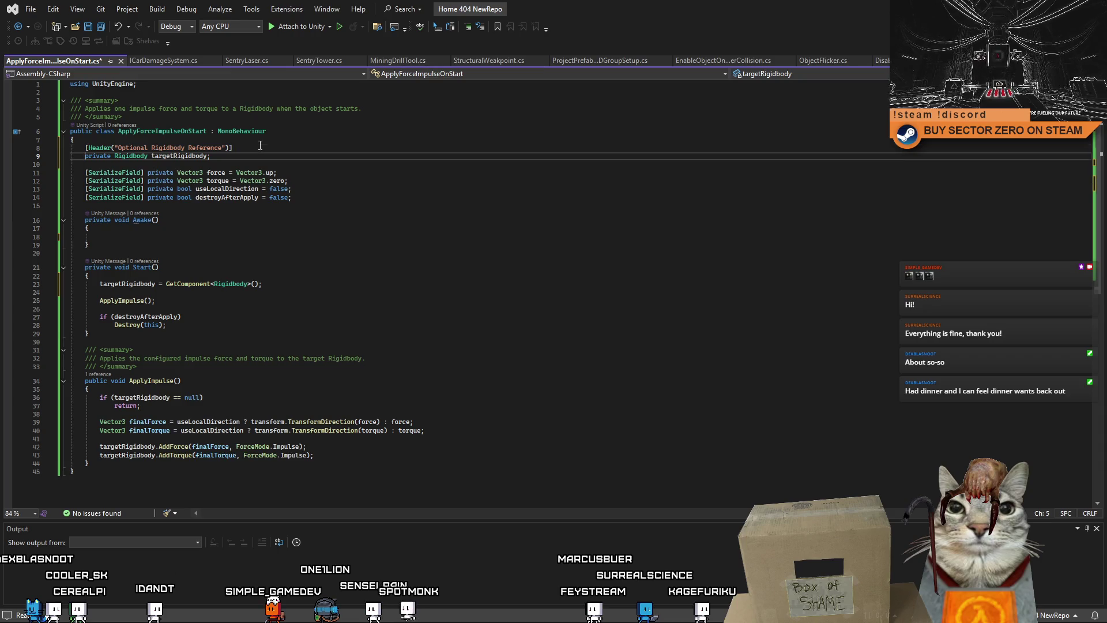
pyautogui.press('Home')
pyautogui.hotkey('shift', 'Up')
pyautogui.press('Delete')
pyautogui.press('Delete')
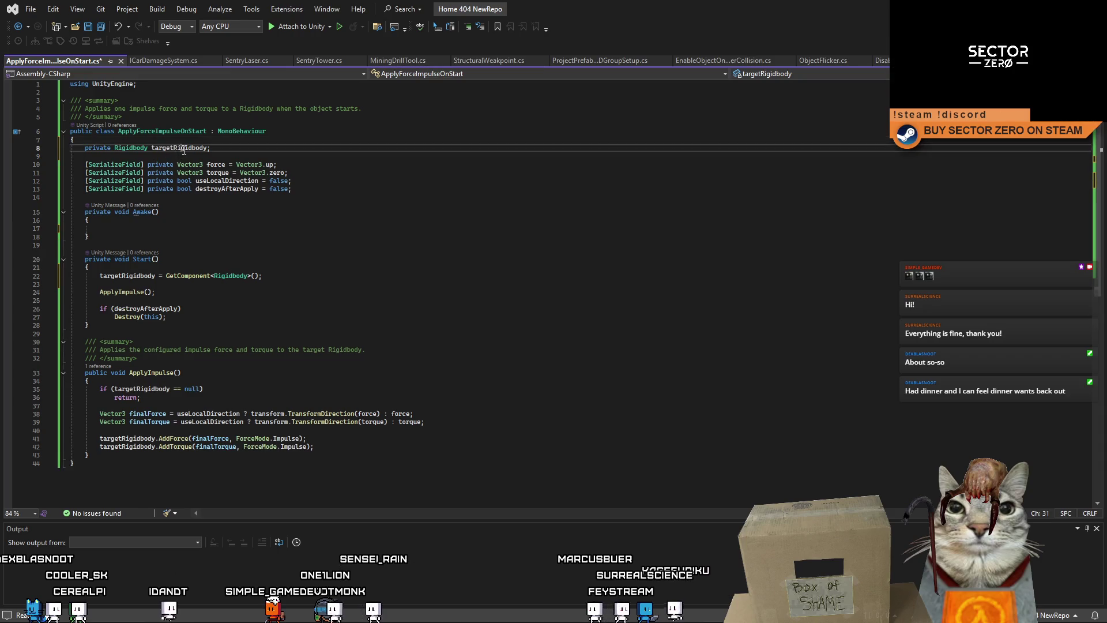
# Rename targetRigidbody to _targetRigidbody everywhere and save the script
pyautogui.click(207, 148)
pyautogui.hotkey('ctrl', 'r')
pyautogui.hotkey('ctrl', 'r')
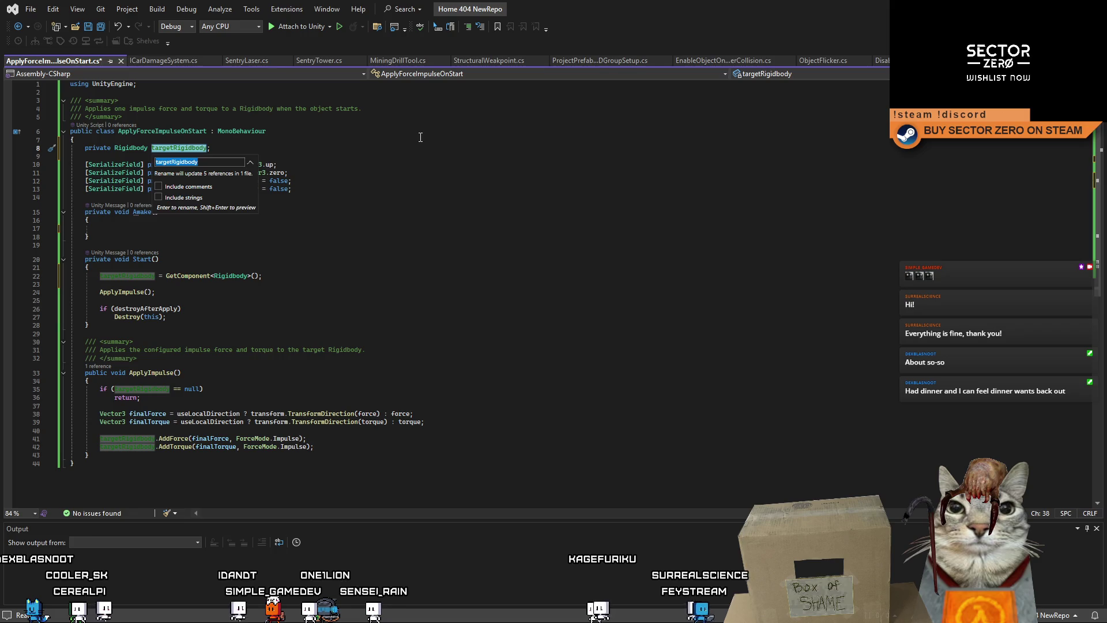
pyautogui.press('Home')
pyautogui.write('_')
pyautogui.press('Return')
pyautogui.hotkey('ctrl', 's')
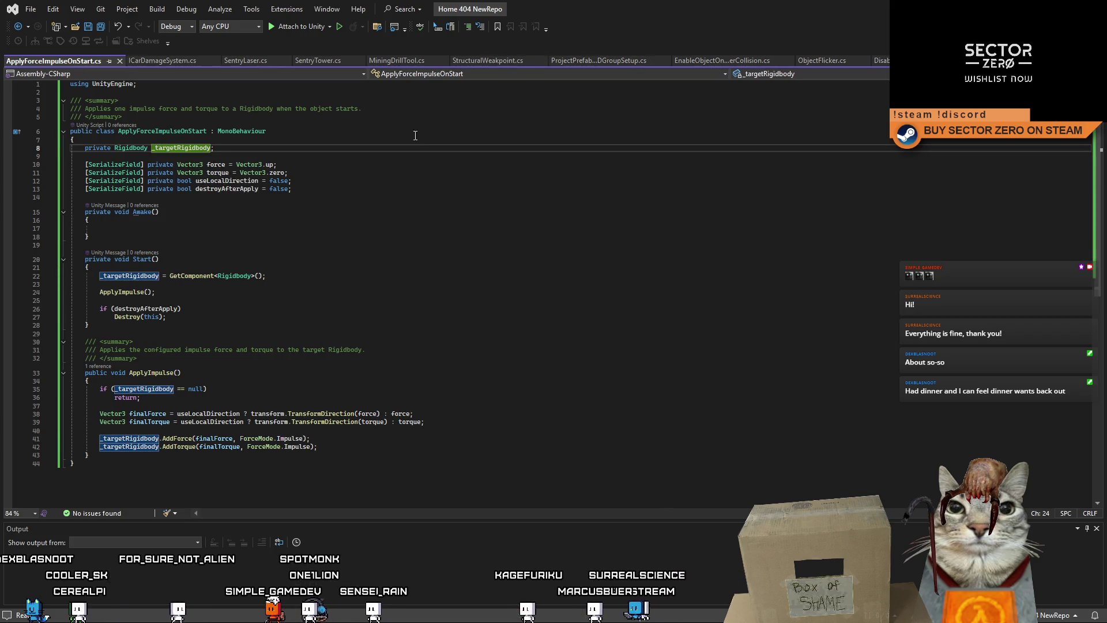
# Move the _targetRigidbody declaration below the serialized fields
pyautogui.hotkey('shift', 'Home')
pyautogui.press('BackSpace')
pyautogui.click(315, 188)
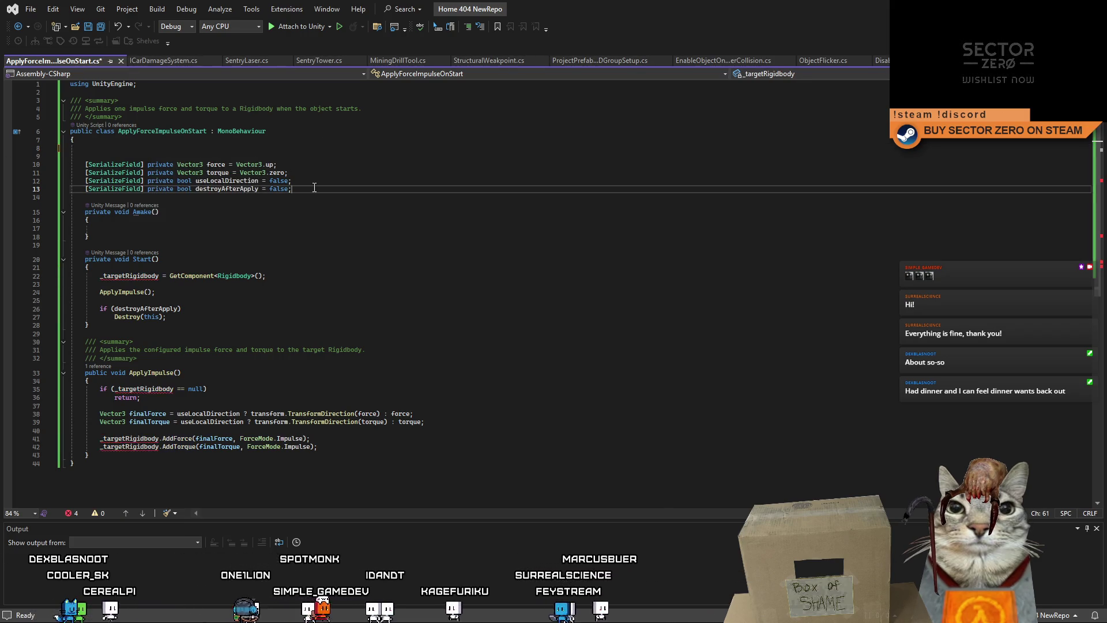
pyautogui.press('Return')
pyautogui.press('Return')
pyautogui.write('private Rigidbody _targetRigidbody;')
# Delete the empty Awake method and save the script
pyautogui.moveTo(31, 259); pyautogui.dragTo(32, 230)
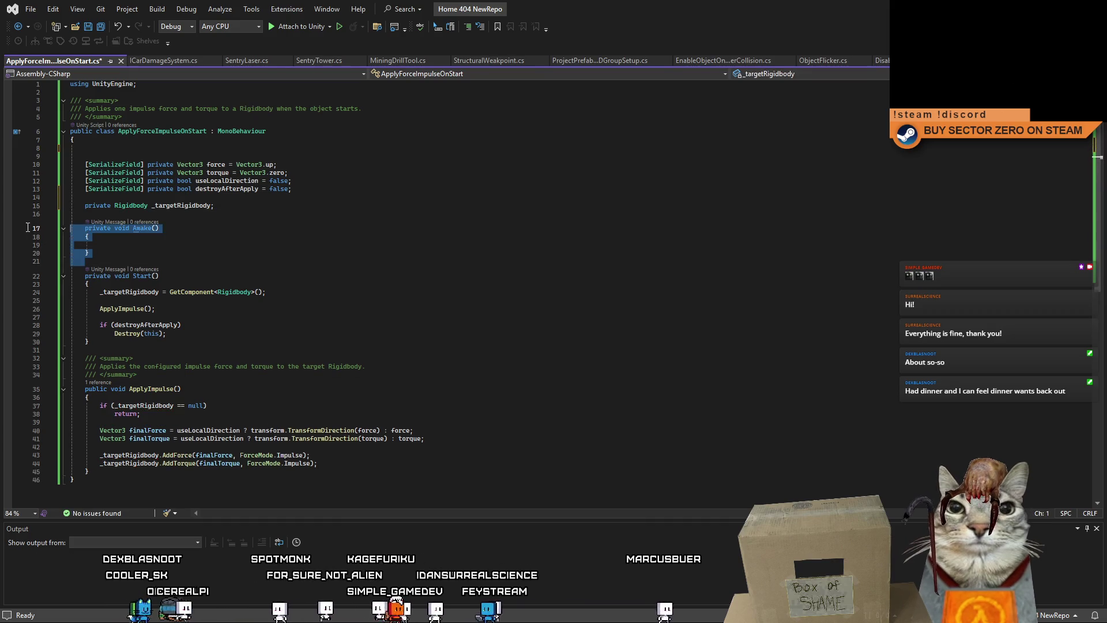
pyautogui.press('Delete')
pyautogui.click(342, 229)
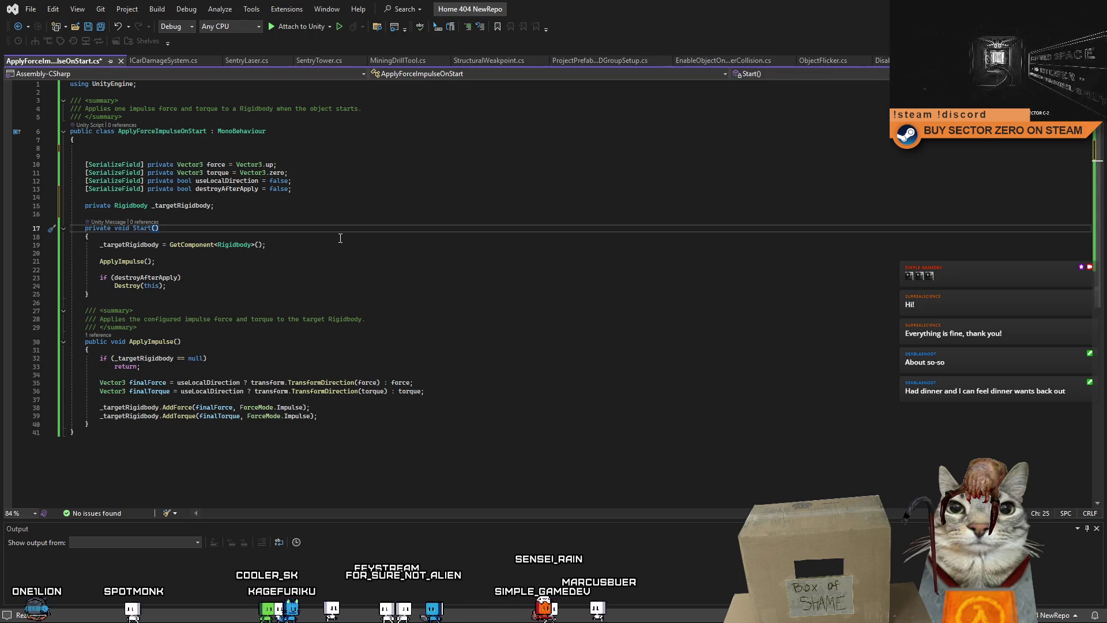
pyautogui.hotkey('ctrl', 's')
pyautogui.click(510, 287)
# Remove the blank line at the class top, then stop the running game in Unity
pyautogui.click(129, 157)
pyautogui.press('BackSpace')
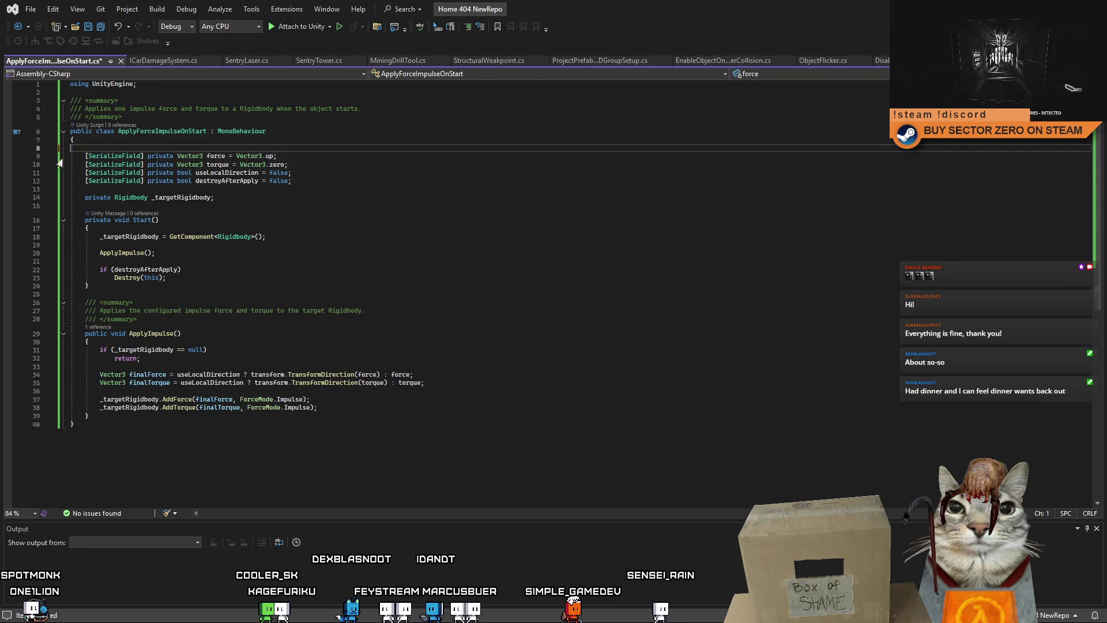
pyautogui.click(594, 285)
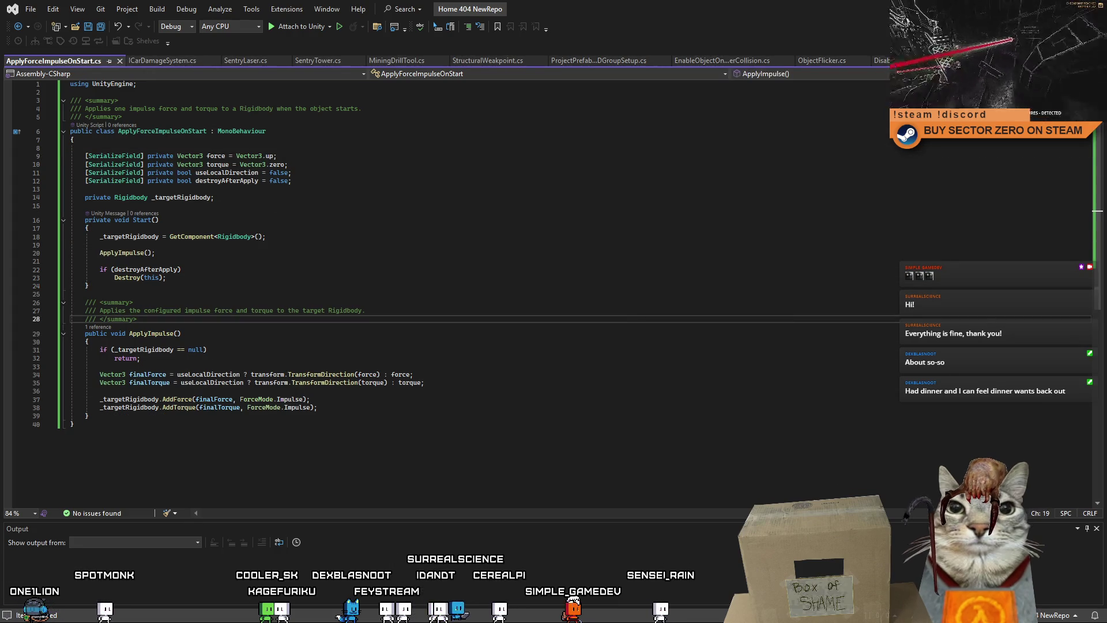
pyautogui.hotkey('alt', 'Tab')
pyautogui.click(568, 36)
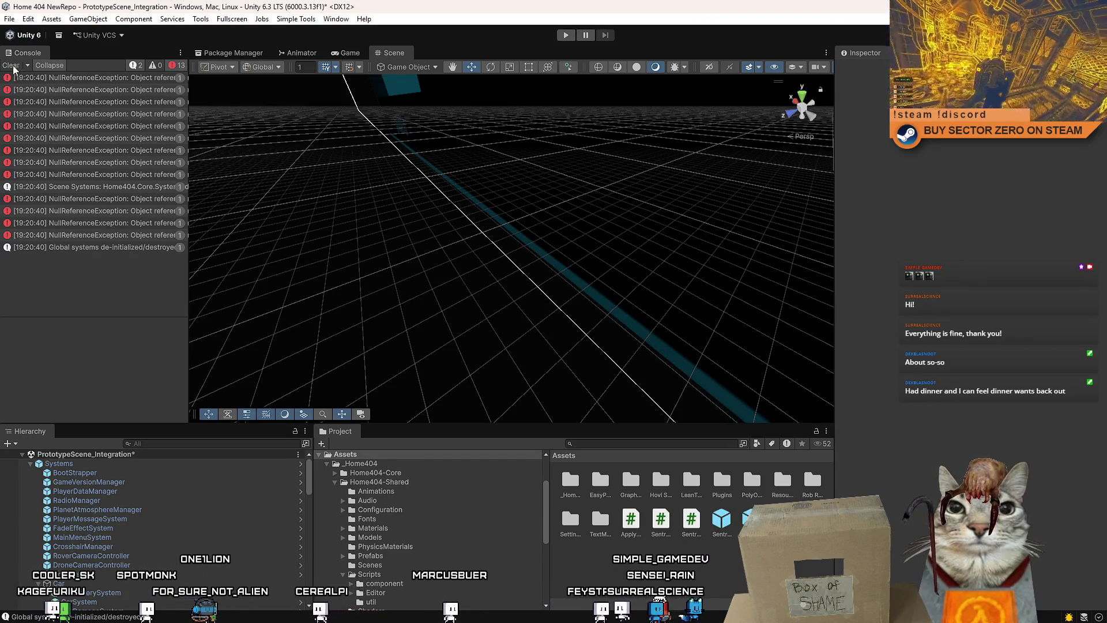
# Clear the console, select FadeEffectSystem in the Hierarchy and enter Play mode
pyautogui.click(13, 67)
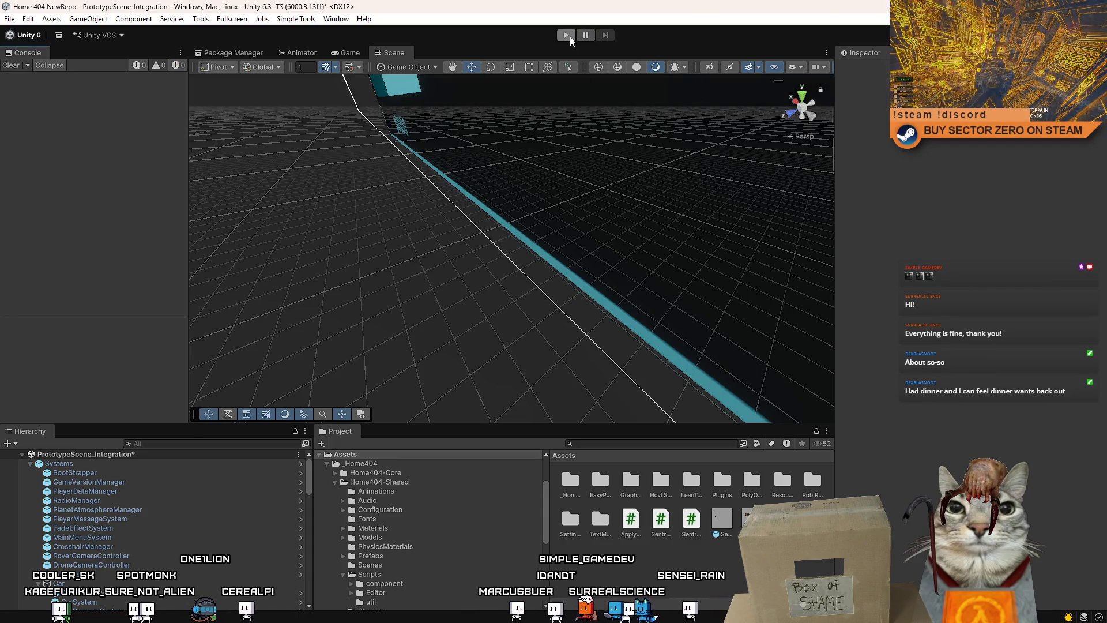
pyautogui.click(188, 529)
pyautogui.click(565, 36)
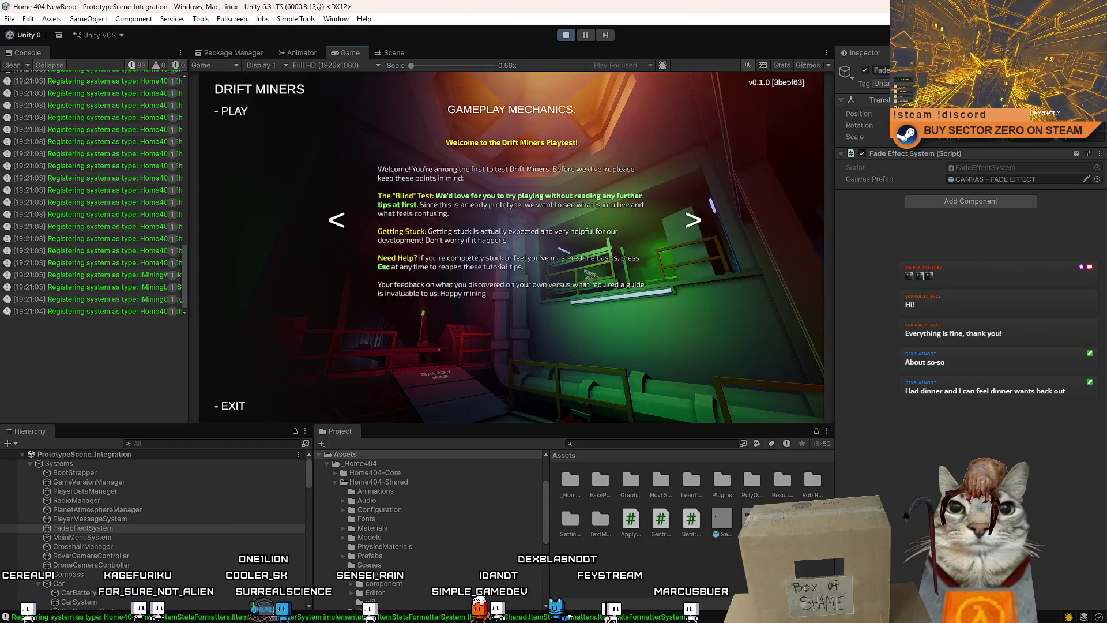
# Dismiss the welcome screen and drive the rover off the platform onto the slope
pyautogui.click(11, 65)
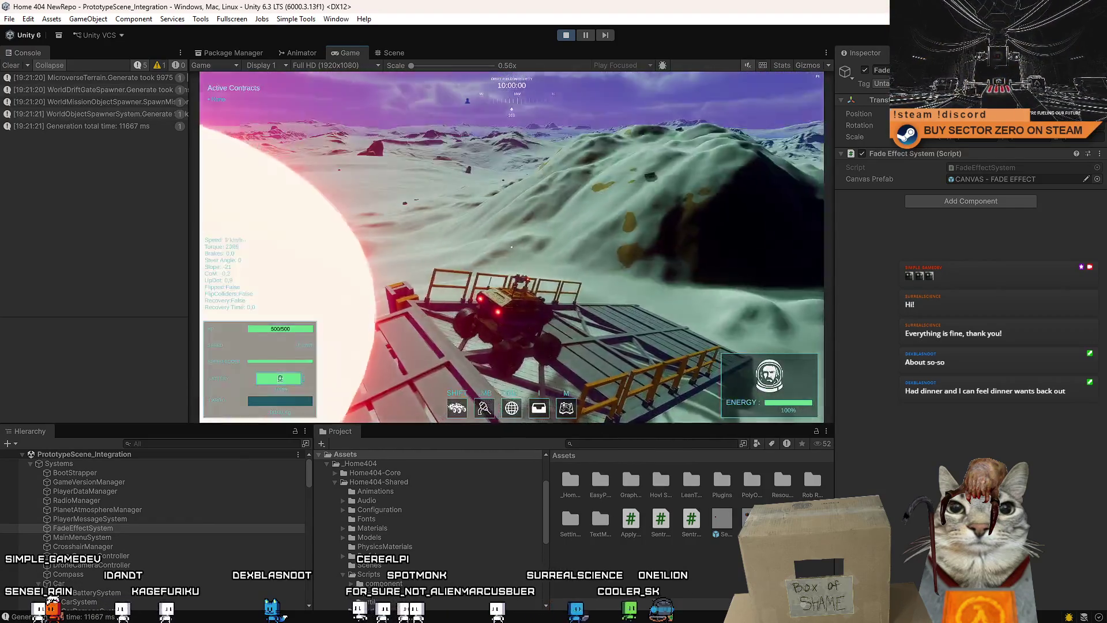
pyautogui.press('w')
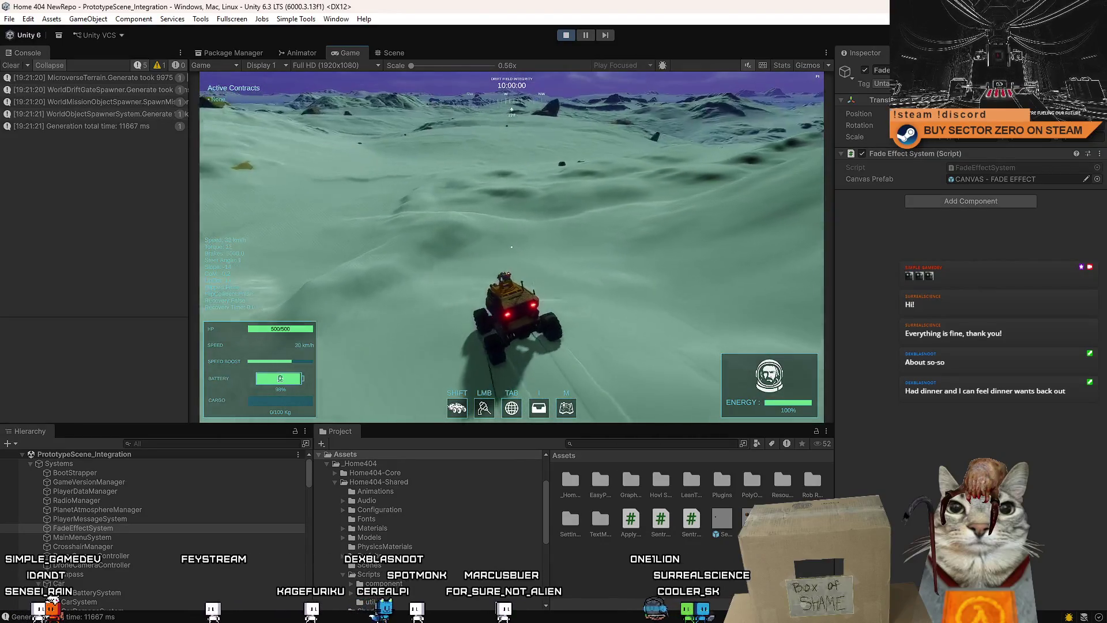
pyautogui.press('Escape')
pyautogui.press('Escape')
# Select the sentry tower in the Scene view to watch its hitpoints, then return to the Game view
pyautogui.click(394, 53)
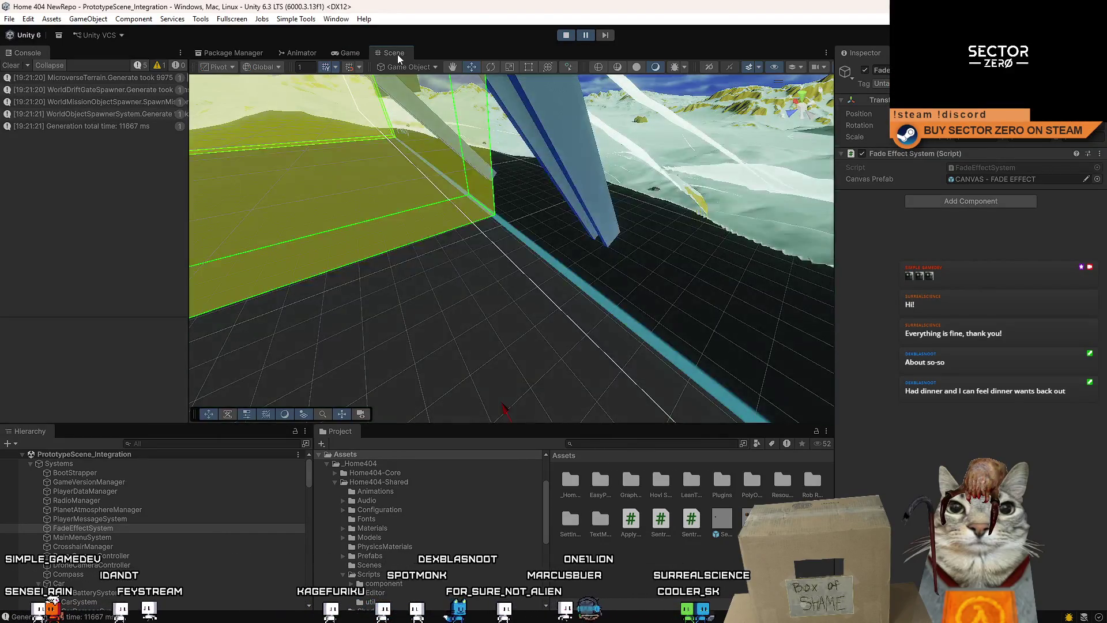
pyautogui.moveTo(486, 192)
pyautogui.mouseDown()
pyautogui.moveTo(603, 341)
pyautogui.moveTo(312, 169)
pyautogui.moveTo(101, 157)
pyautogui.mouseUp()
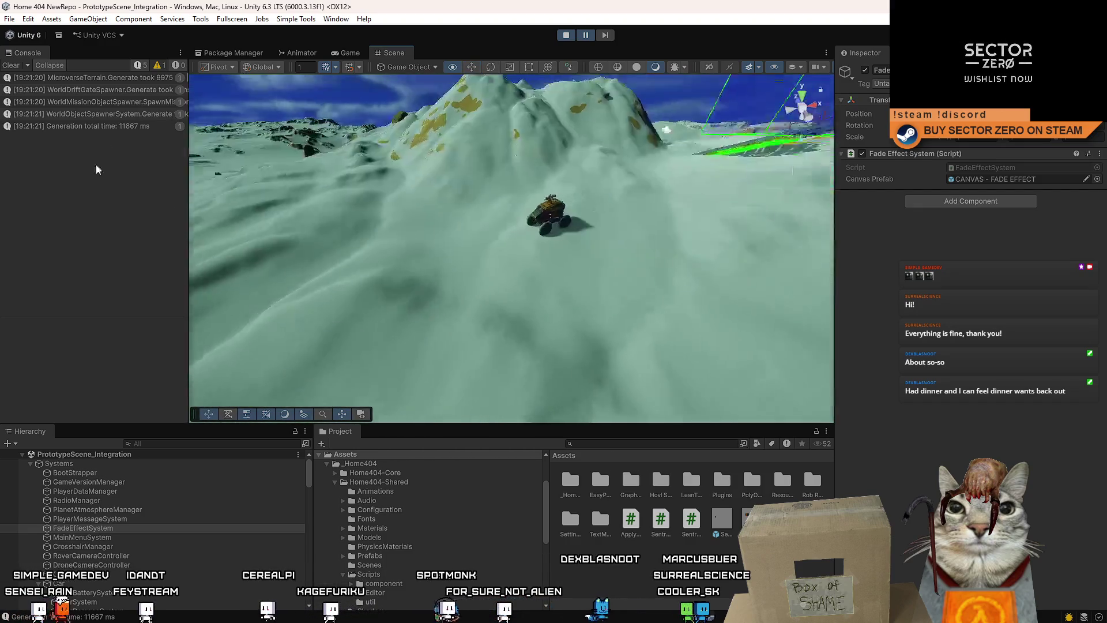
pyautogui.click(704, 564)
pyautogui.keyDown('ctrl'); pyautogui.scroll(-3, 704, 564); pyautogui.keyUp('ctrl')
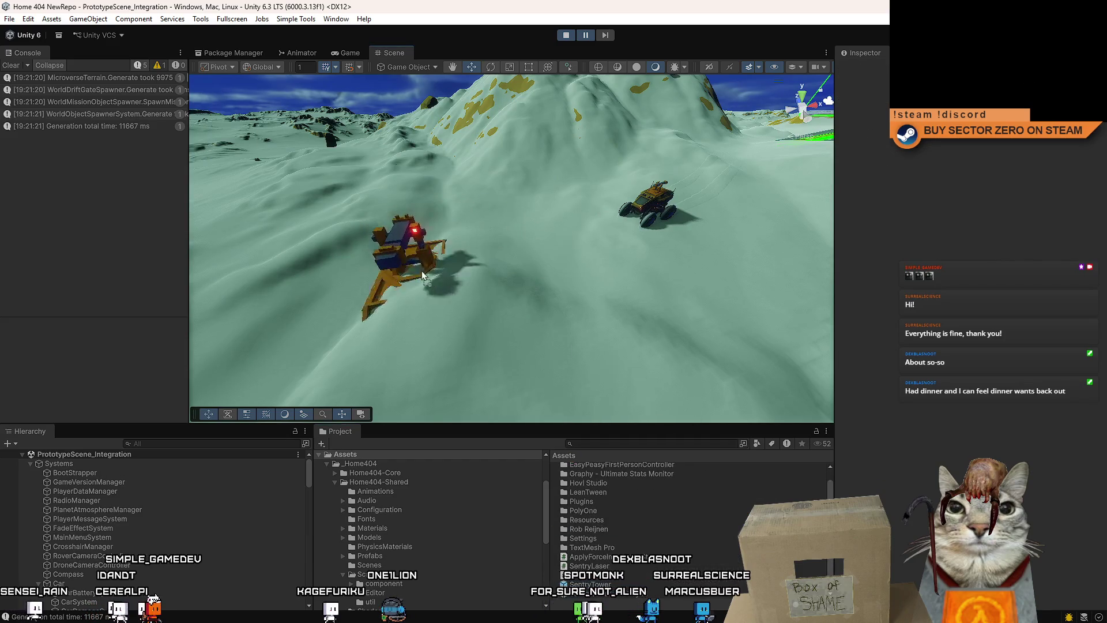
pyautogui.click(349, 245)
pyautogui.click(355, 54)
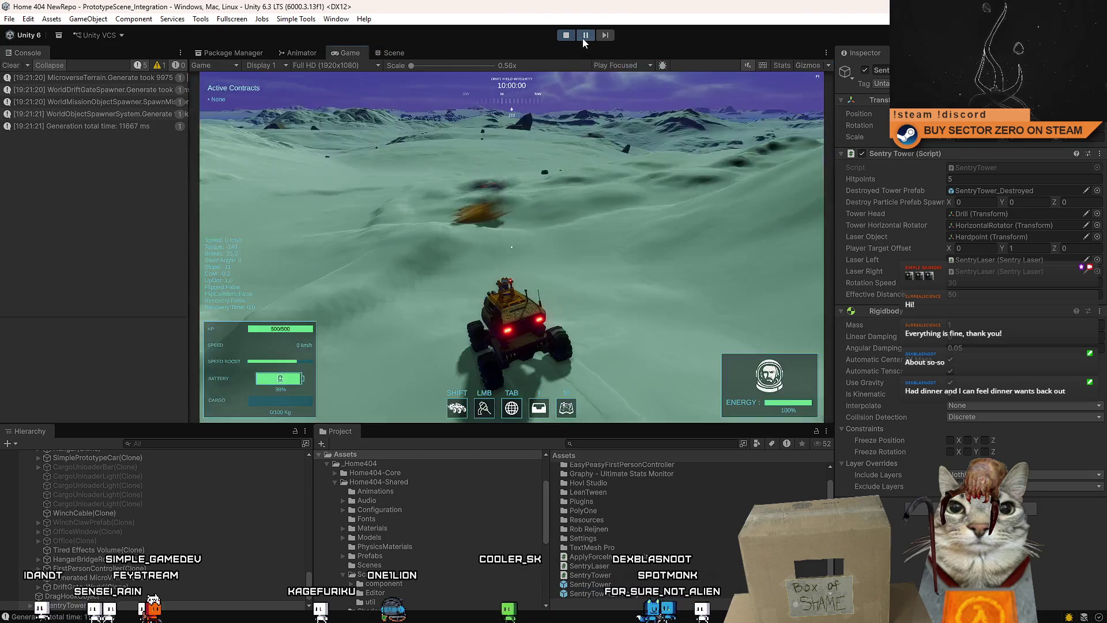
# Circle the sentry tower until it's destroyed, brake, pause, and view the wreckage in the Scene view
pyautogui.press('w')
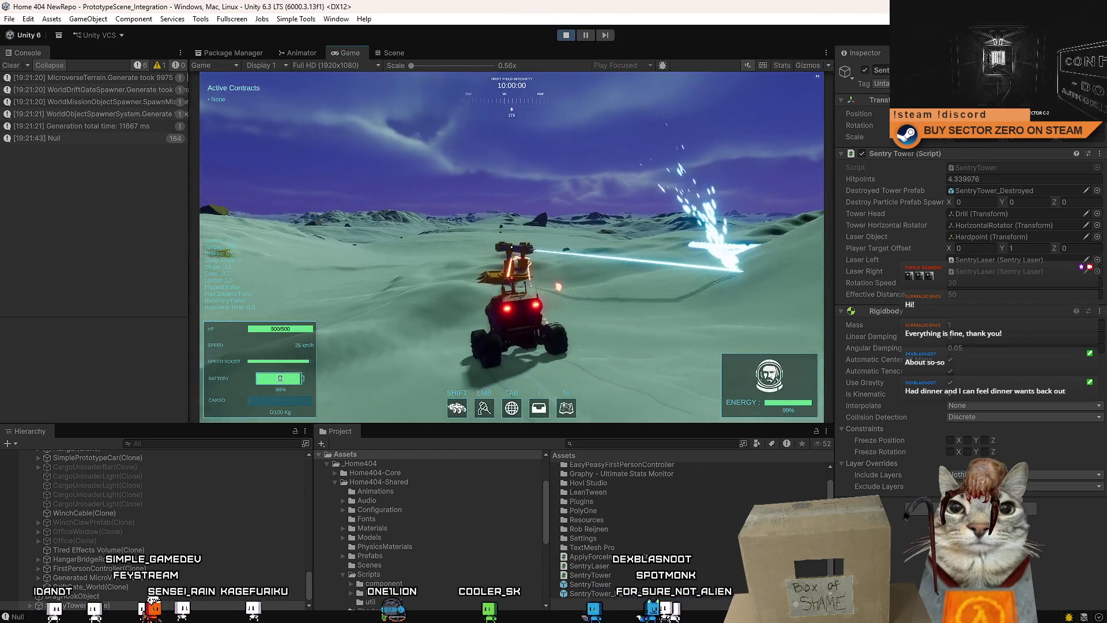
pyautogui.press('d')
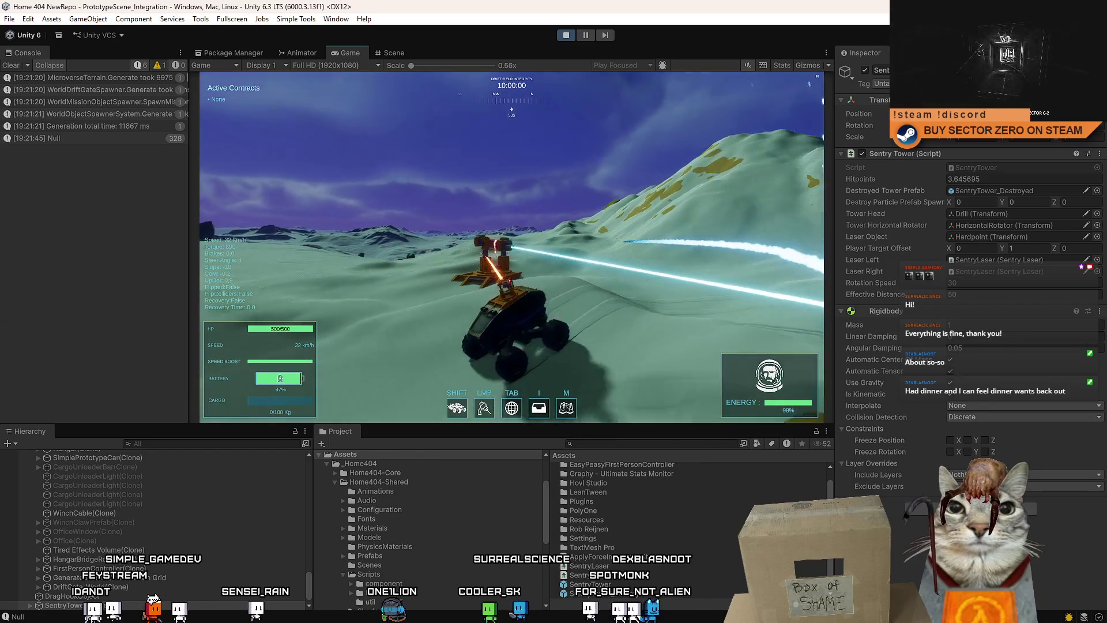
pyautogui.press('d')
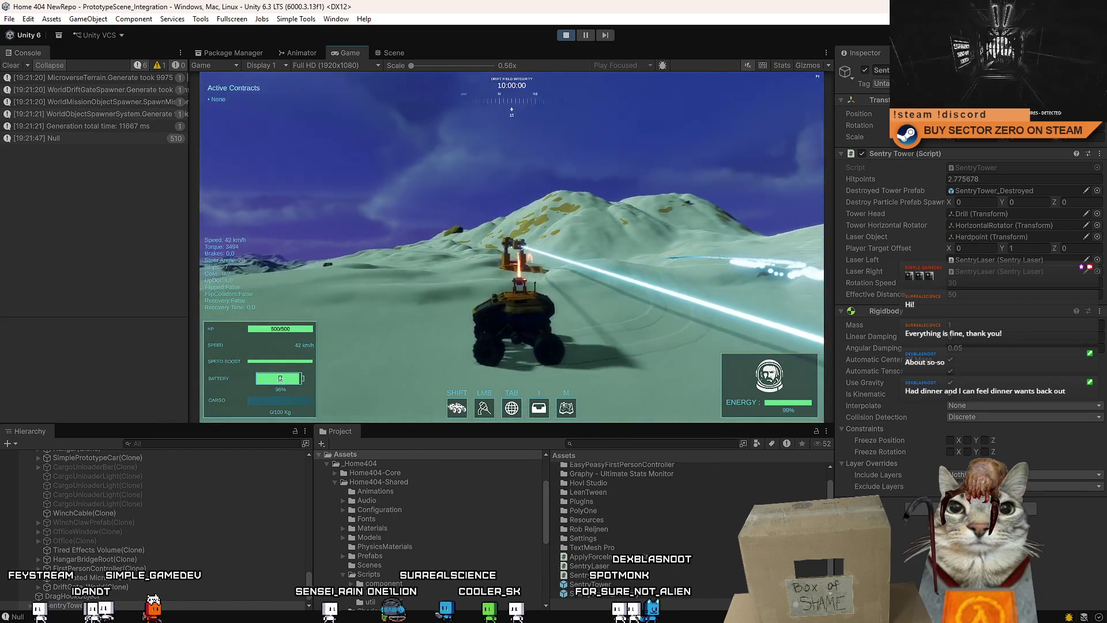
pyautogui.press('d')
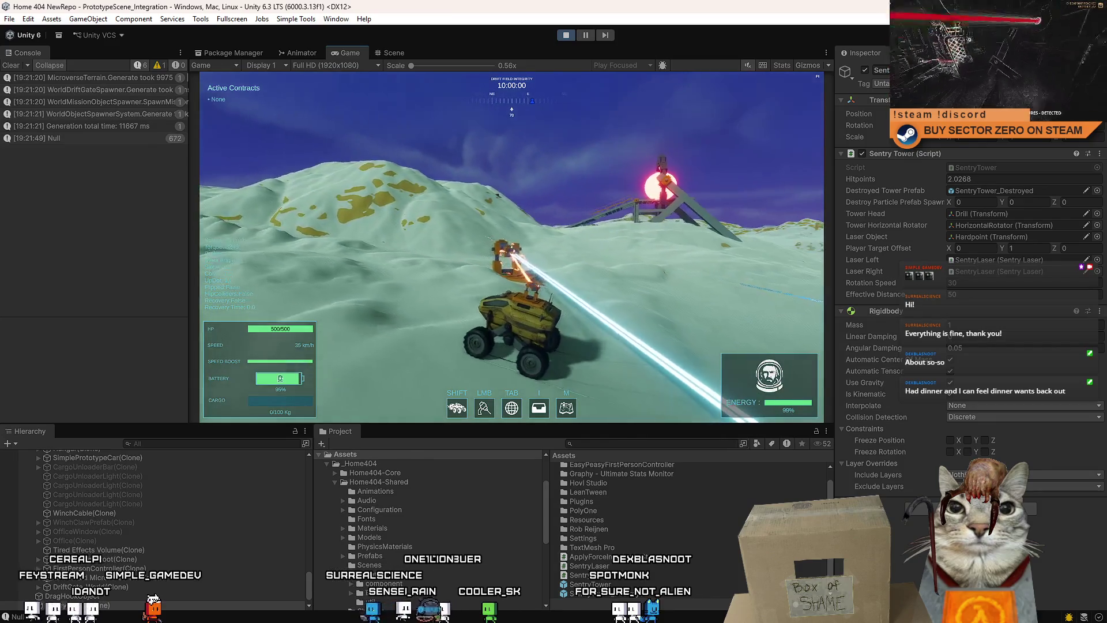
pyautogui.press('d')
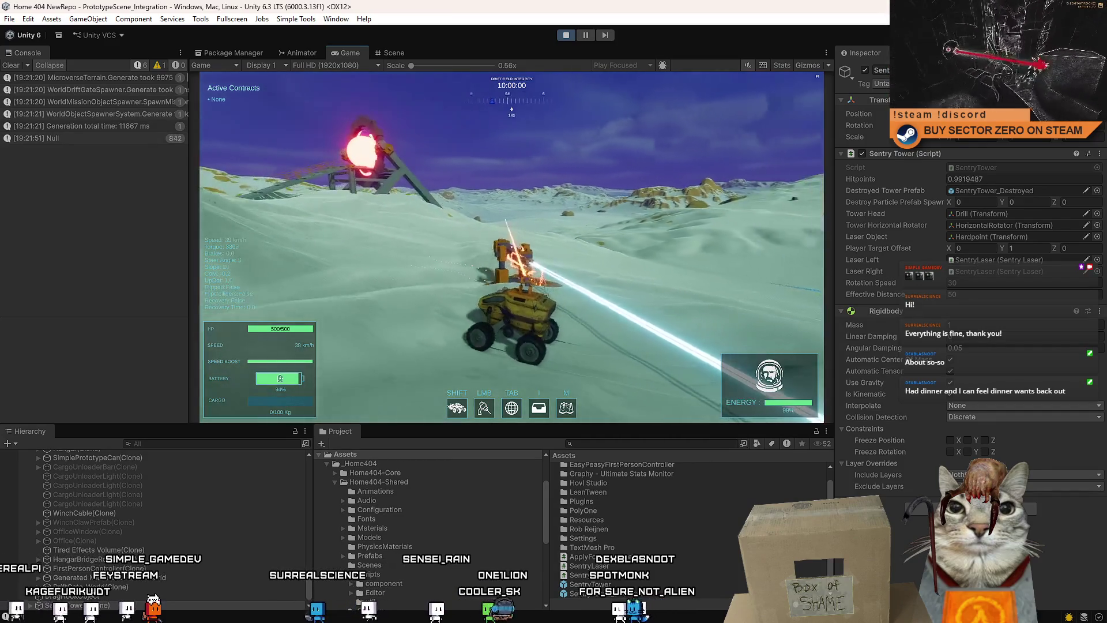
pyautogui.press('d')
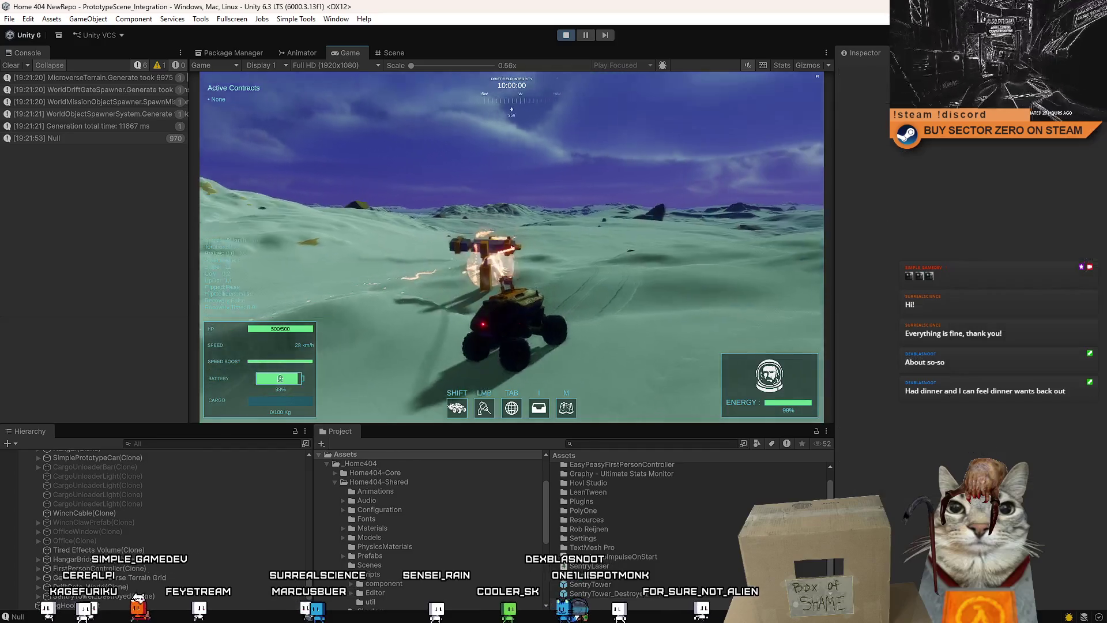
pyautogui.press('d')
pyautogui.press('s')
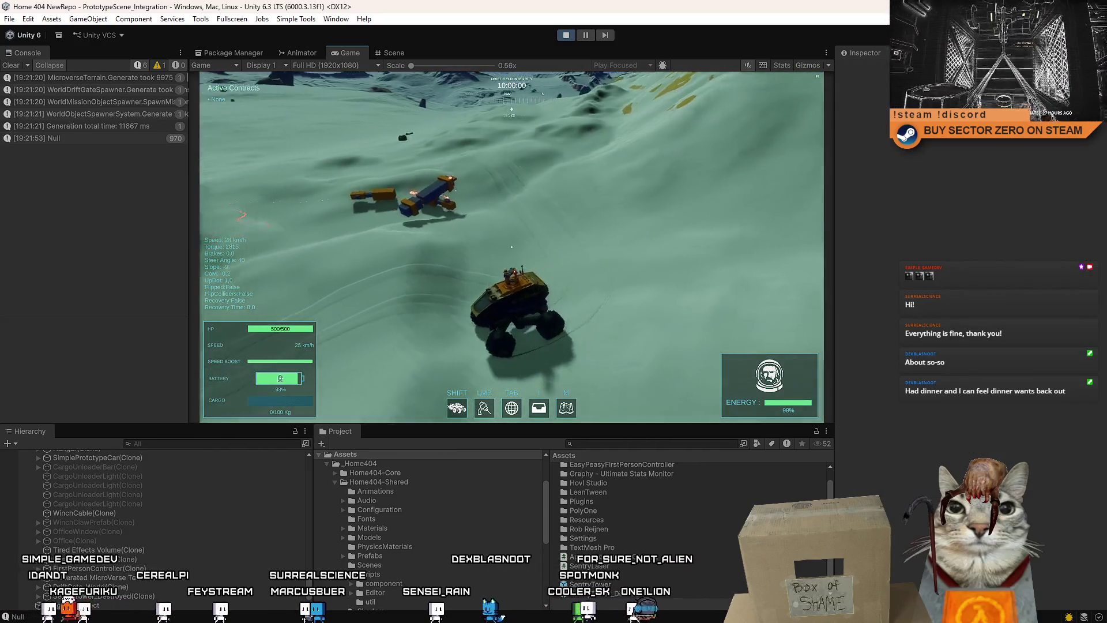
pyautogui.click(585, 36)
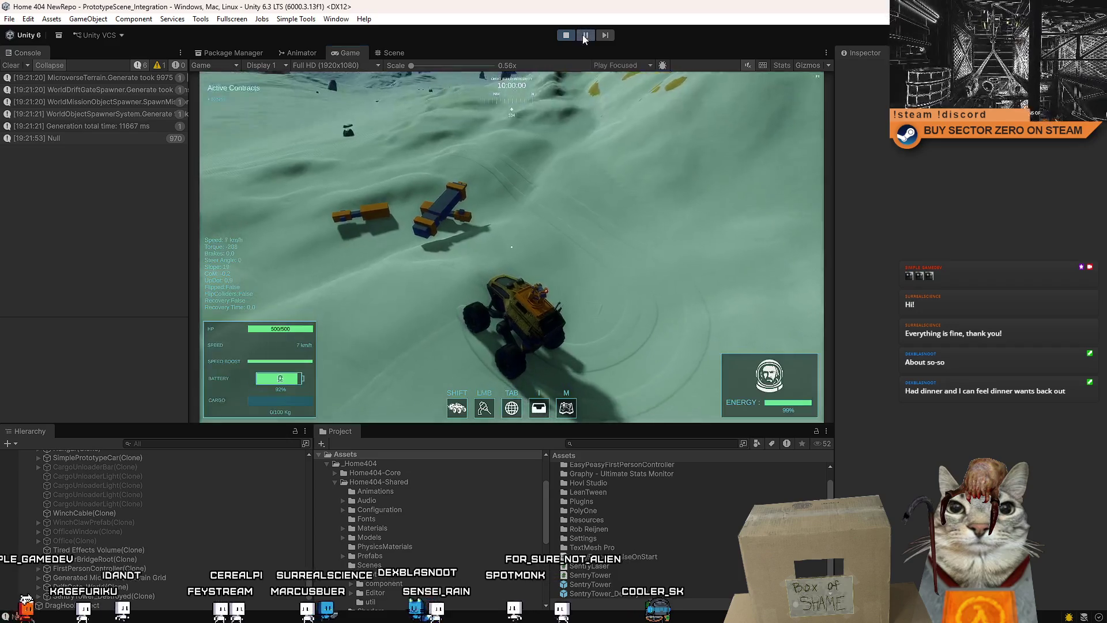
pyautogui.click(392, 51)
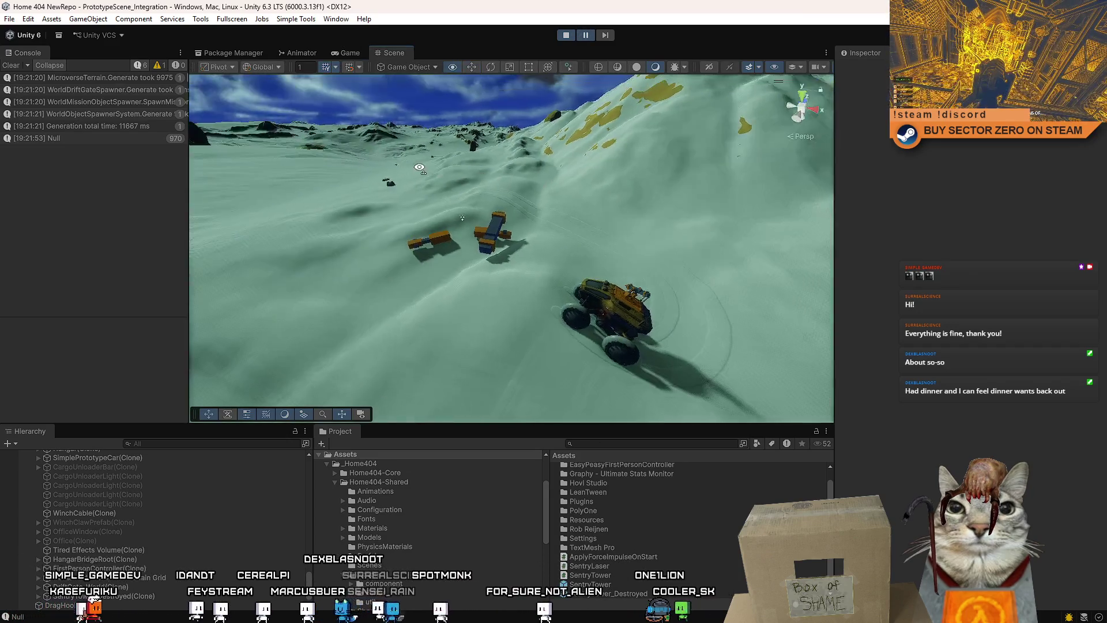
# Fly to the wreckage and select SentryTower_Drill_Destroyed to check its Apply Force Impulse component
pyautogui.press('w')
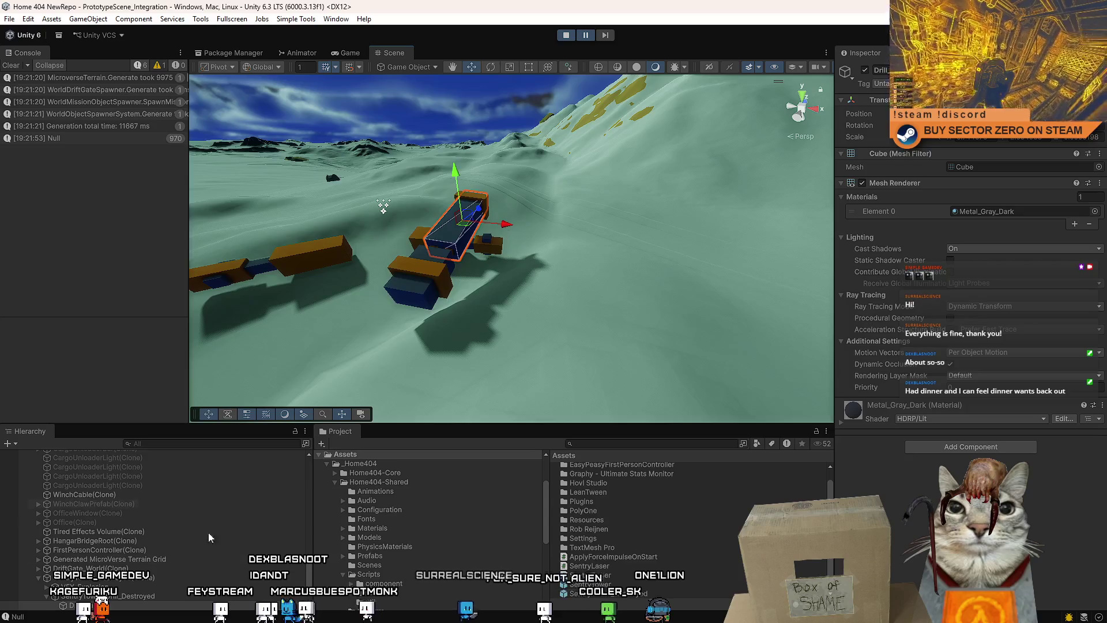
pyautogui.click(123, 578)
pyautogui.click(137, 595)
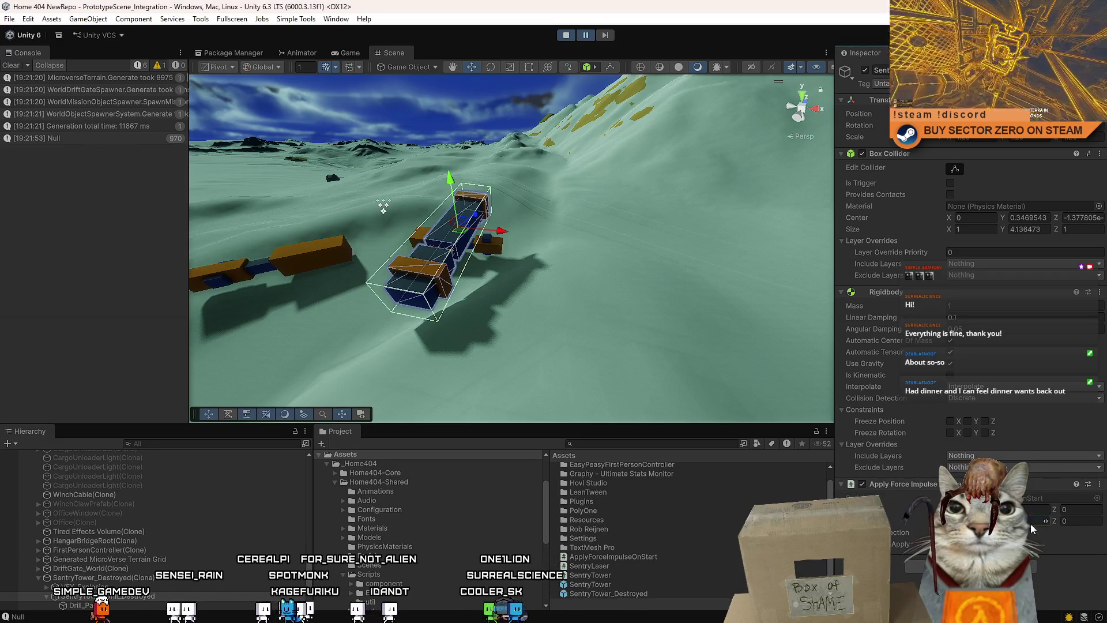
pyautogui.write('10')
pyautogui.rightClick(922, 488)
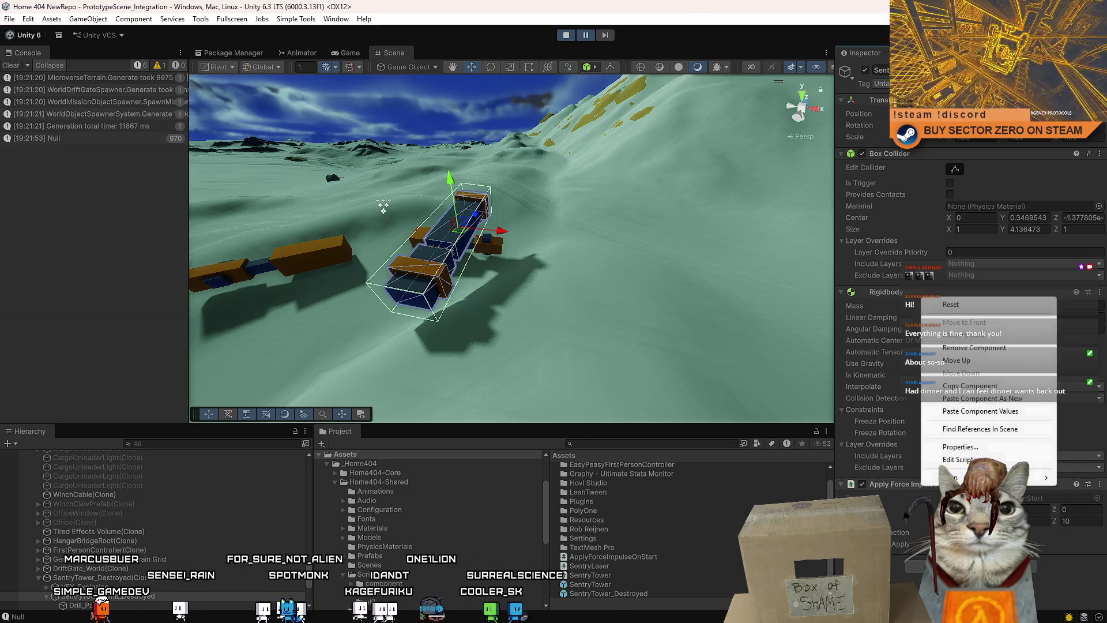
pyautogui.click(981, 386)
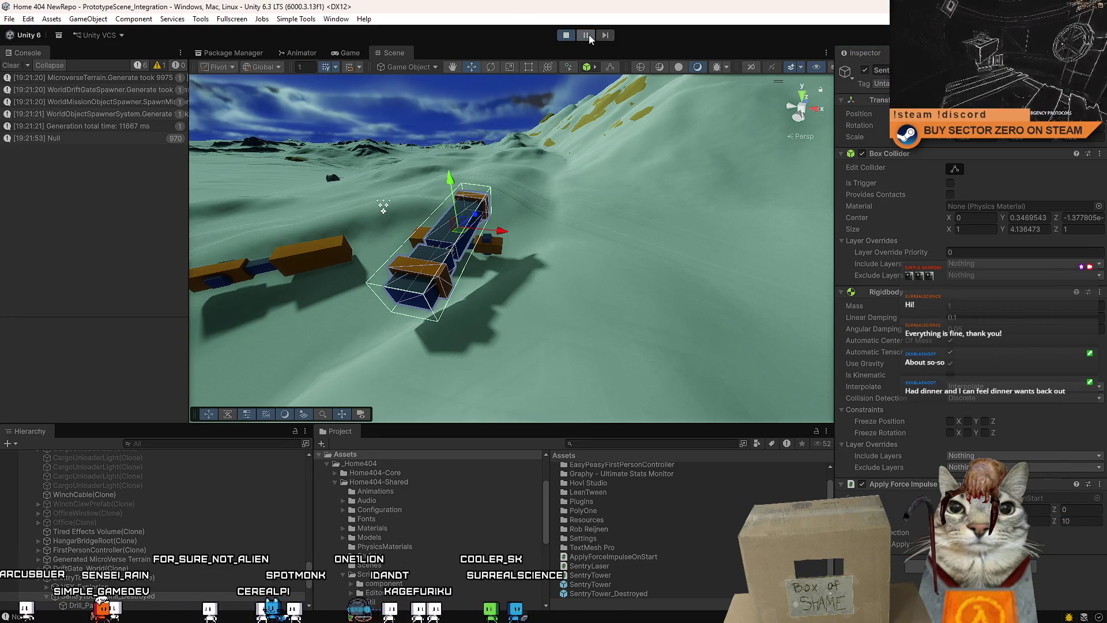
# Resume the game and drive the rover toward the wreckage before stopping
pyautogui.click(586, 35)
pyautogui.press('w')
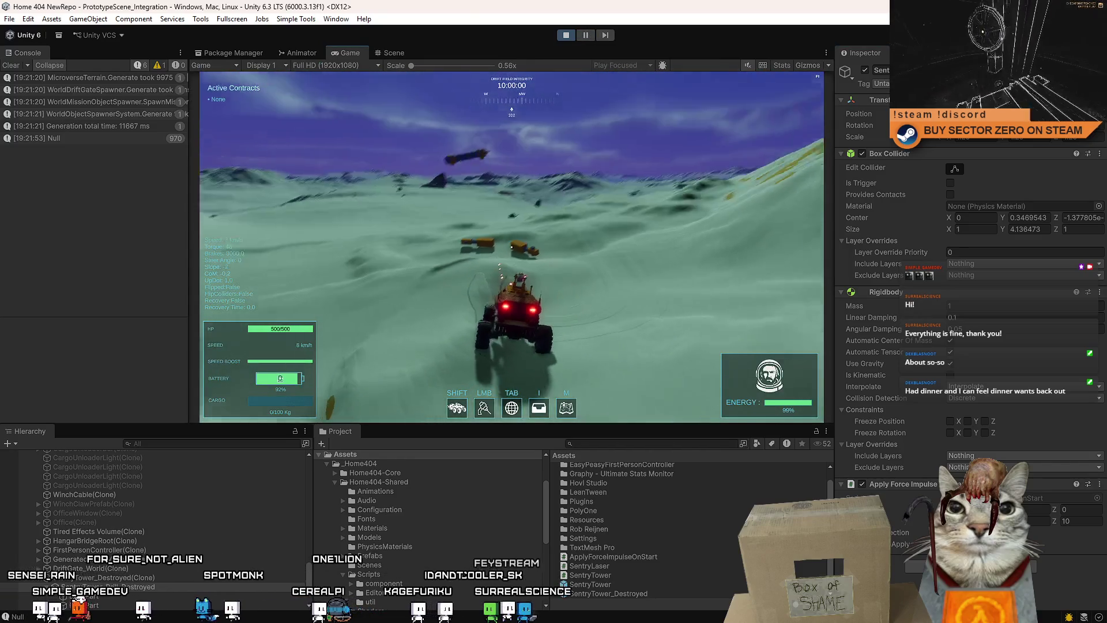
pyautogui.press('a')
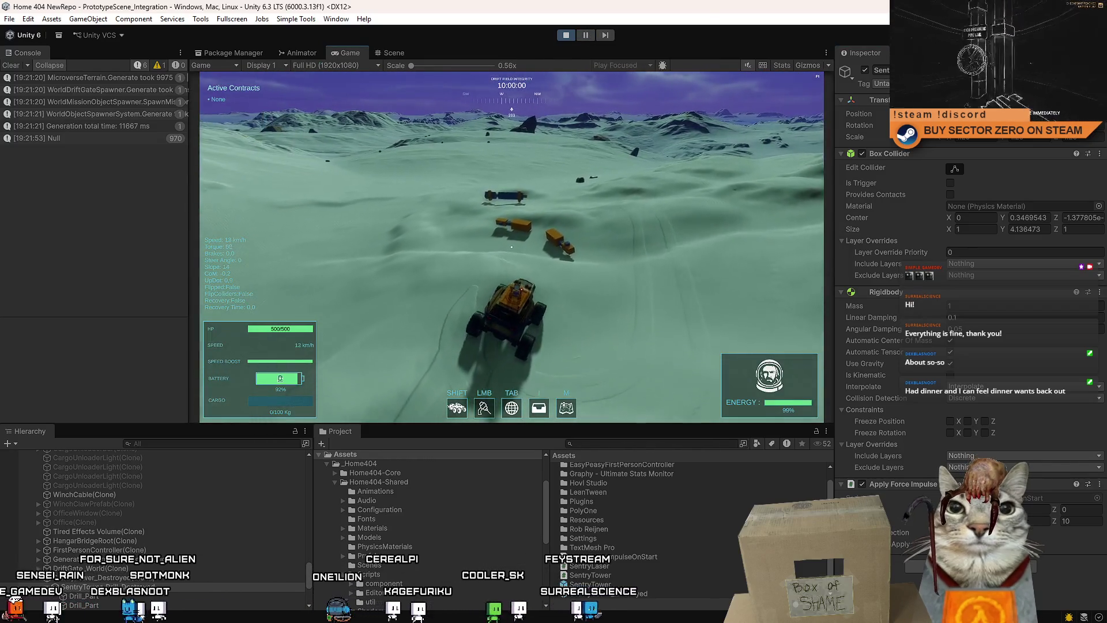
pyautogui.press('Escape')
pyautogui.press('Escape')
# Toggle Apply Force Impulse, then twice remove it and paste it back as new under Rigidbody
pyautogui.click(864, 484)
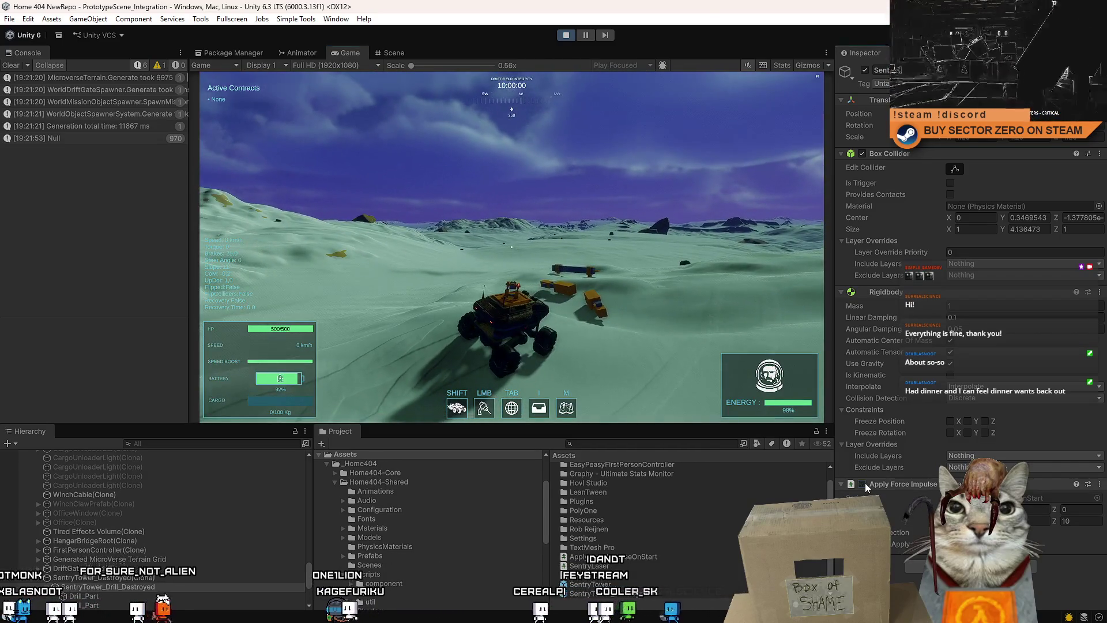
pyautogui.click(863, 483)
pyautogui.rightClick(899, 486)
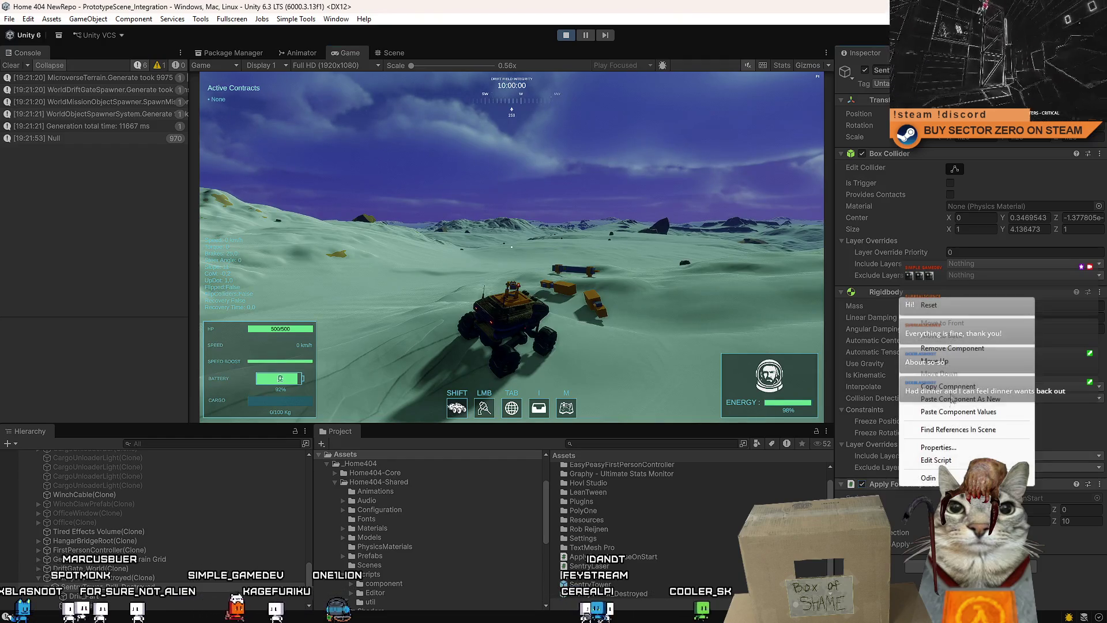
pyautogui.click(967, 350)
pyautogui.rightClick(880, 297)
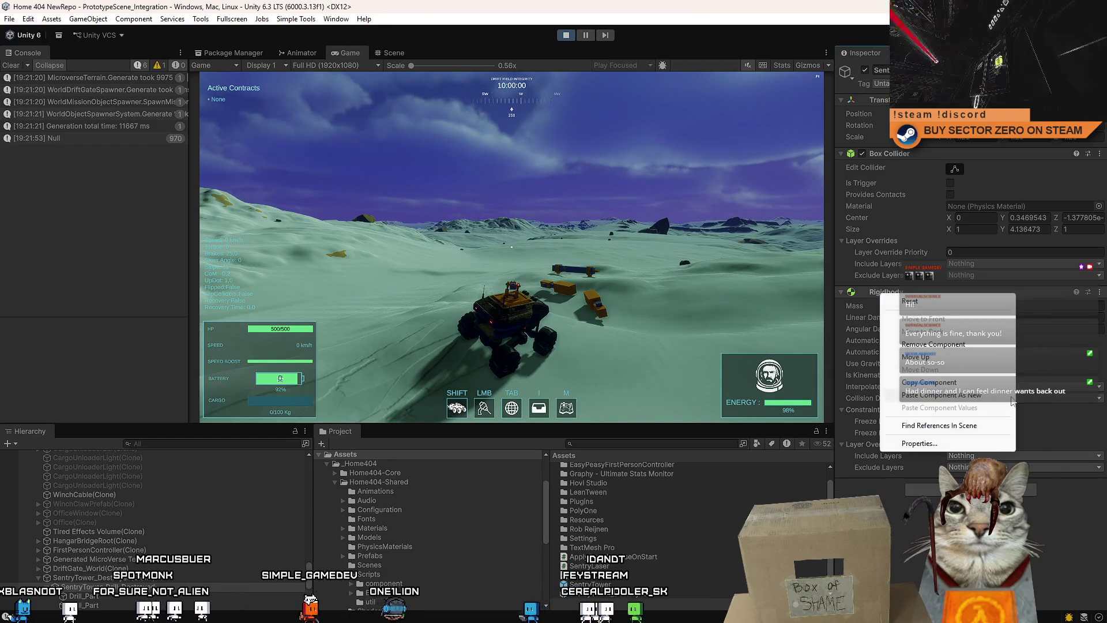
pyautogui.click(998, 397)
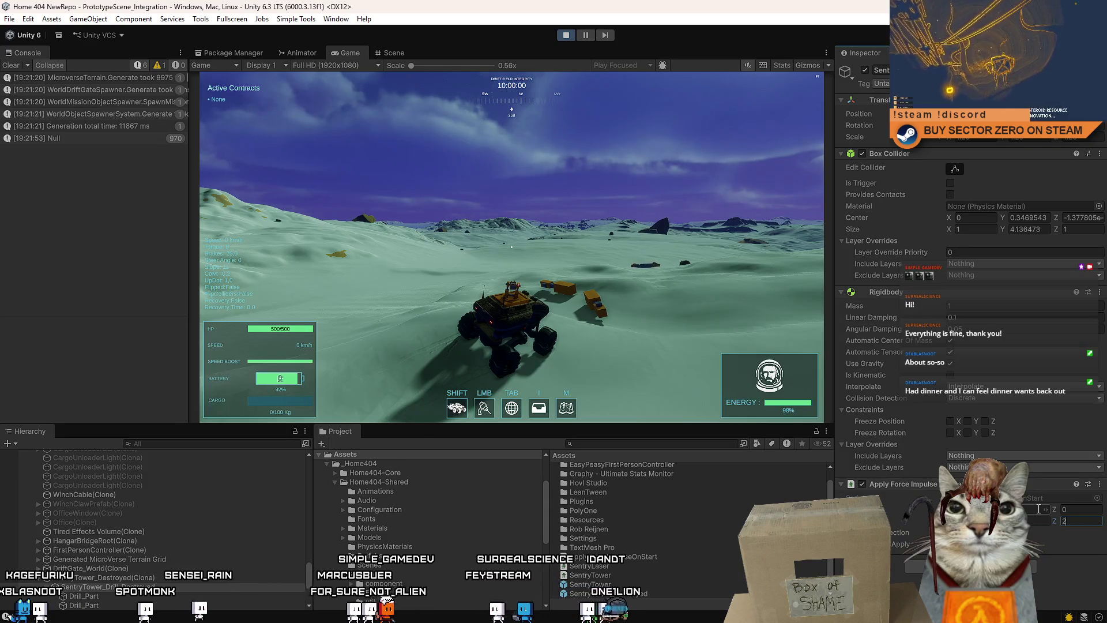
pyautogui.rightClick(956, 296)
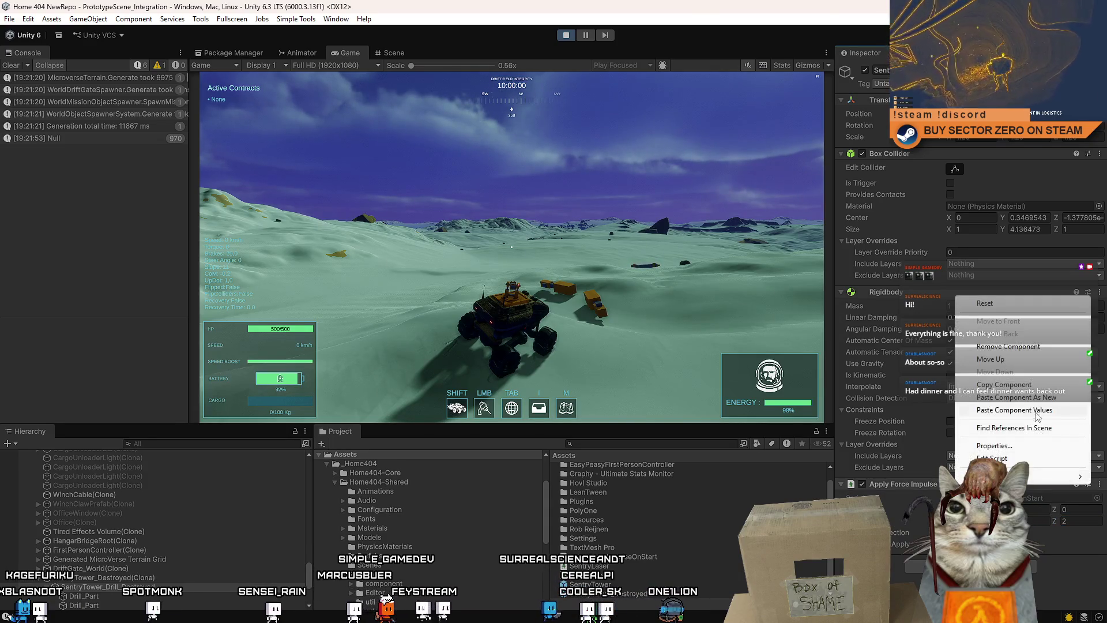
pyautogui.click(1005, 385)
pyautogui.rightClick(912, 484)
pyautogui.click(958, 343)
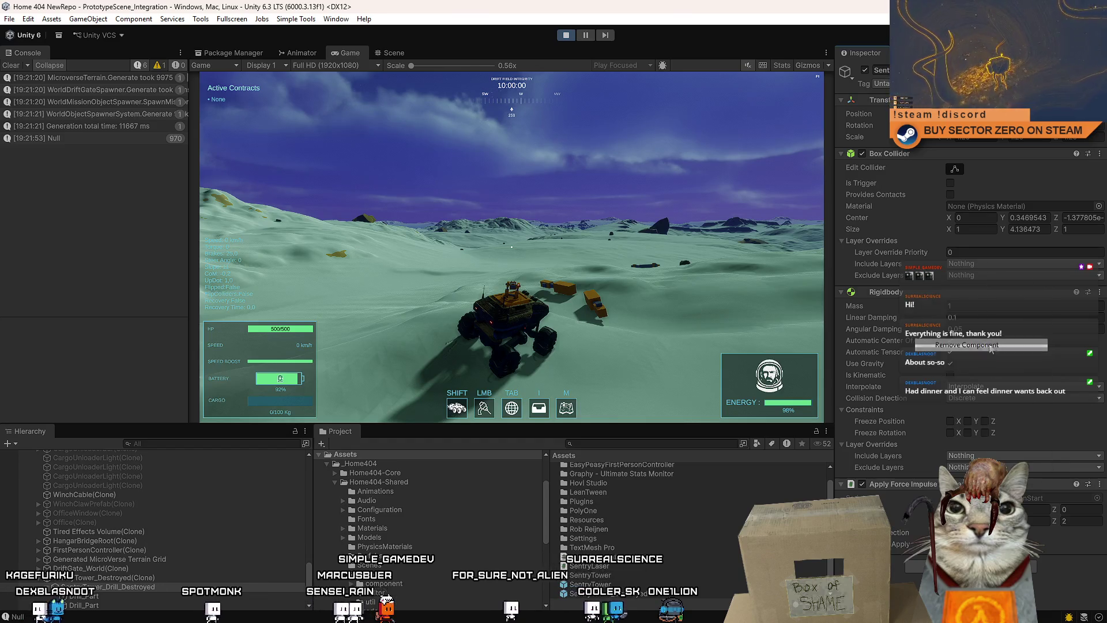
pyautogui.rightClick(899, 294)
pyautogui.click(997, 393)
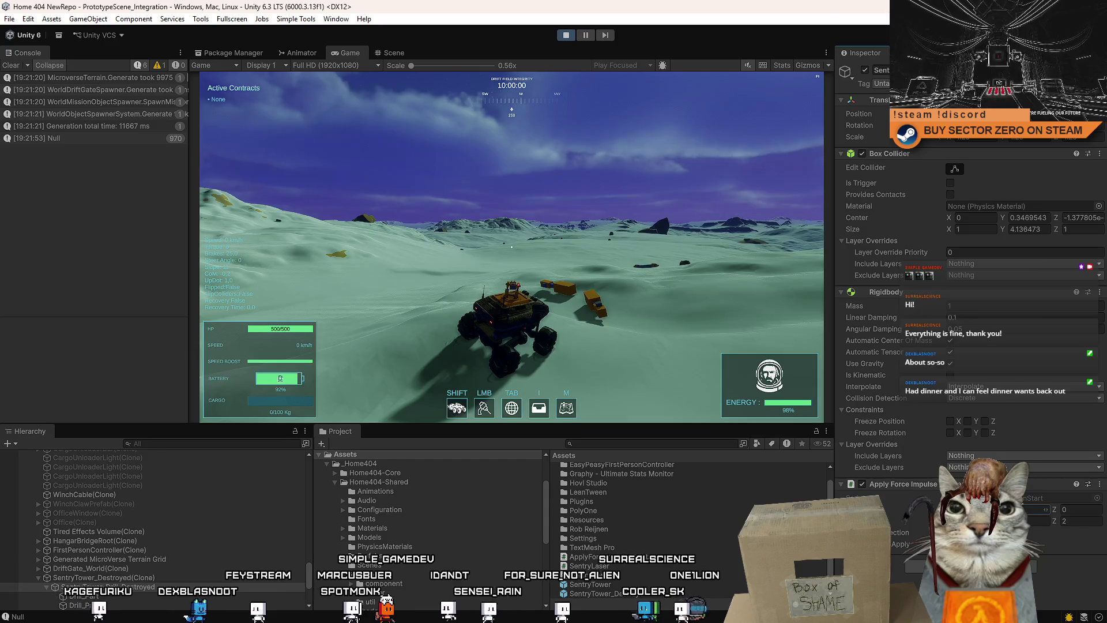
# Remove and re-paste the Apply Force Impulse component as new two more times
pyautogui.rightClick(953, 293)
pyautogui.press('Escape')
pyautogui.rightClick(915, 492)
pyautogui.rightClick(910, 486)
pyautogui.rightClick(909, 486)
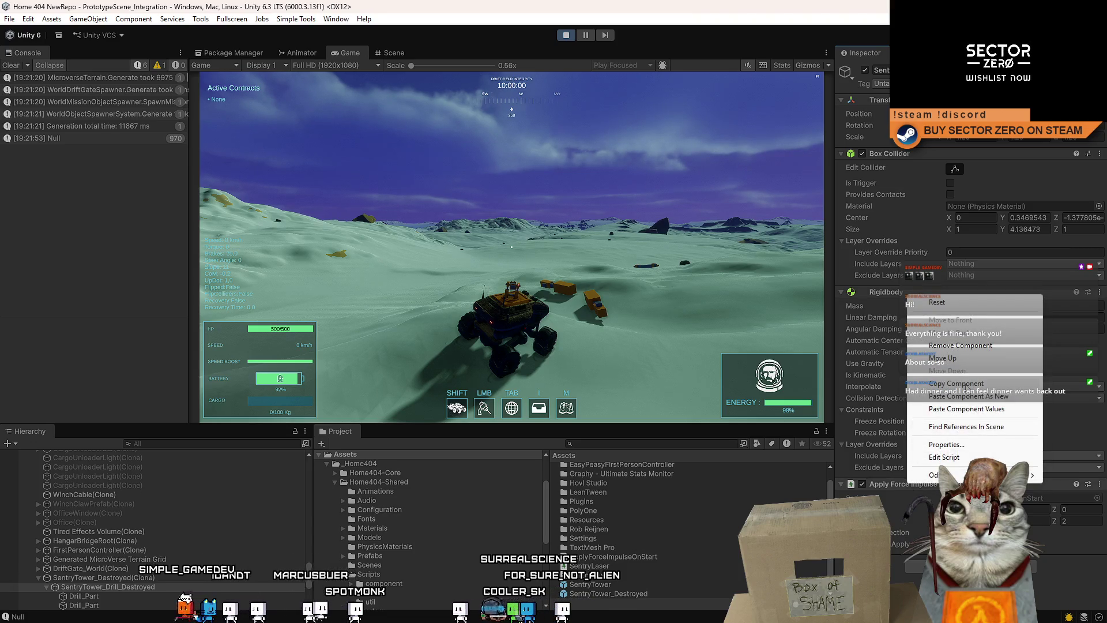
pyautogui.click(969, 346)
pyautogui.rightClick(895, 298)
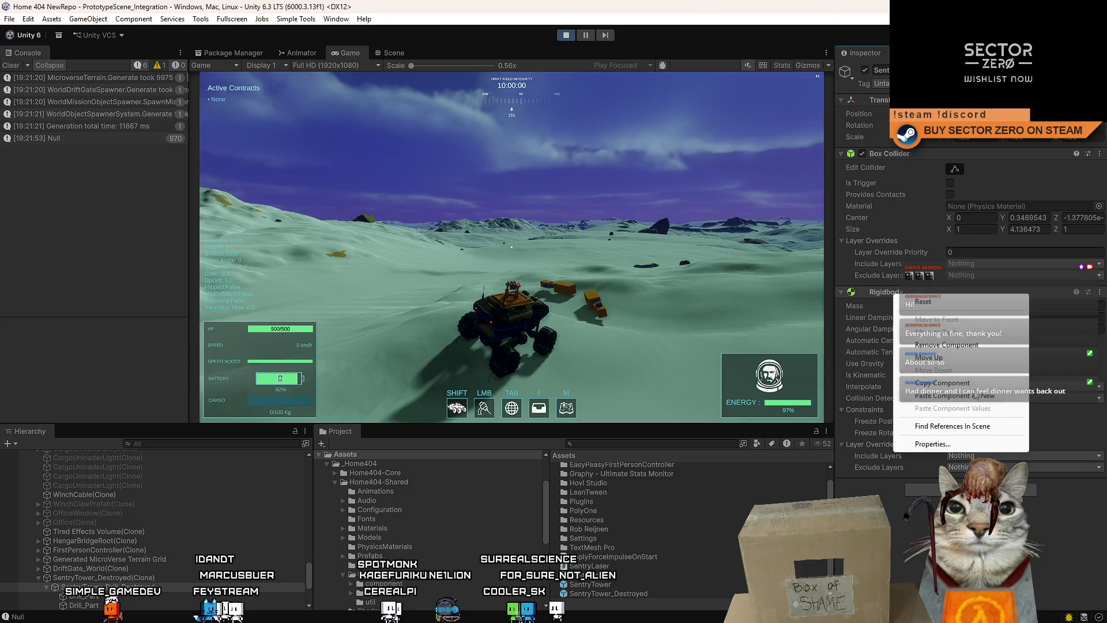
pyautogui.click(988, 396)
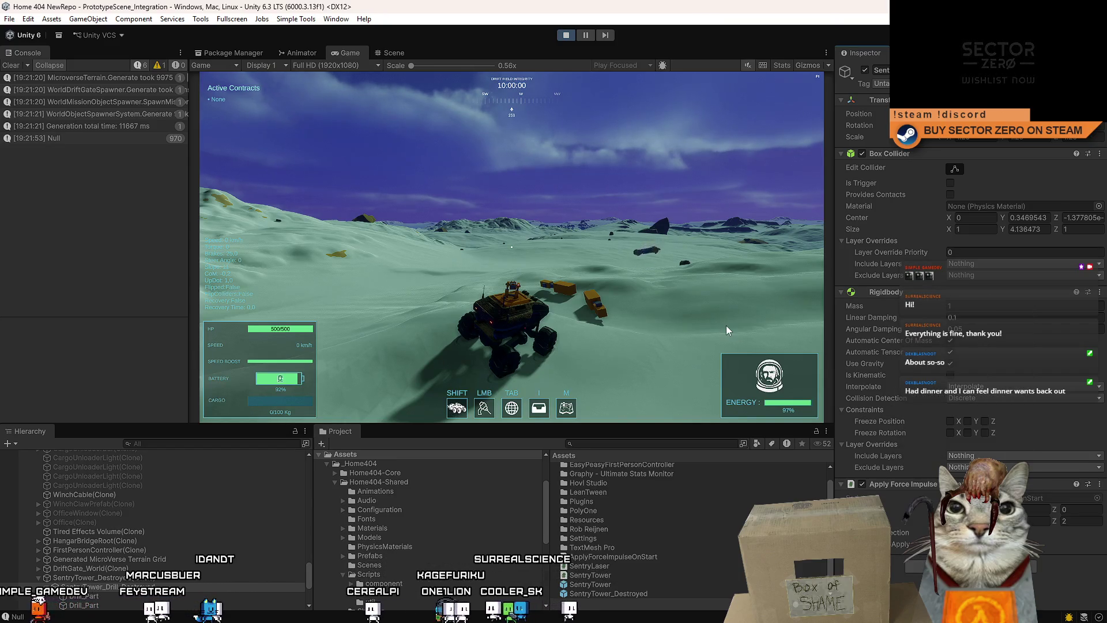
pyautogui.click(1100, 483)
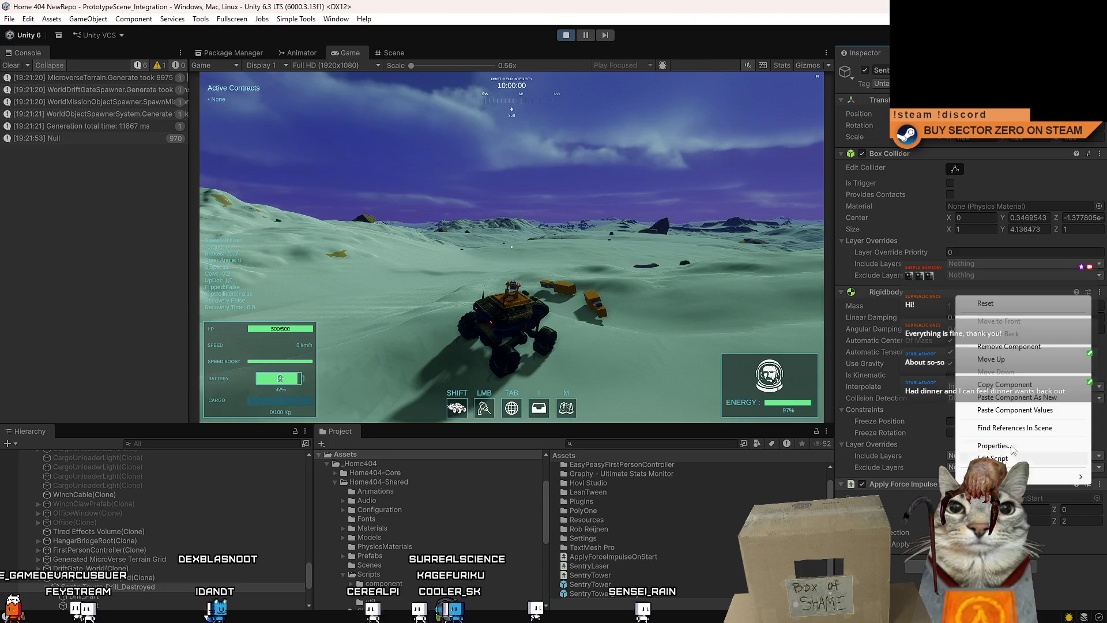
pyautogui.click(1018, 348)
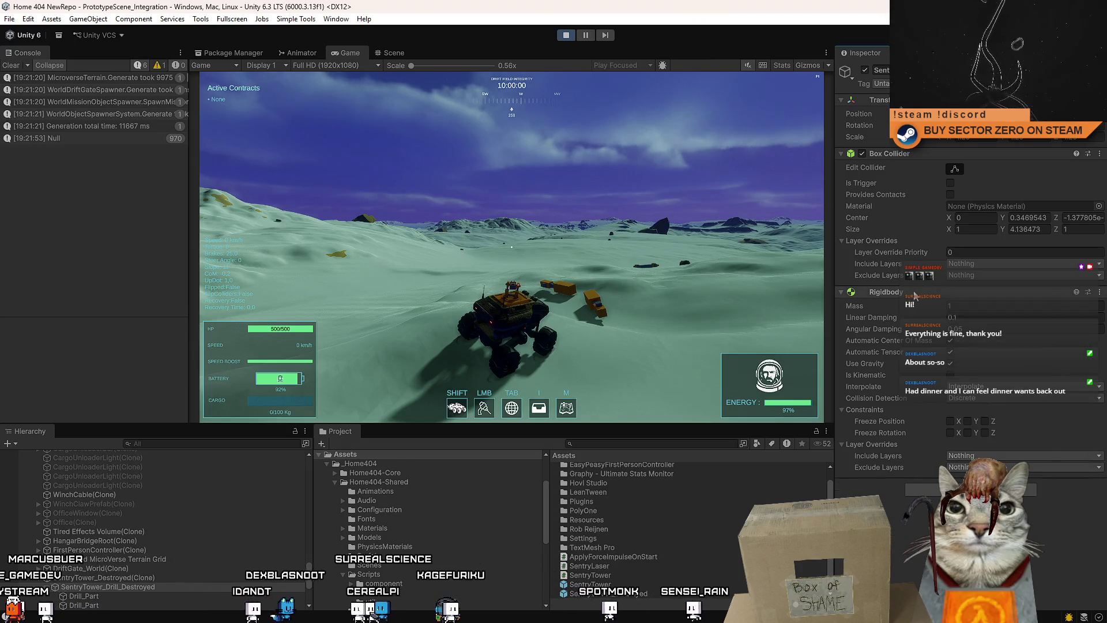
pyautogui.rightClick(914, 294)
pyautogui.click(1001, 396)
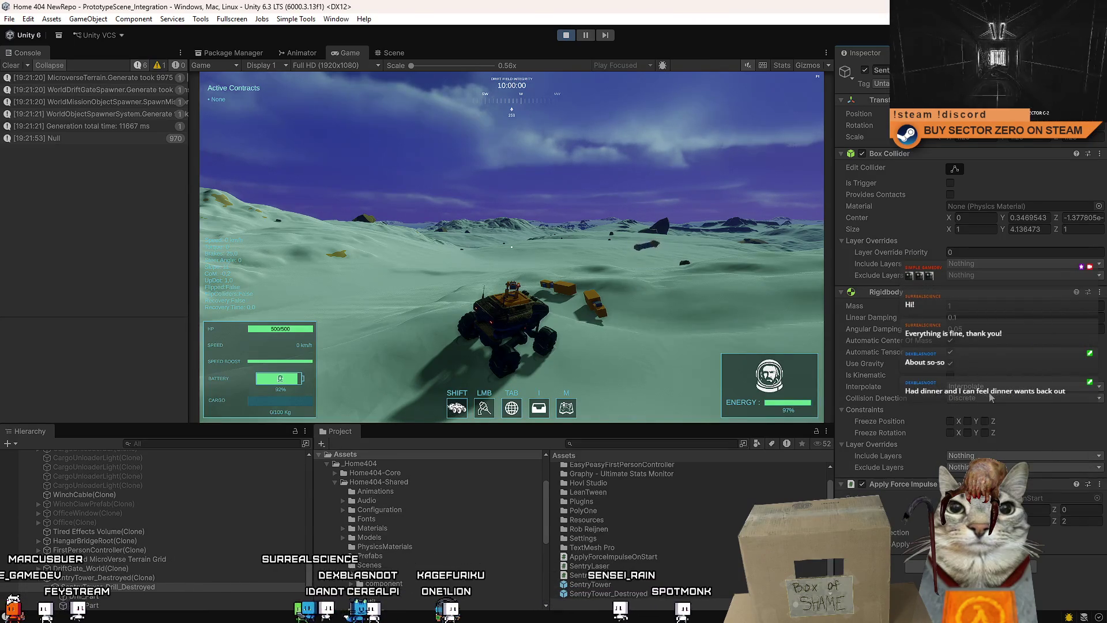
# Paste Apply Force Impulse back as a new component and set its second Z value to 1
pyautogui.press('w')
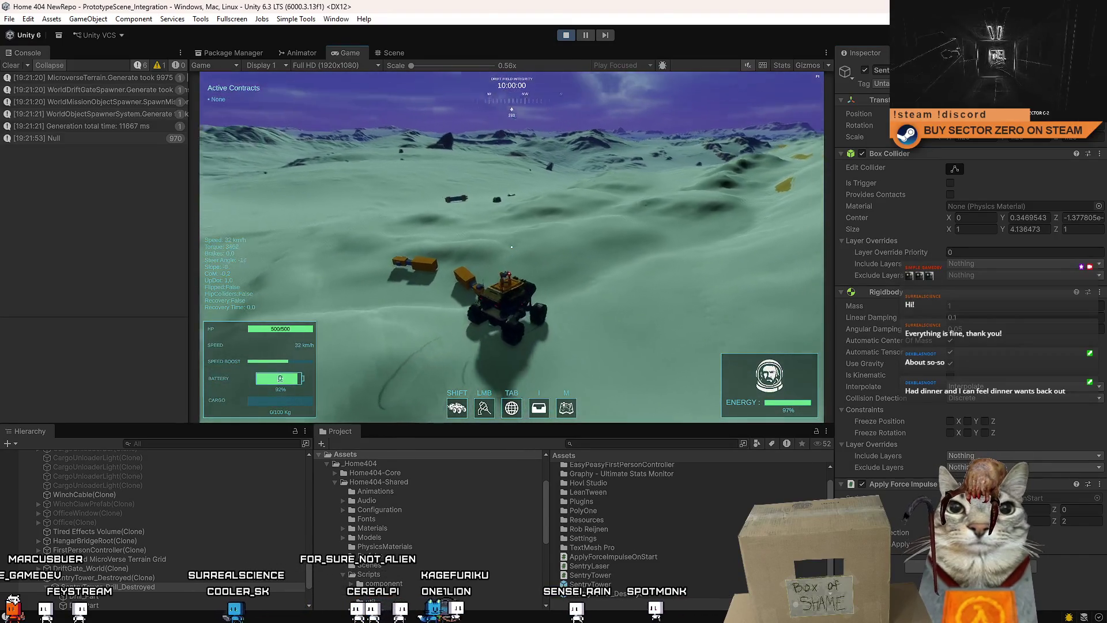
pyautogui.press('Escape')
pyautogui.press('Escape')
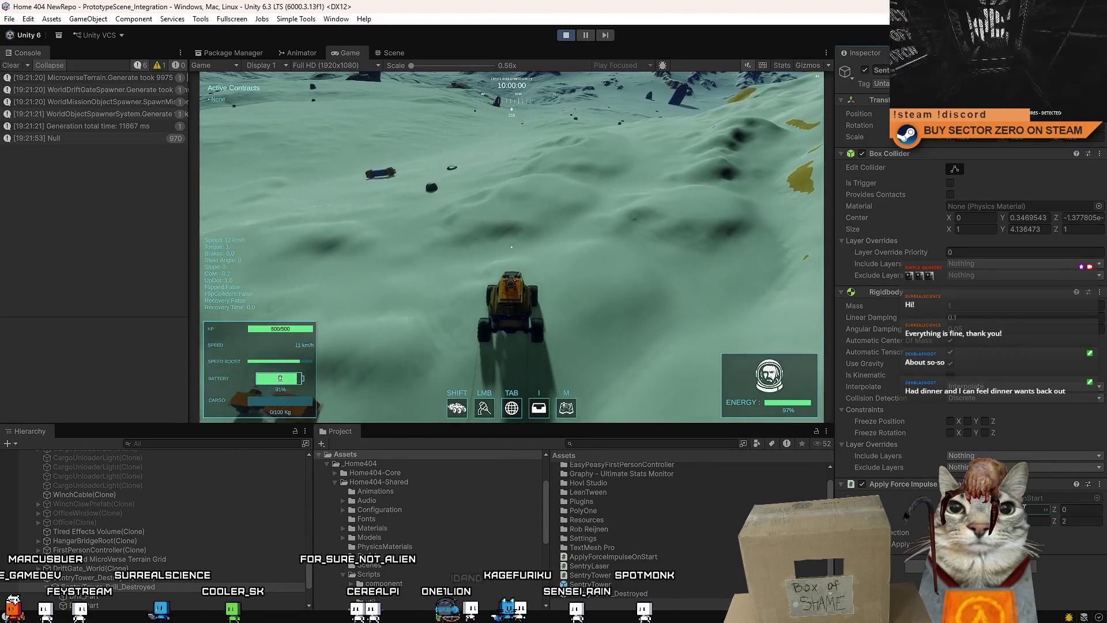
pyautogui.rightClick(973, 293)
pyautogui.click(980, 456)
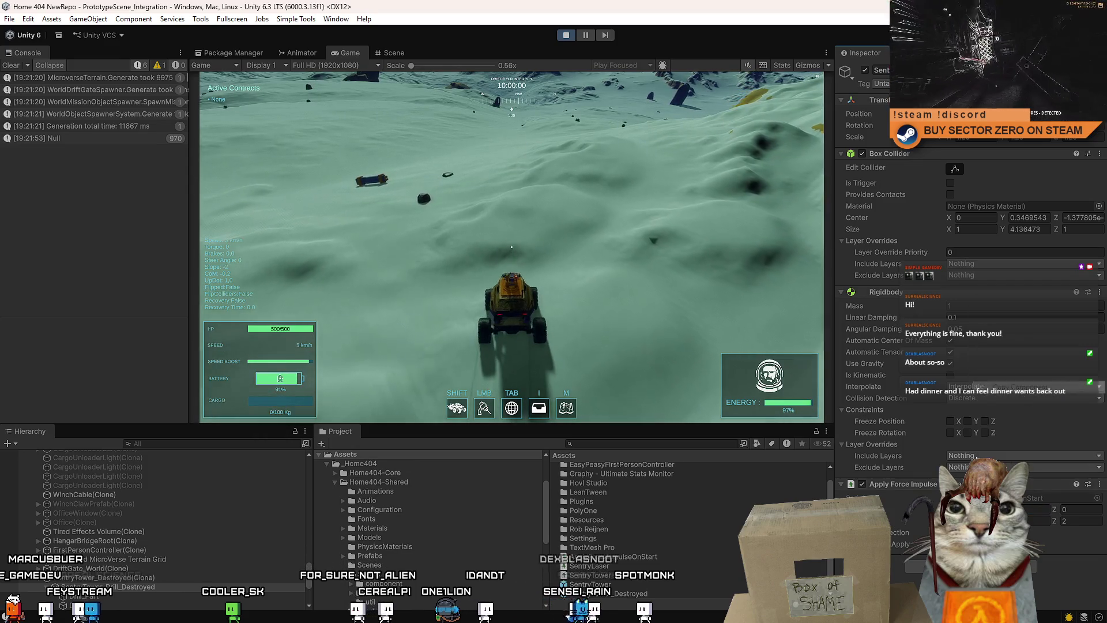
pyautogui.rightClick(938, 292)
pyautogui.click(881, 304)
pyautogui.rightClick(884, 293)
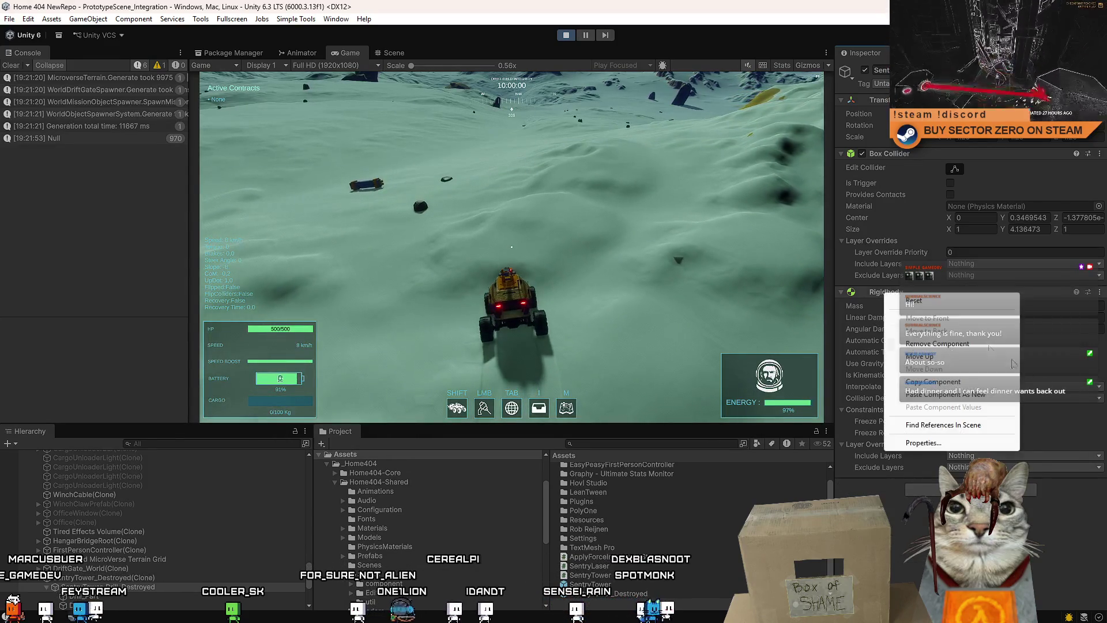
pyautogui.click(986, 395)
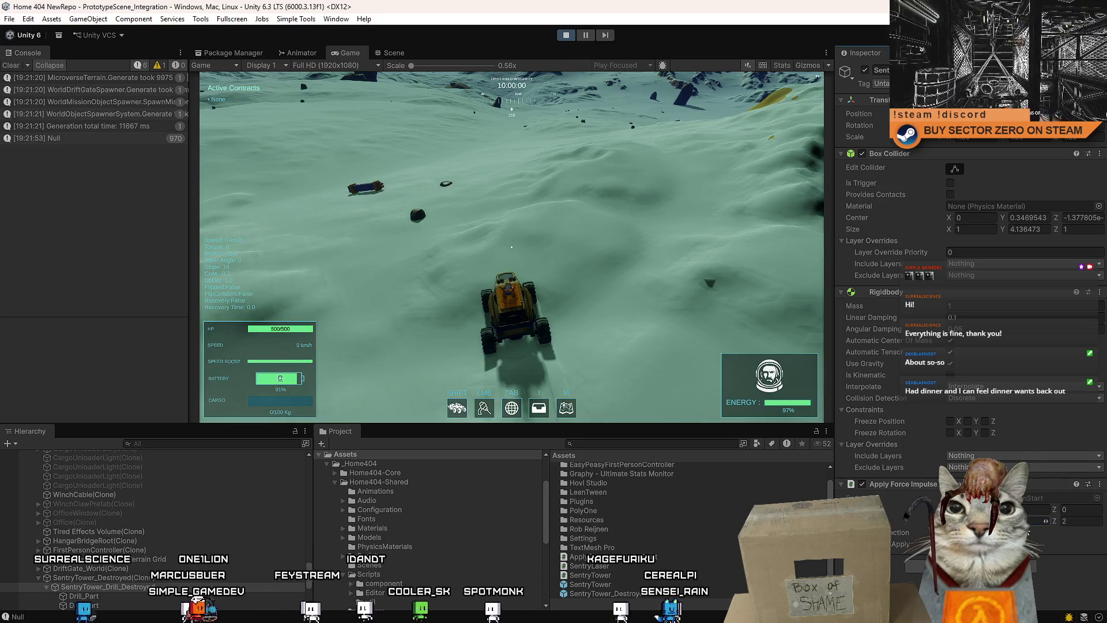
pyautogui.click(1079, 521)
pyautogui.write('1')
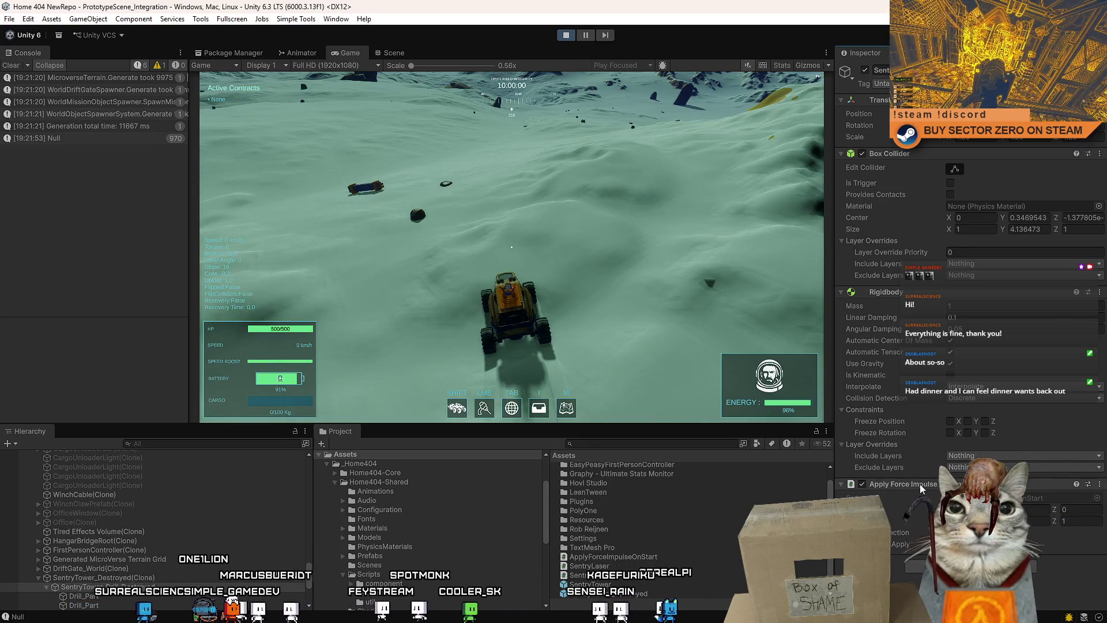
# Exit play mode and select the SentryTower_Destroyed prefab in the Project window
pyautogui.rightClick(921, 294)
pyautogui.press('Escape')
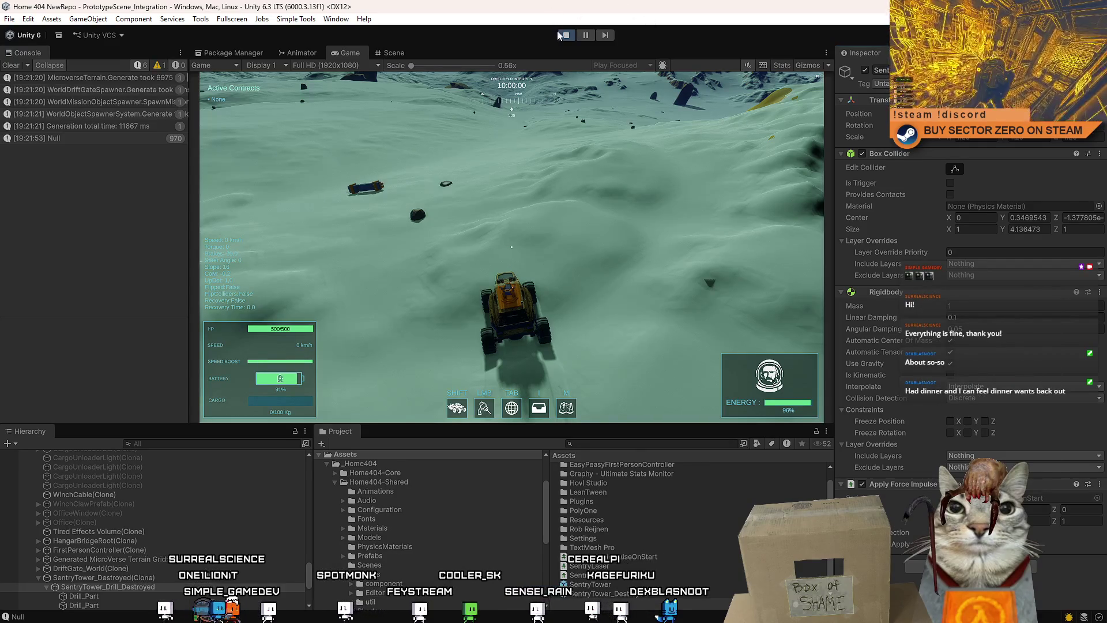
pyautogui.click(565, 36)
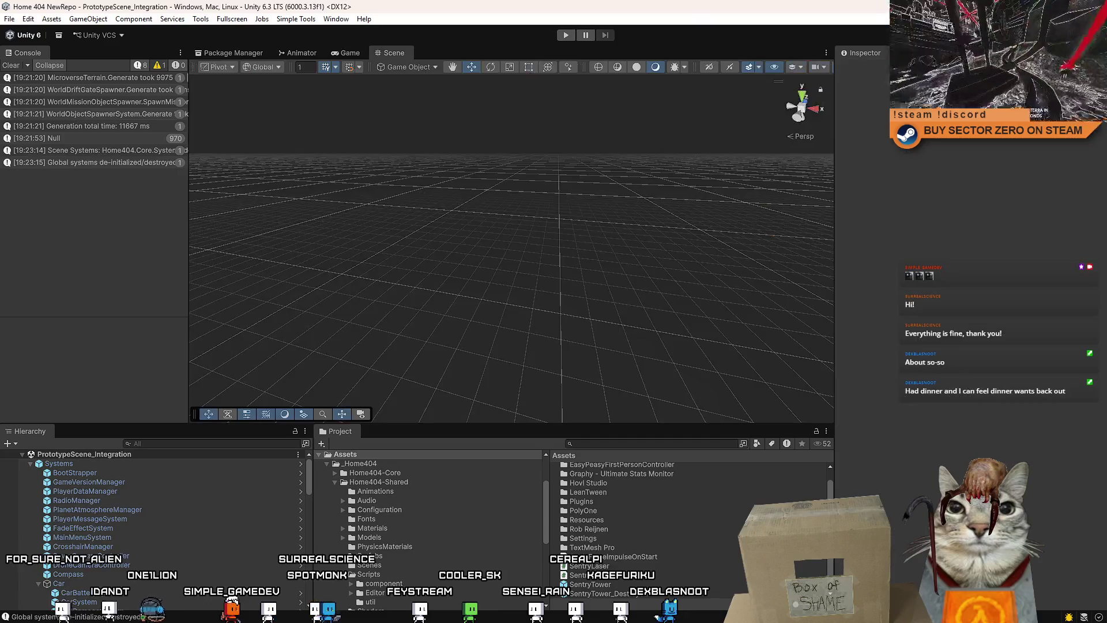
pyautogui.click(600, 594)
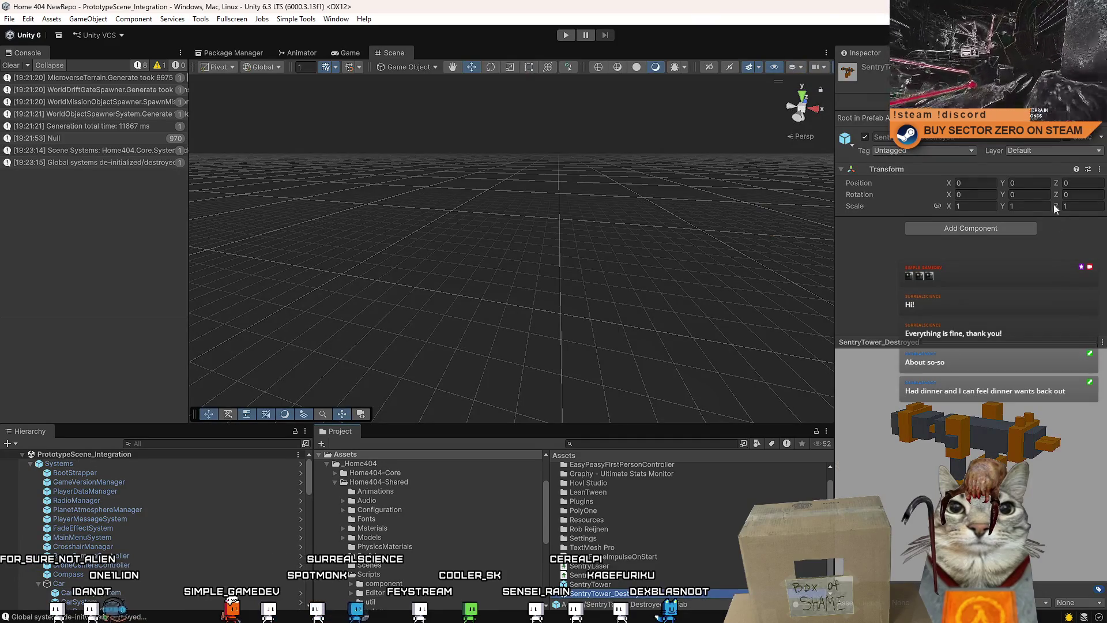
# In the SentryTower_Destroyed prefab, paste the Apply Force Impulse onto the drill and both leg pieces
pyautogui.doubleClick(600, 594)
pyautogui.click(225, 487)
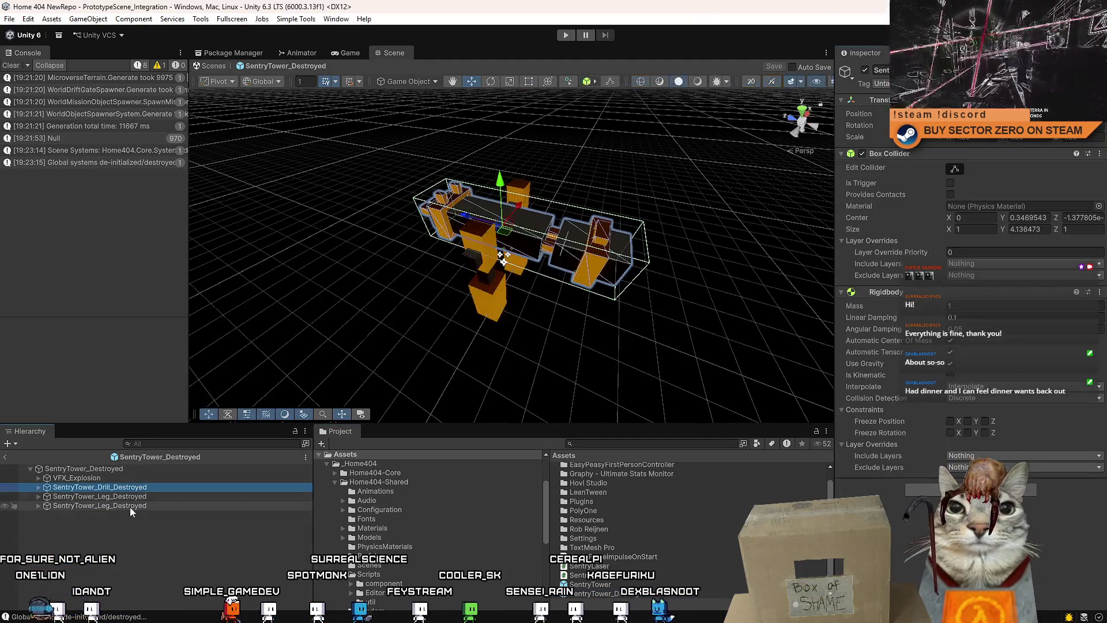
pyautogui.keyDown('shift'); pyautogui.click(227, 506); pyautogui.keyUp('shift')
pyautogui.rightClick(888, 293)
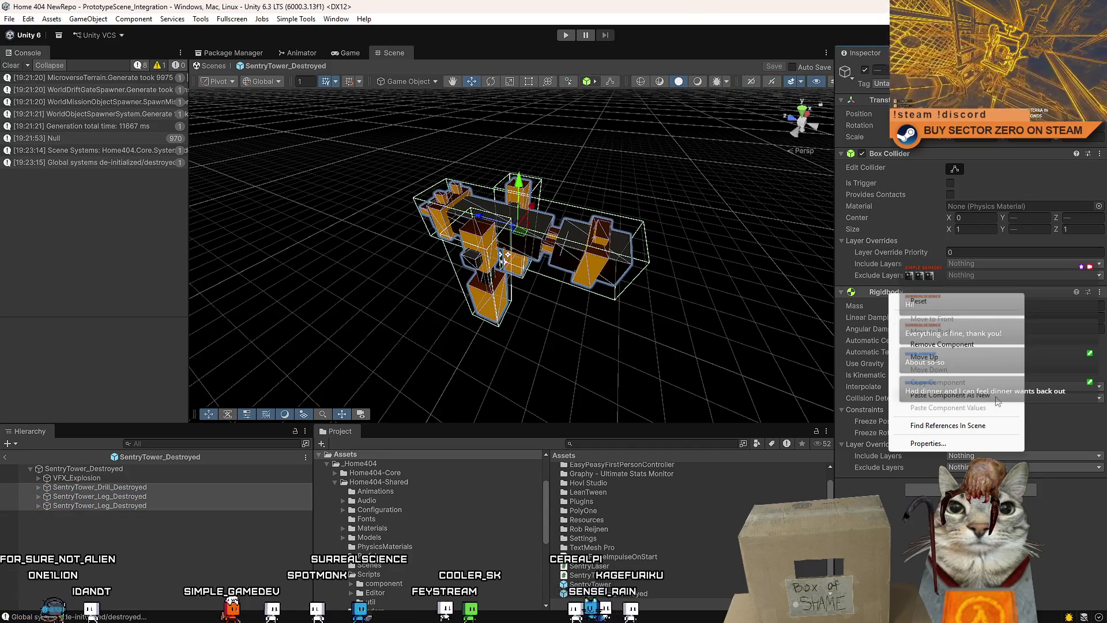
pyautogui.click(923, 360)
# Duplicate the VFX_Explosion effect and preview the explosion from a couple of angles
pyautogui.click(124, 478)
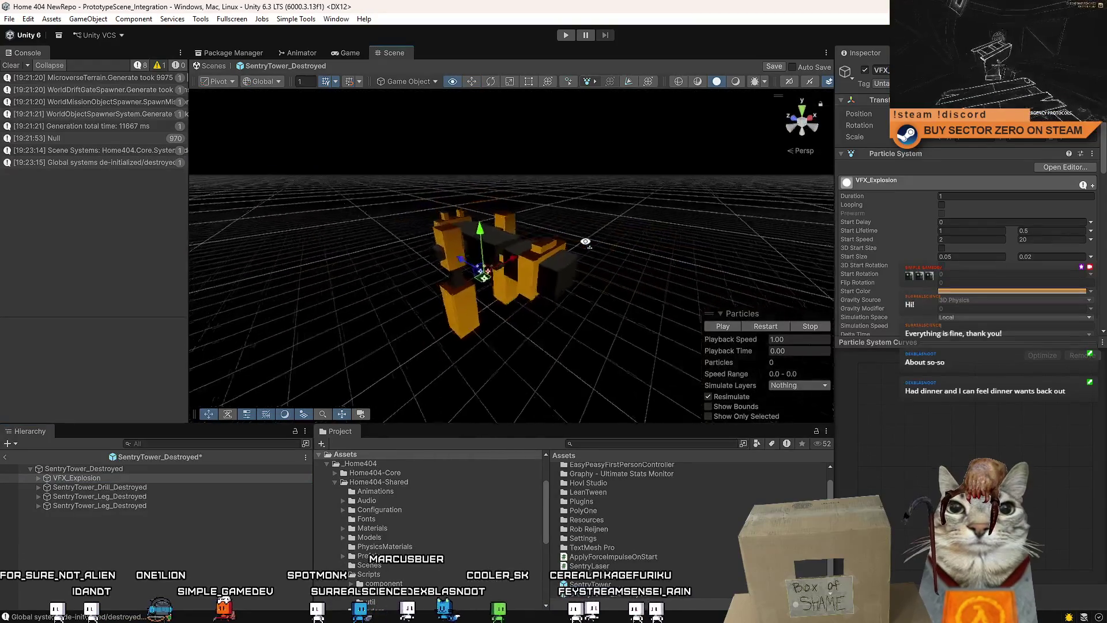
pyautogui.click(723, 327)
pyautogui.moveTo(571, 300)
pyautogui.mouseDown()
pyautogui.moveTo(580, 289)
pyautogui.moveTo(565, 278)
pyautogui.moveTo(575, 274)
pyautogui.mouseUp()
pyautogui.hotkey('ctrl', 'd')
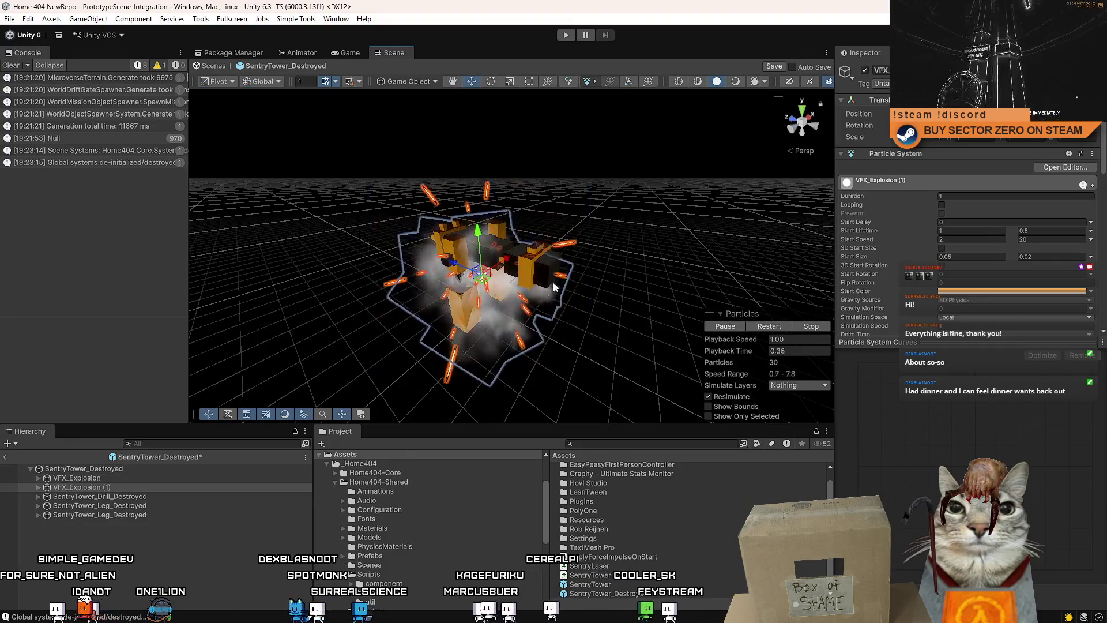
pyautogui.click(723, 326)
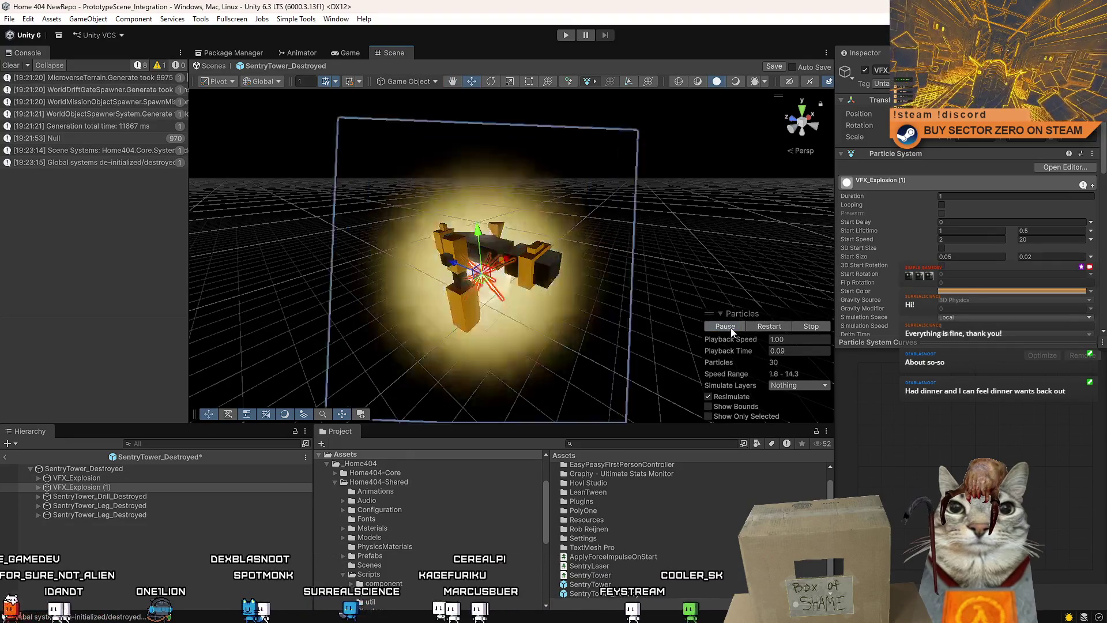
pyautogui.moveTo(503, 334); pyautogui.dragTo(448, 276)
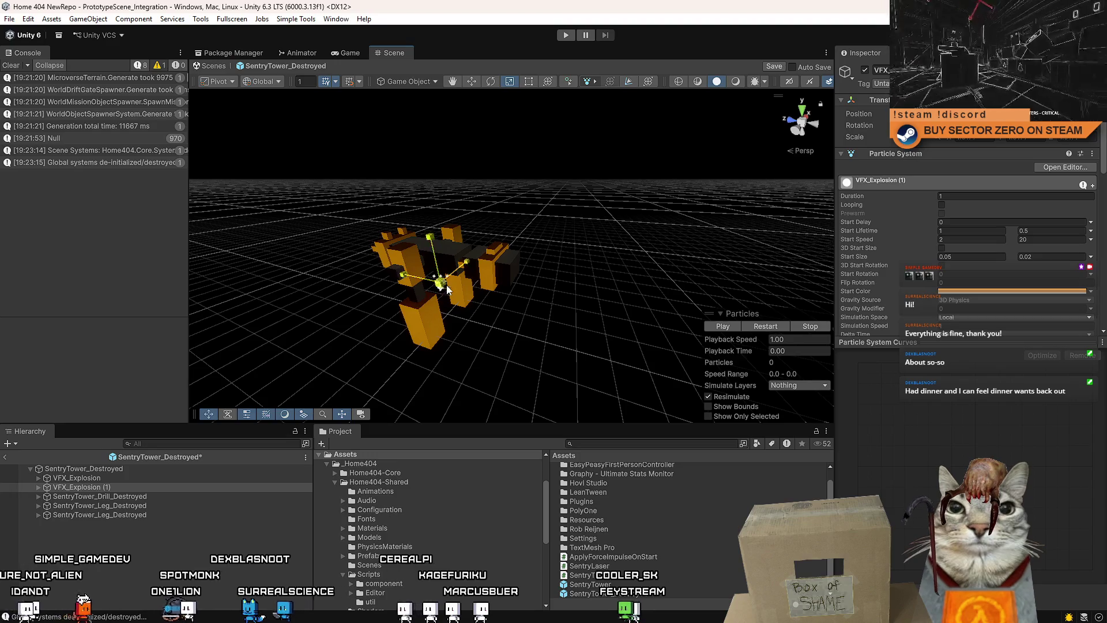
pyautogui.click(732, 327)
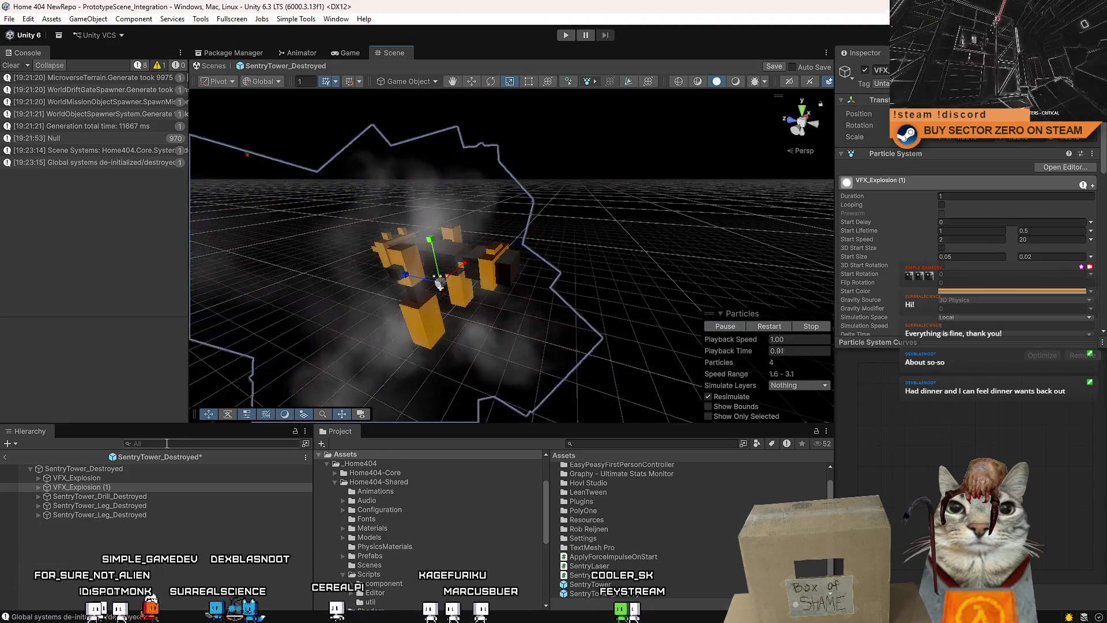
# Play the original VFX_Explosion for comparison, then select the duplicate with the rotate tool
pyautogui.click(77, 478)
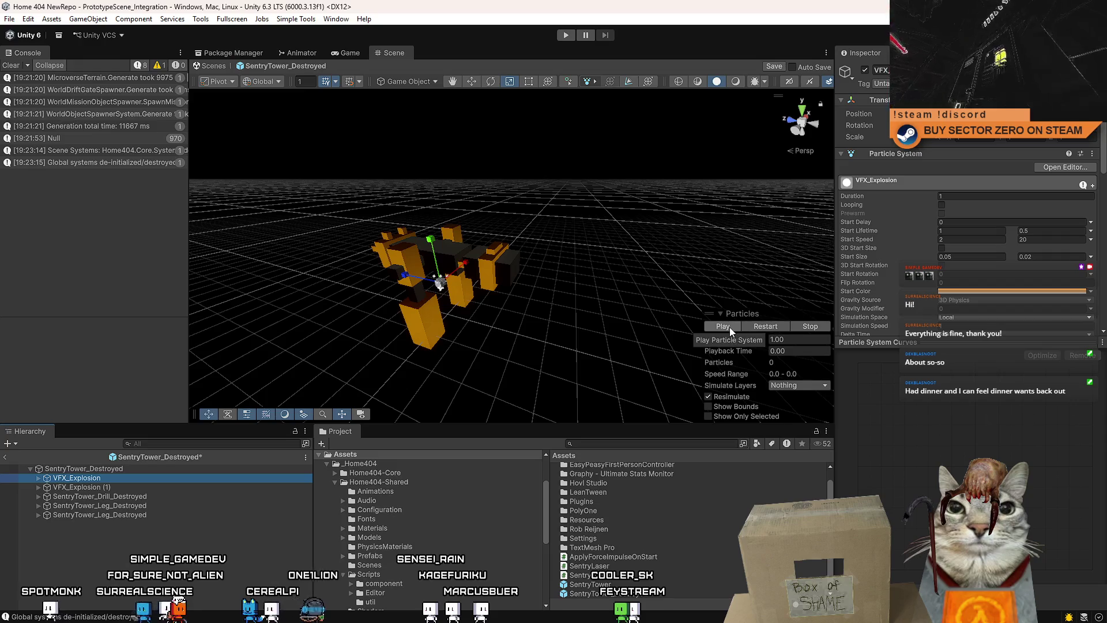
pyautogui.click(729, 327)
pyautogui.click(133, 487)
pyautogui.click(149, 527)
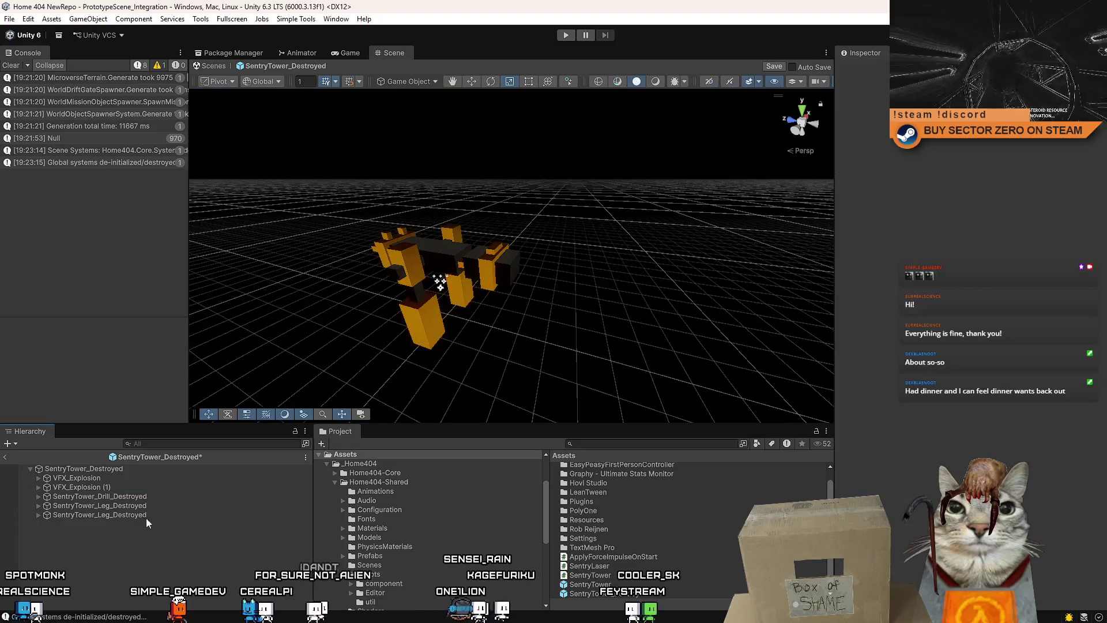
pyautogui.click(138, 488)
pyautogui.press('e')
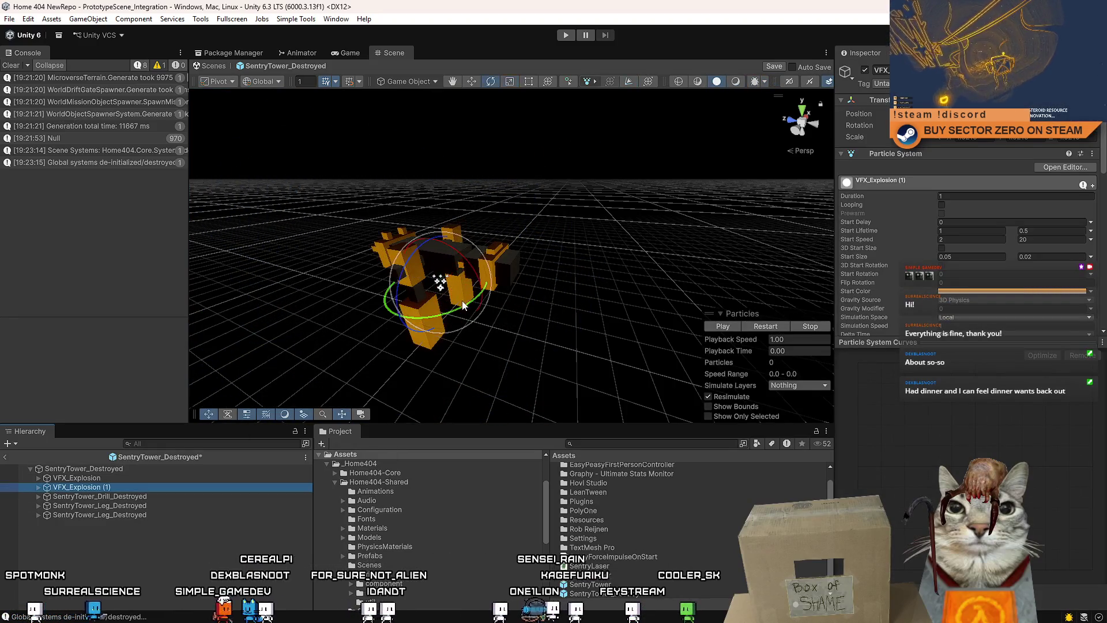
pyautogui.click(247, 542)
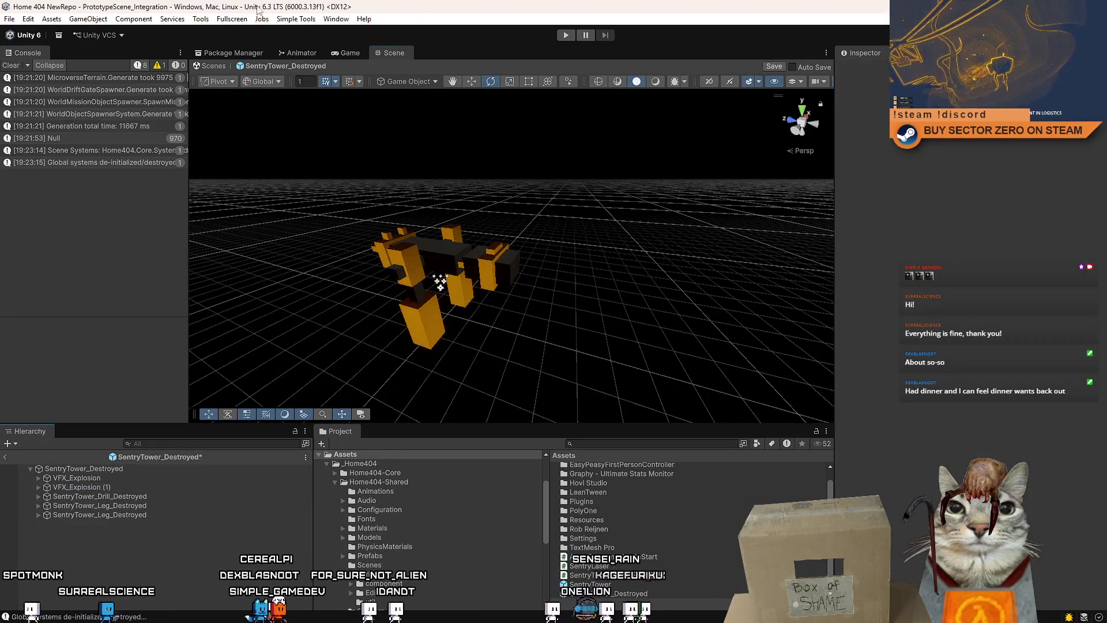
# Rename the duplicate to VFX_Explosion without the (1) suffix, clear the Console, and enter Play mode
pyautogui.click(80, 487)
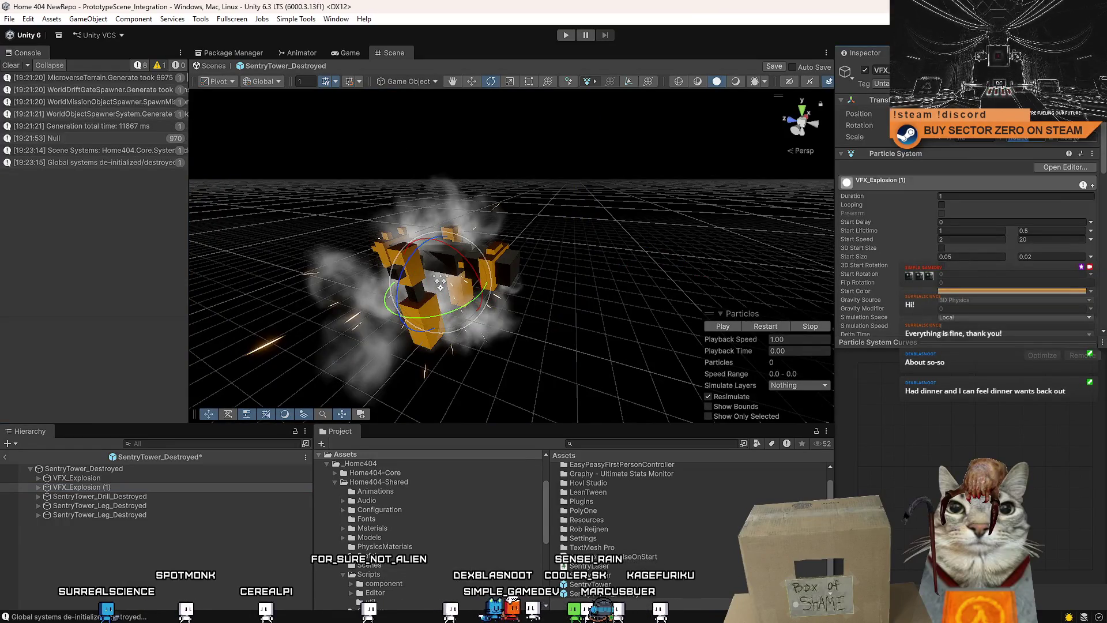
pyautogui.click(228, 569)
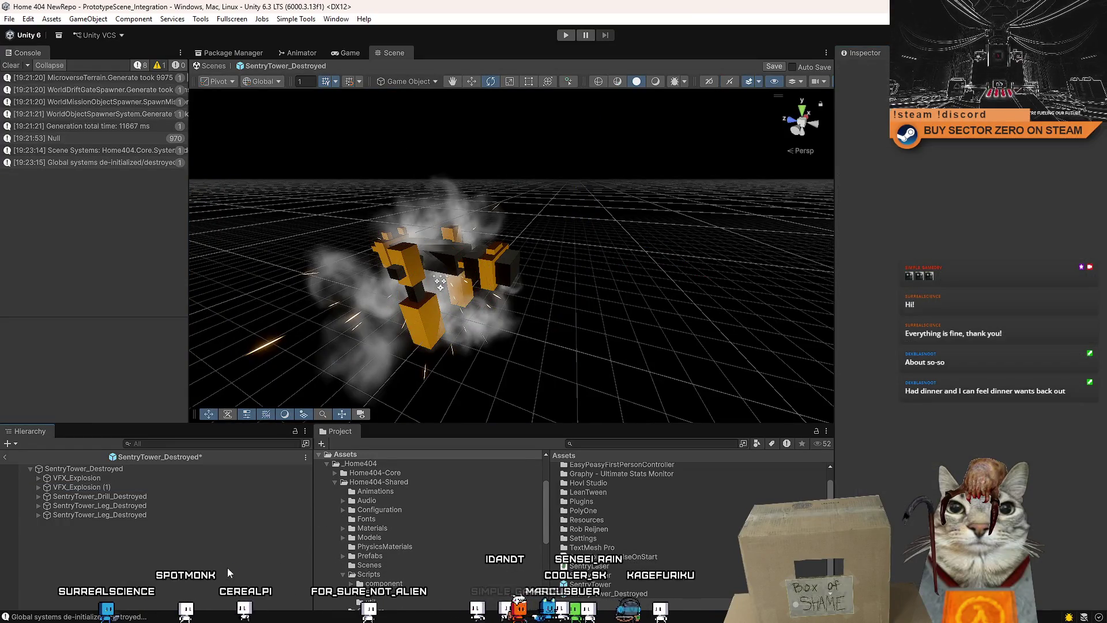
pyautogui.click(141, 488)
pyautogui.click(145, 487)
pyautogui.press('BackSpace')
pyautogui.press('BackSpace')
pyautogui.press('BackSpace')
pyautogui.click(171, 584)
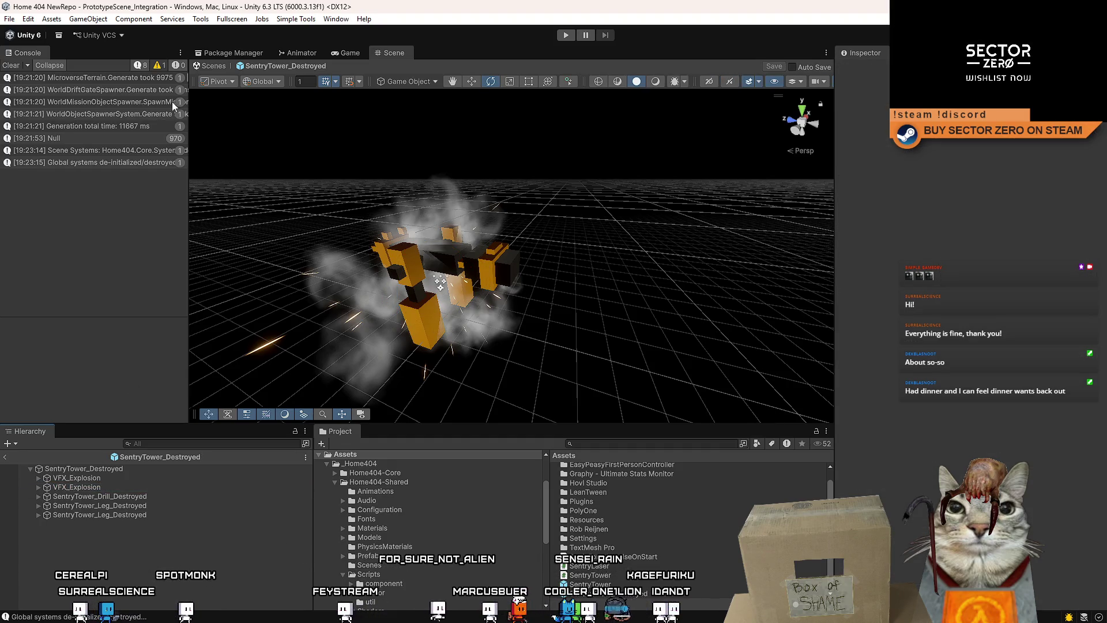
pyautogui.click(11, 65)
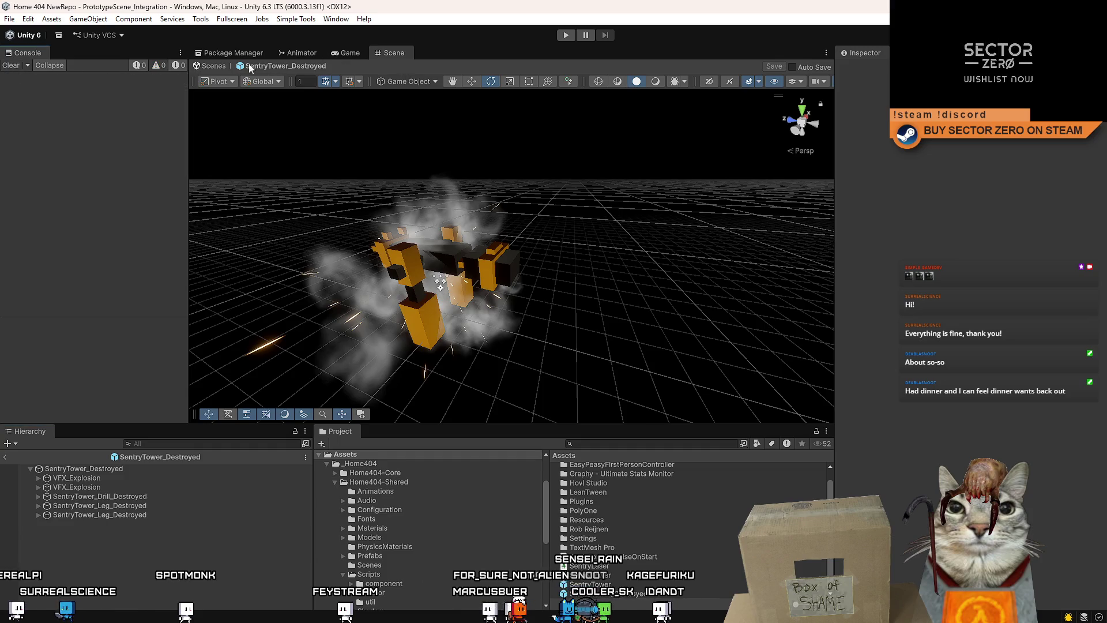
pyautogui.click(343, 51)
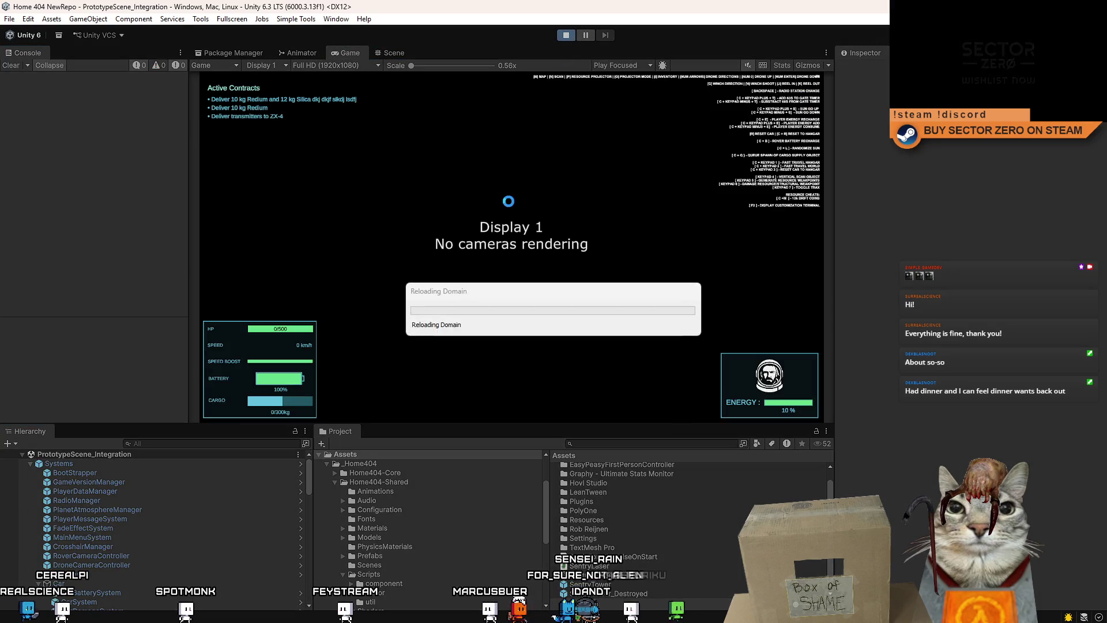
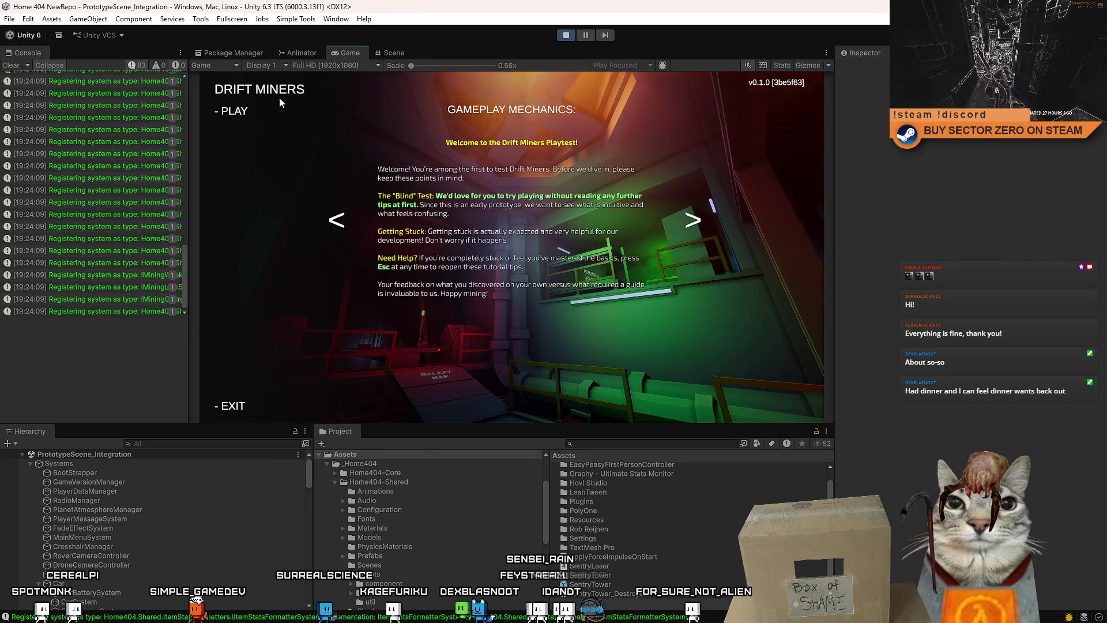
# Start a new Drift Miners game with '- PLAY' on the main menu
pyautogui.click(234, 111)
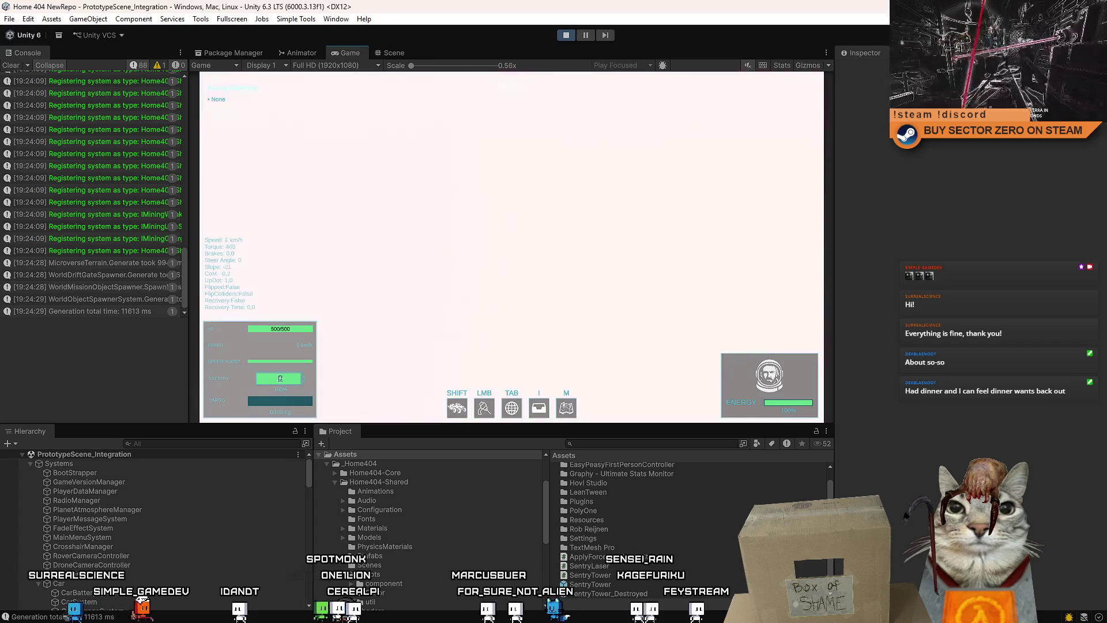
# Drive the rover briefly, toggle the pause menu, then view the rover from above in the Scene view
pyautogui.press('w')
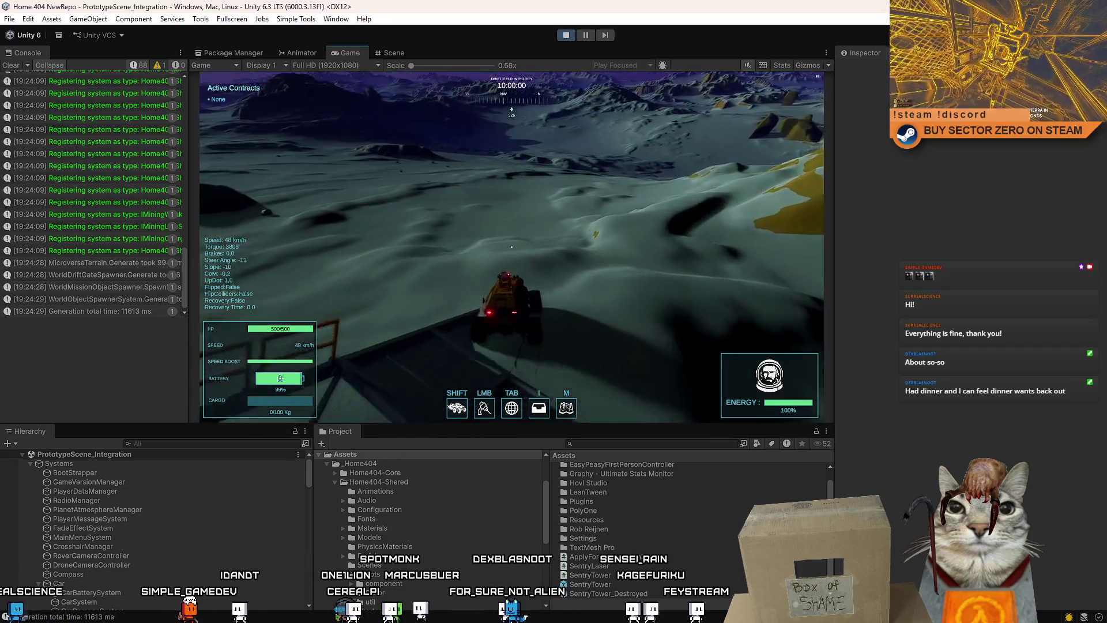
pyautogui.press('a')
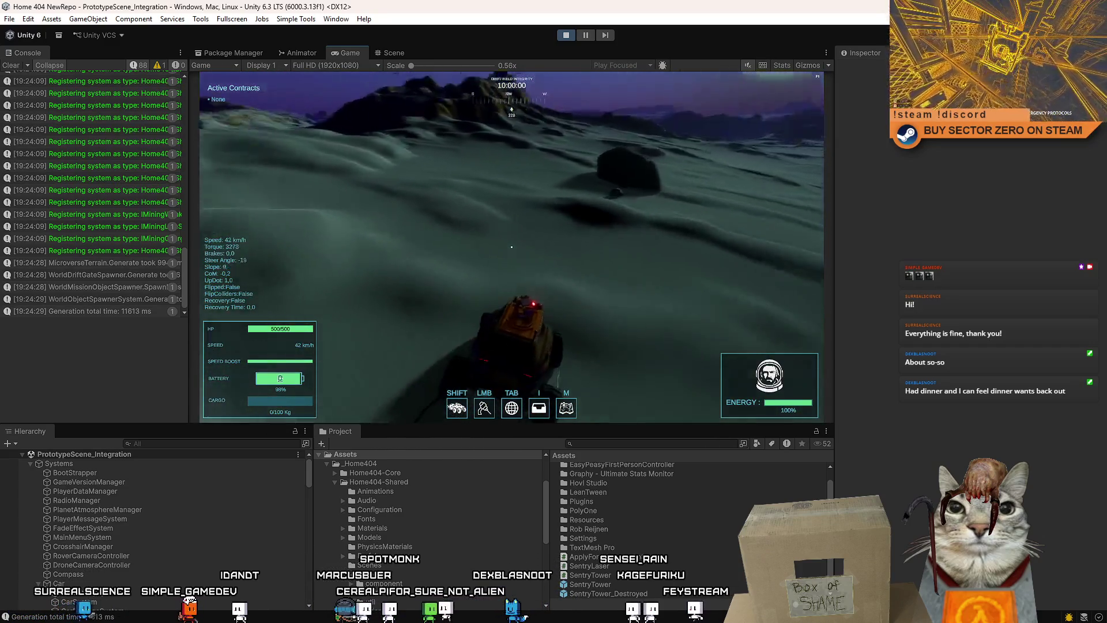
pyautogui.press('Escape')
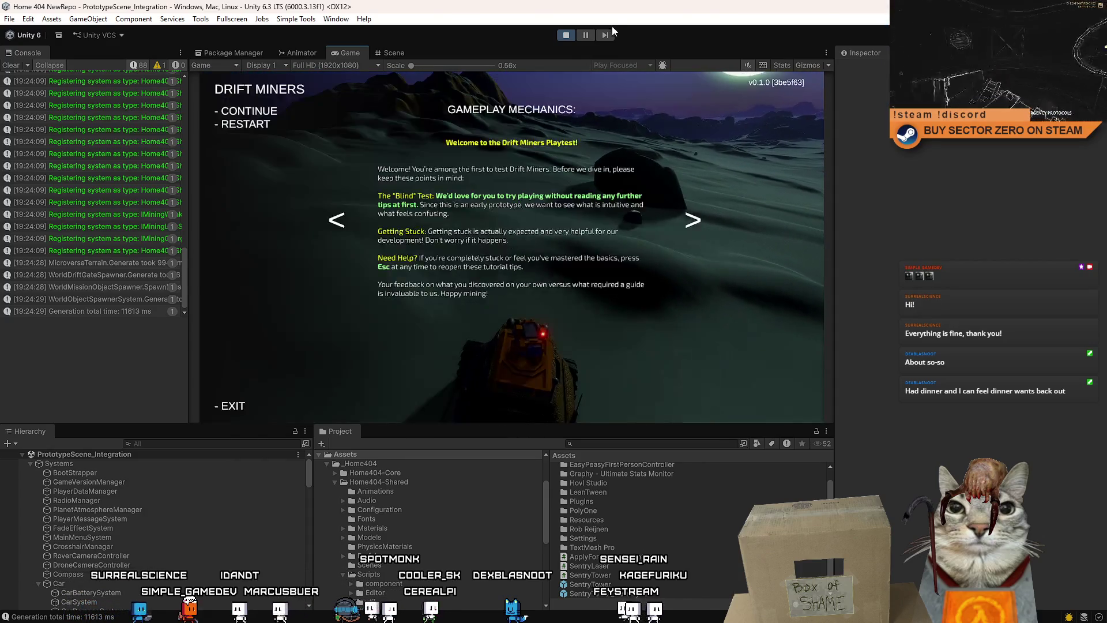
pyautogui.press('Escape')
pyautogui.click(384, 52)
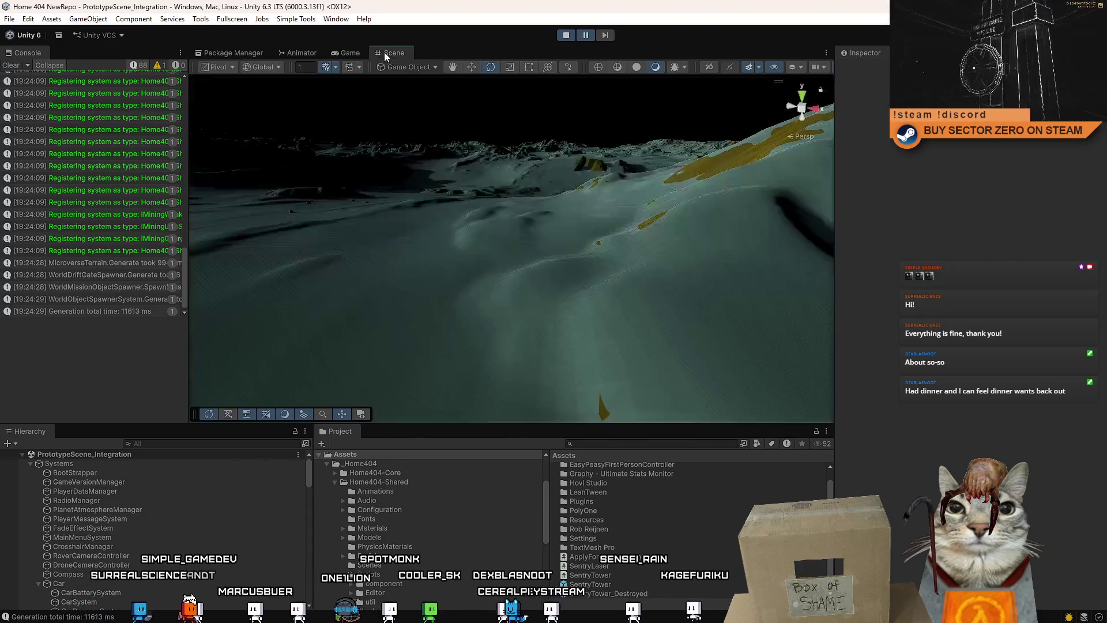
pyautogui.moveTo(986, 310)
pyautogui.mouseDown()
pyautogui.moveTo(519, 242)
pyautogui.moveTo(445, 257)
pyautogui.moveTo(482, 316)
pyautogui.mouseUp()
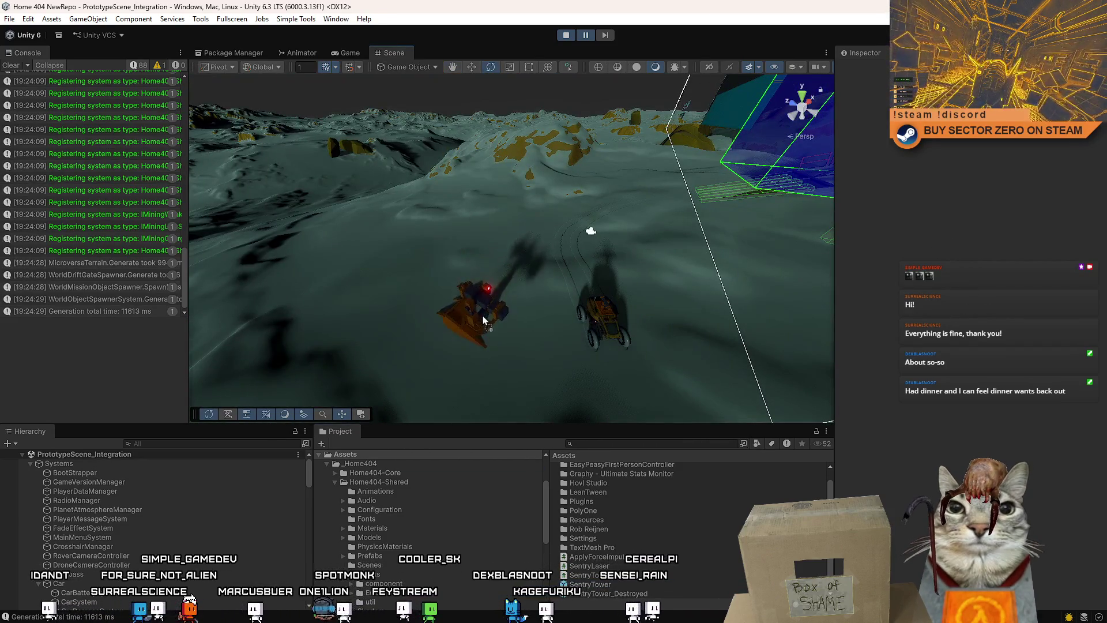
# Return to the Game view and drive at the Sentry Tower until it breaks apart
pyautogui.click(590, 36)
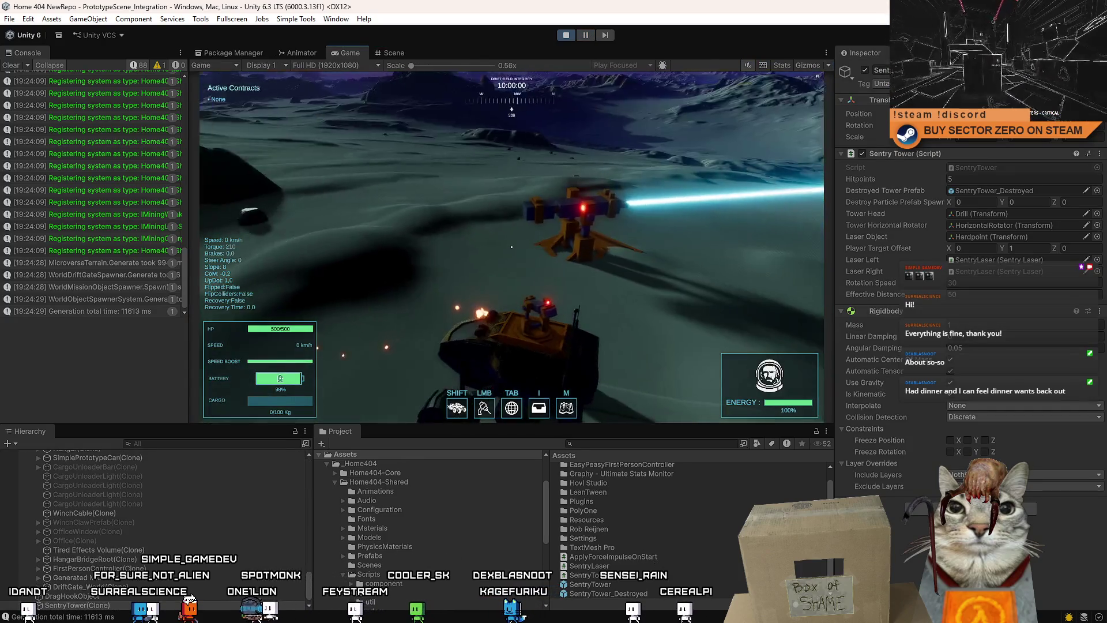
pyautogui.press('w')
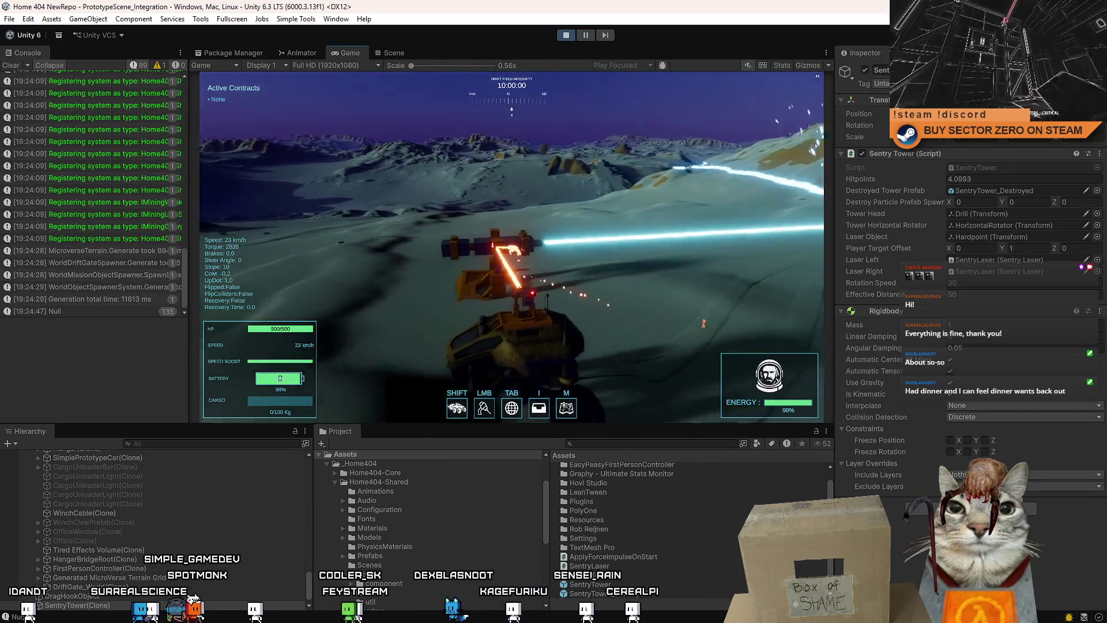
pyautogui.press('d')
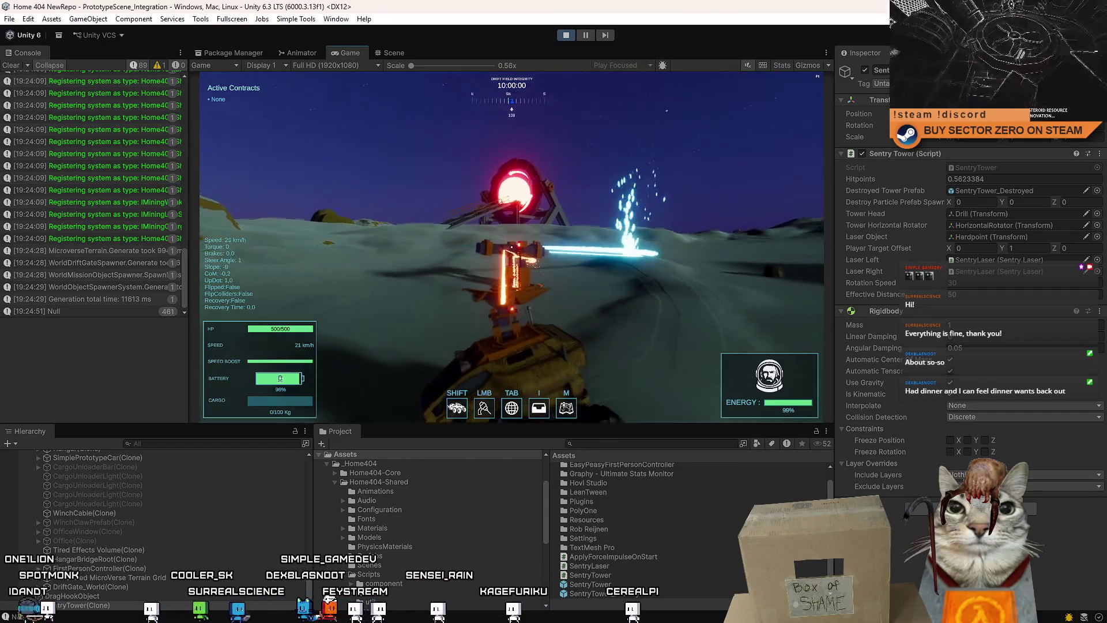
pyautogui.press('w')
pyautogui.press('d')
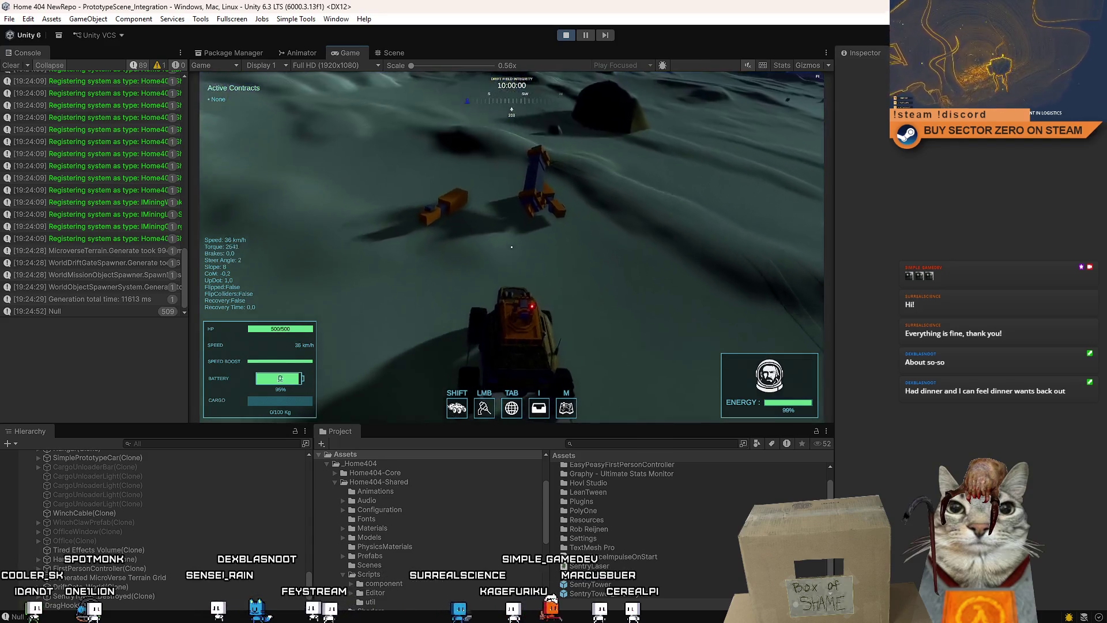
# Steer the rover hard around the tower wreckage, braking and turning on the snow
pyautogui.press('w')
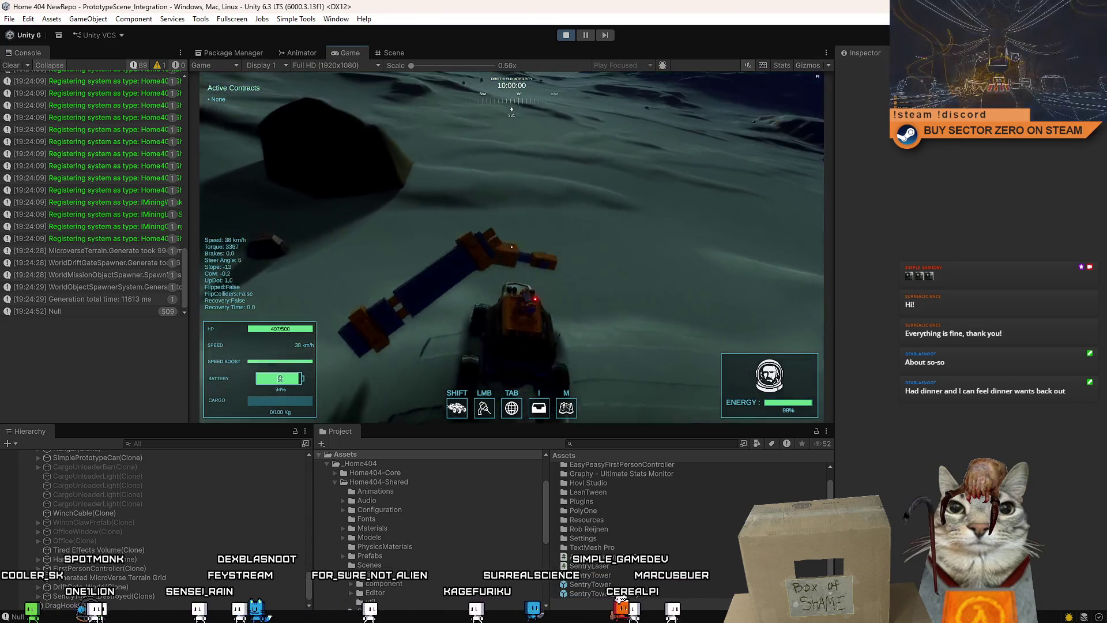
pyautogui.press('d')
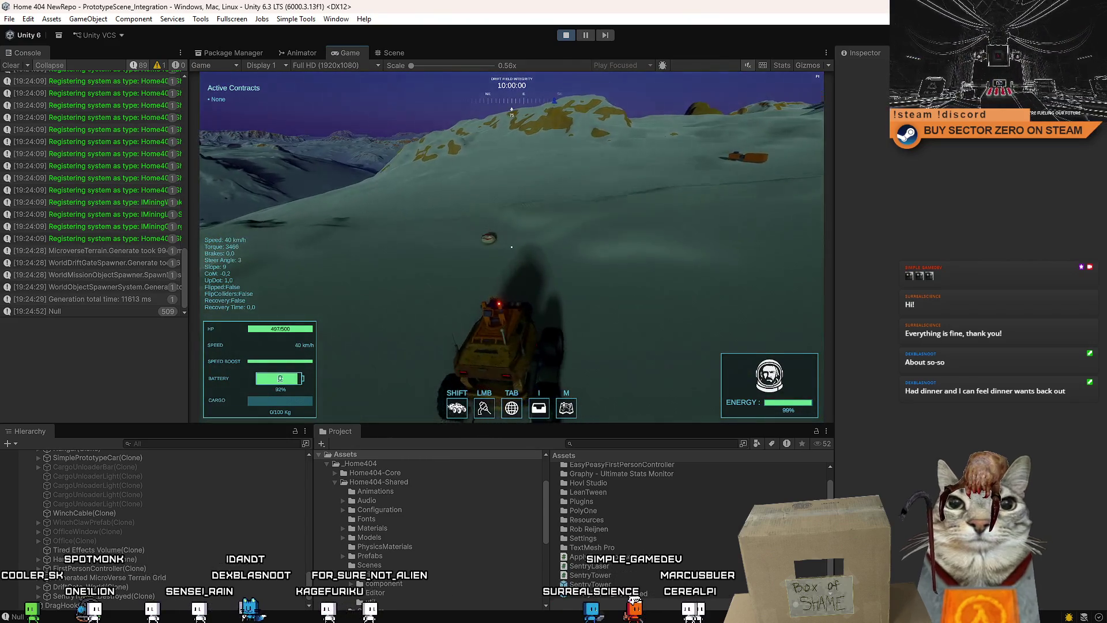
pyautogui.press('d')
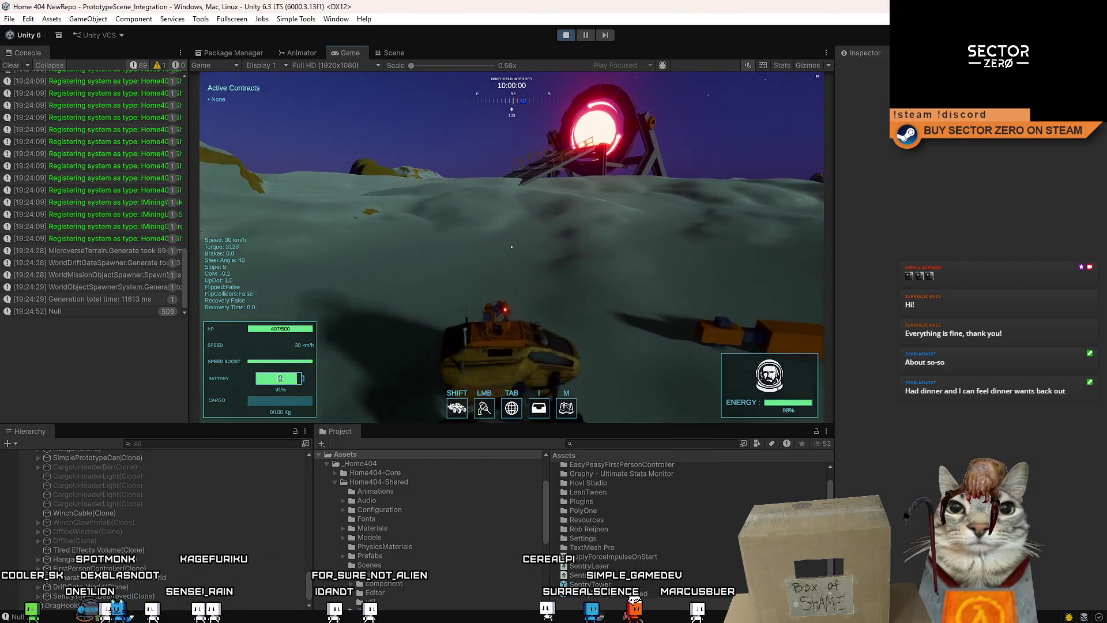
pyautogui.press('w')
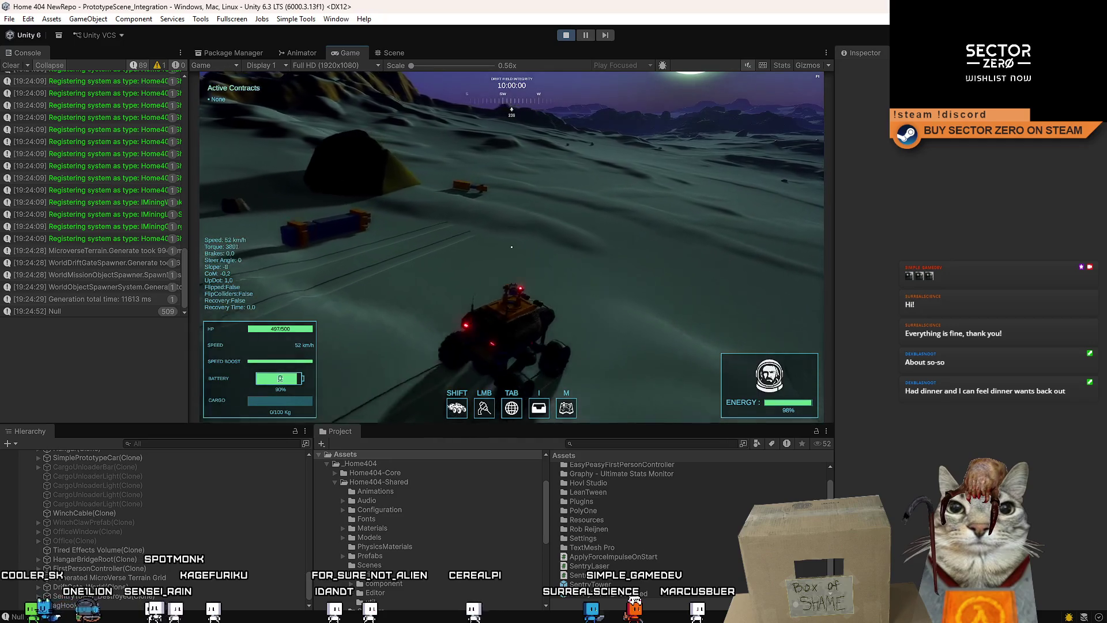
pyautogui.press('a')
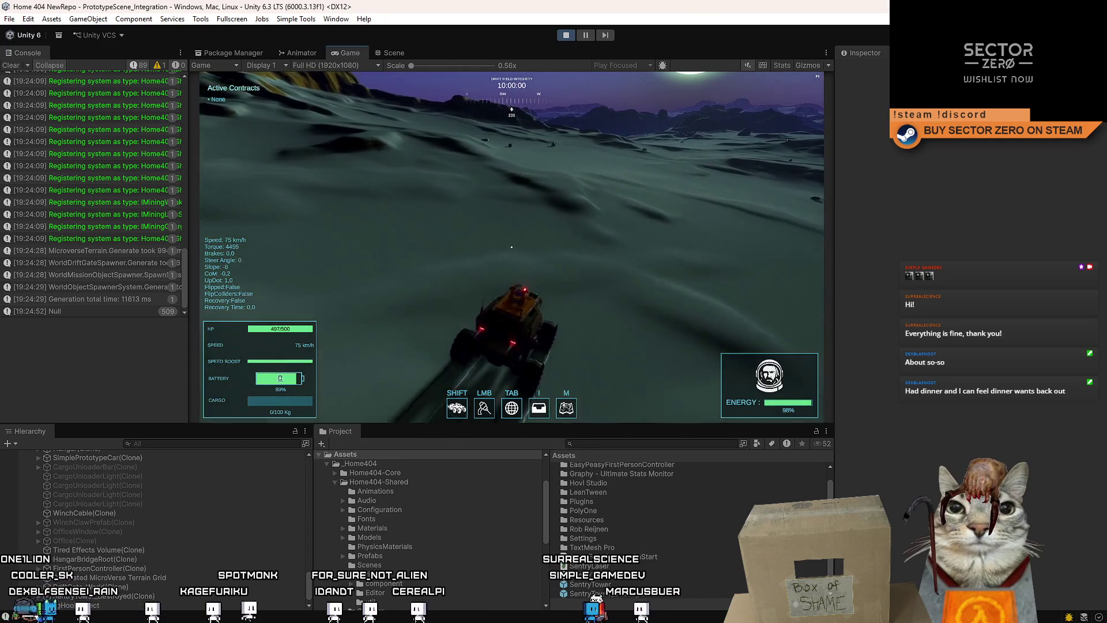
pyautogui.press('a')
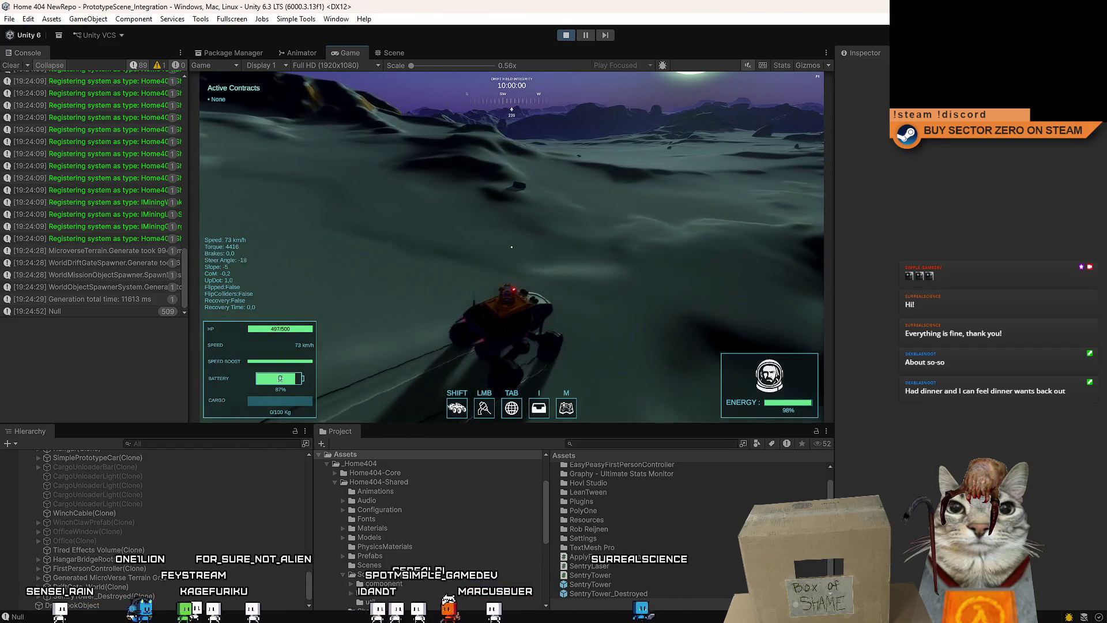
pyautogui.press('s')
pyautogui.press('w')
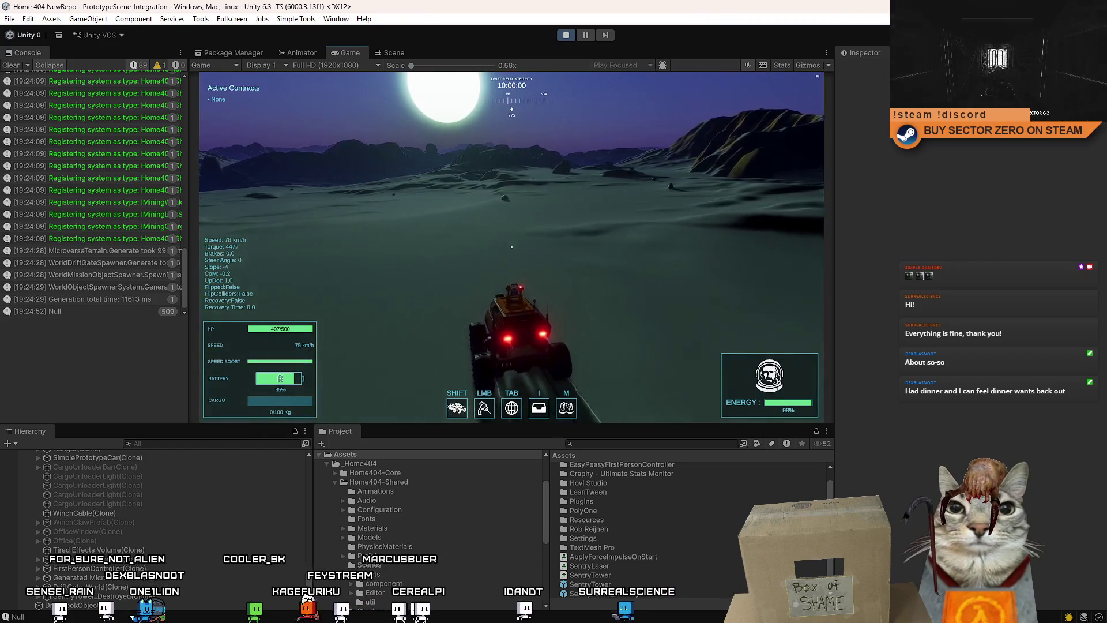
pyautogui.press('a')
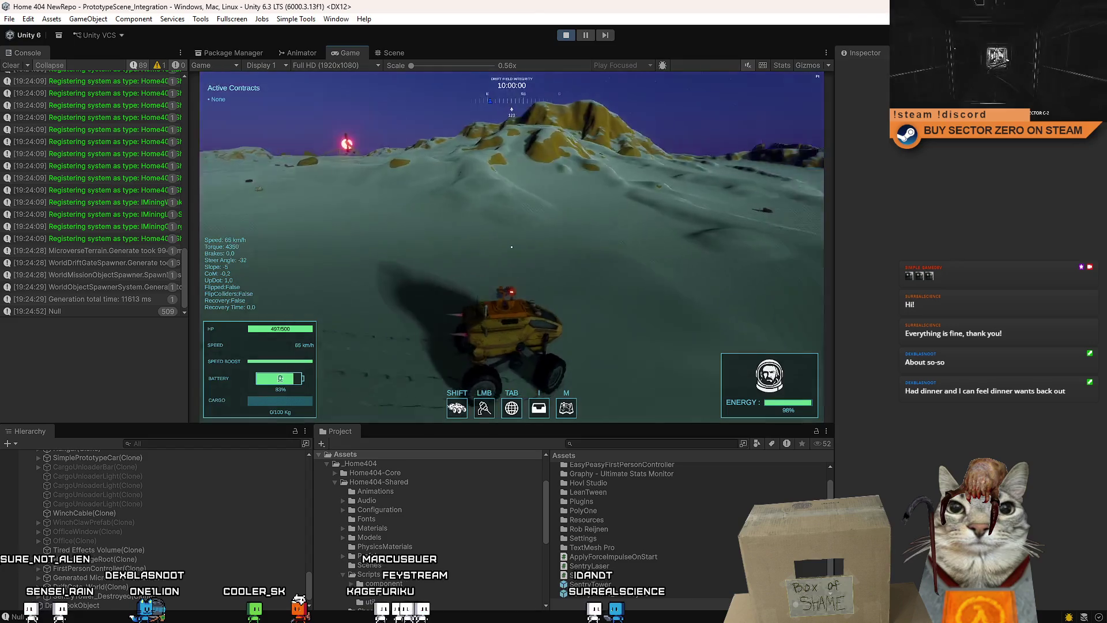
# Drive the rover forward down the snowy slope toward another sentry
pyautogui.press('a')
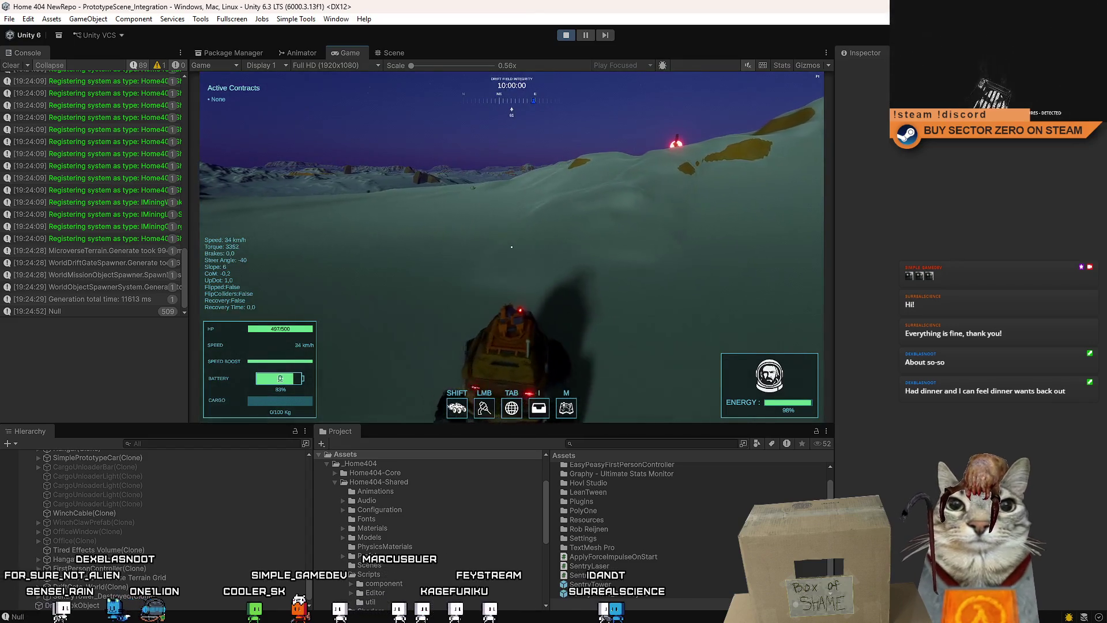
pyautogui.press('d')
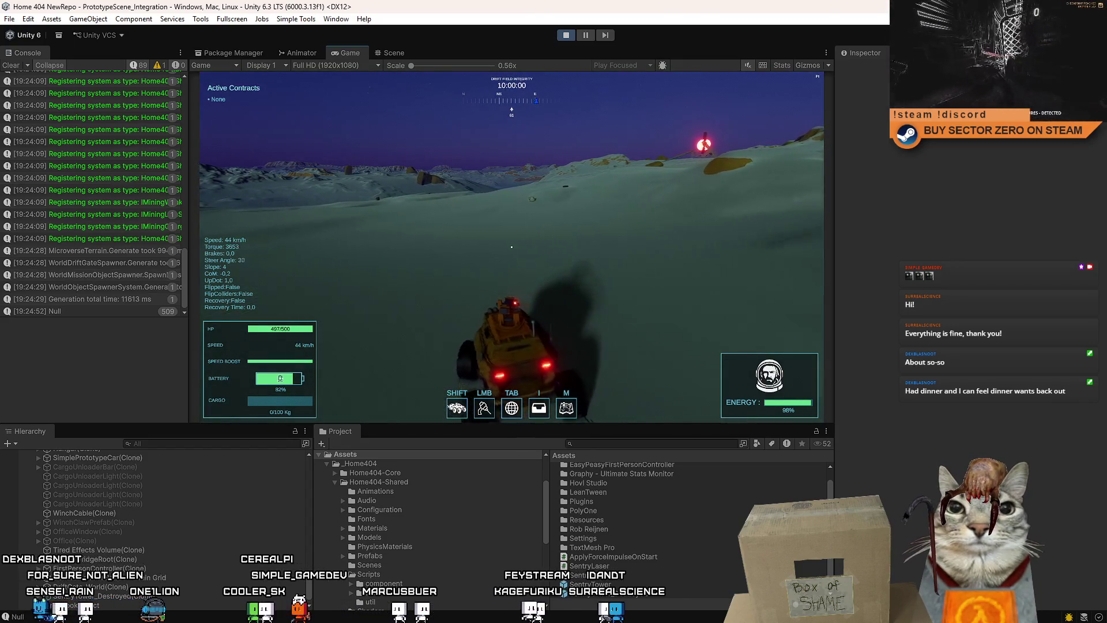
pyautogui.press('w')
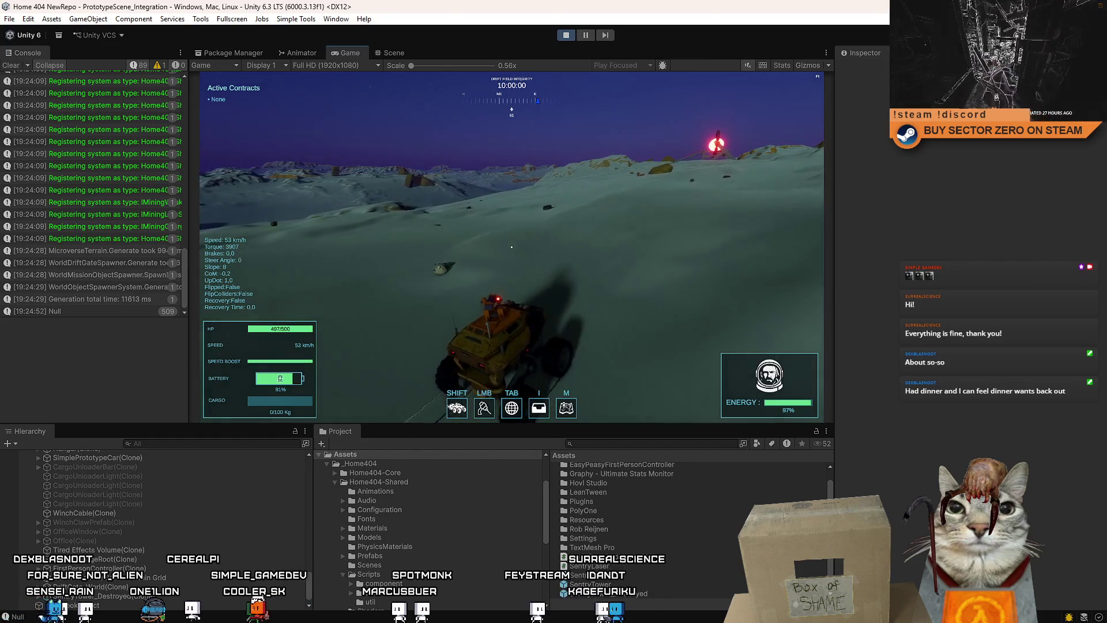
pyautogui.press('w')
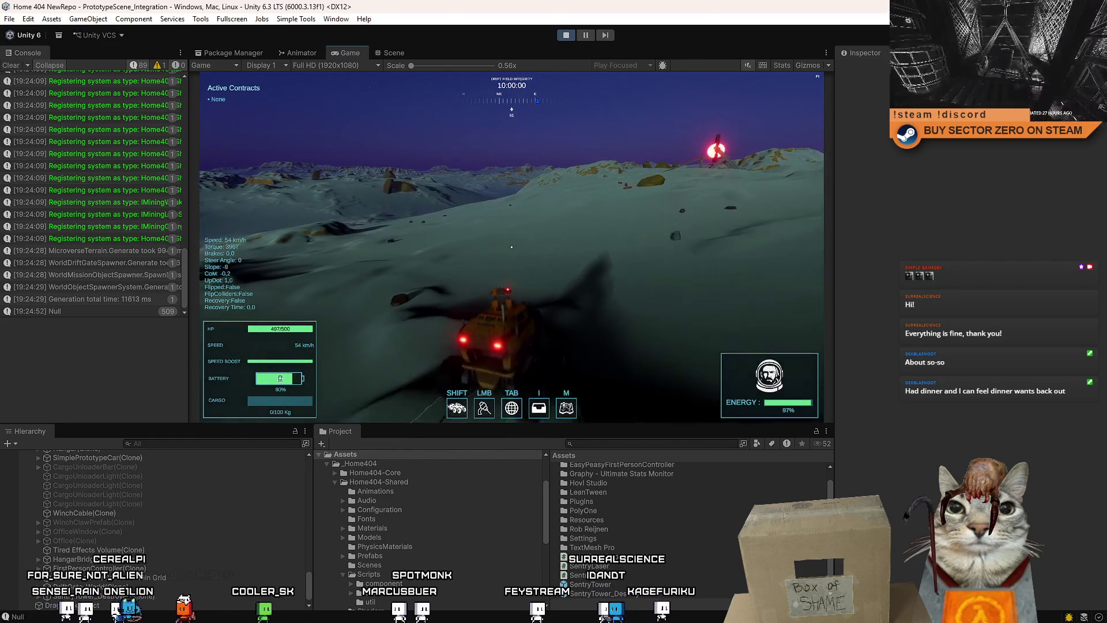
pyautogui.press('w')
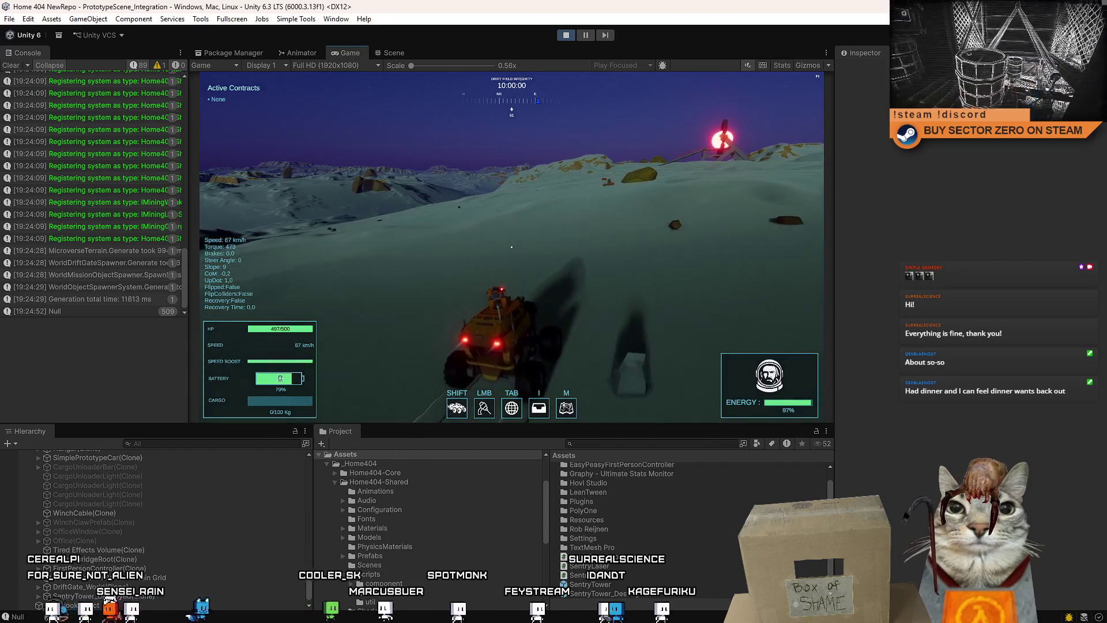
pyautogui.press('w')
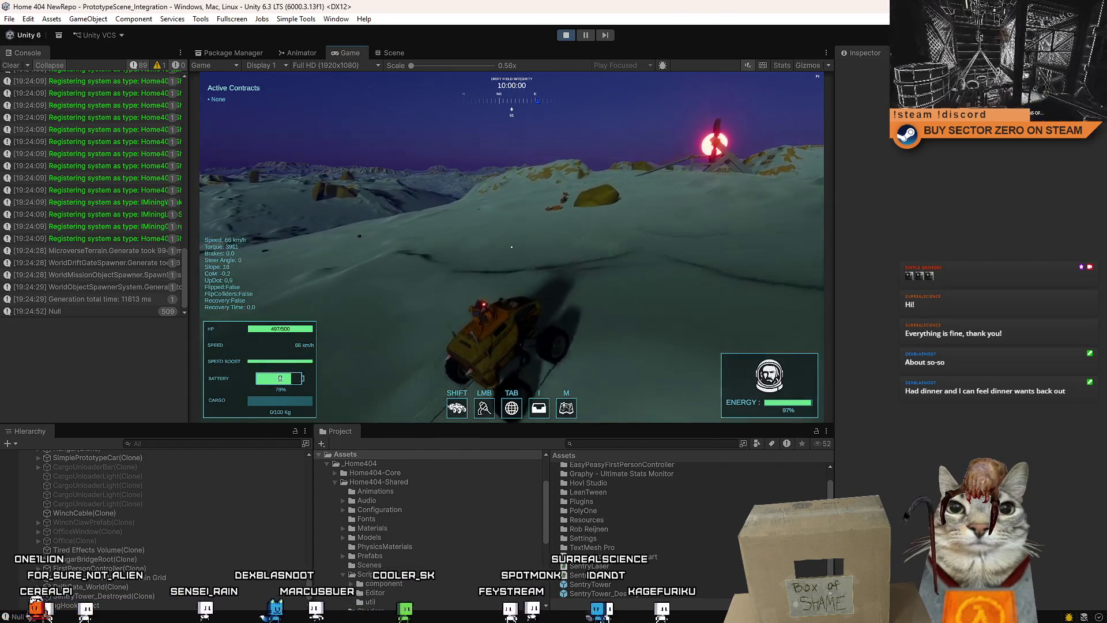
pyautogui.press('w')
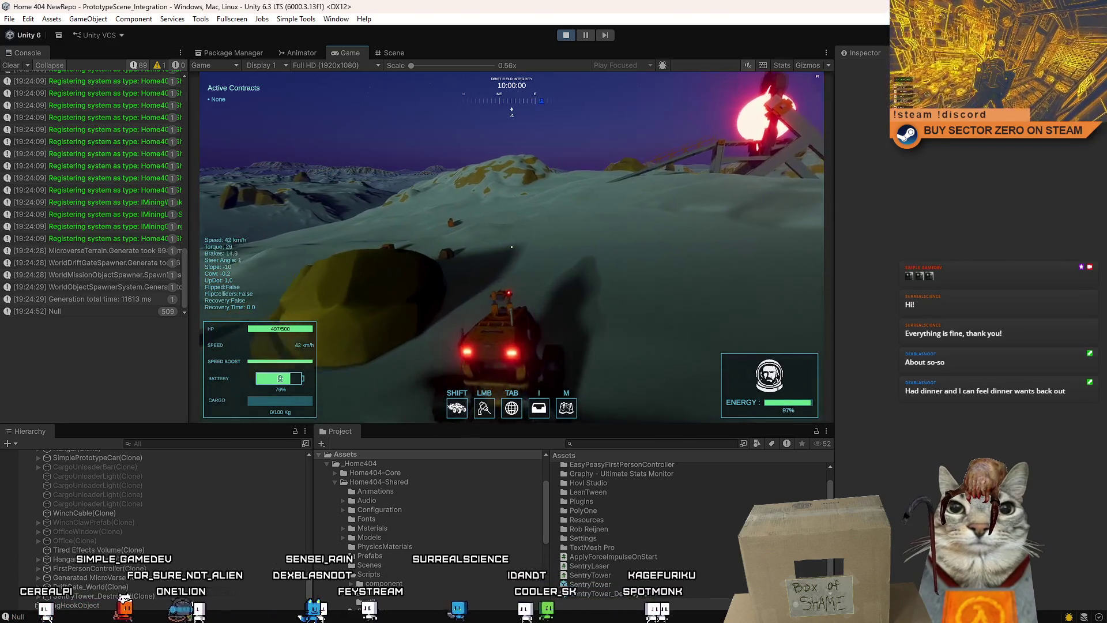
pyautogui.press('w')
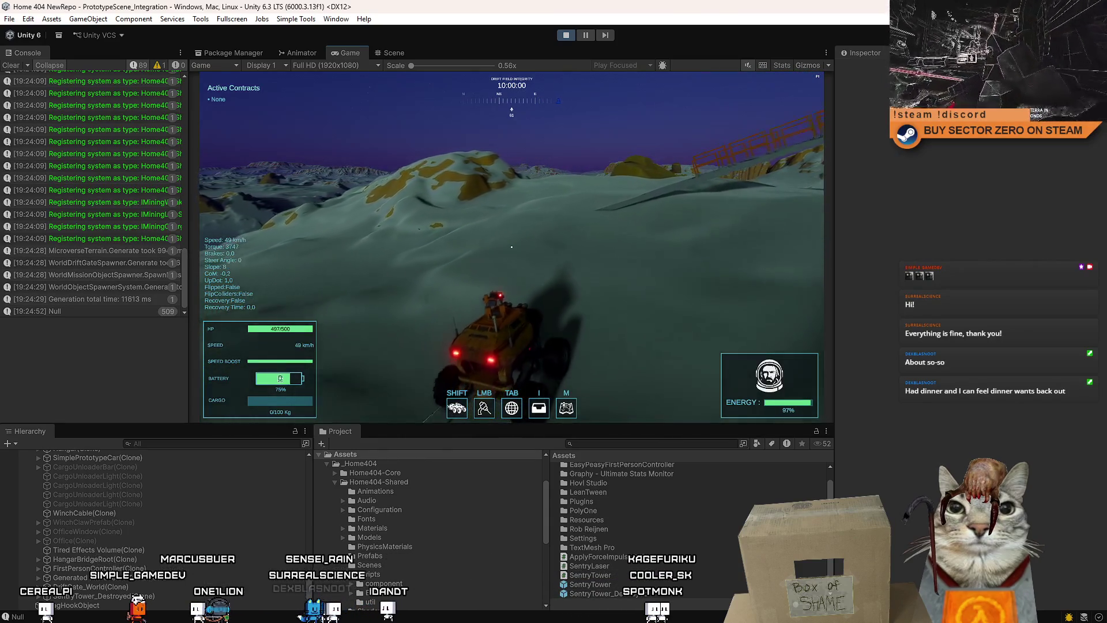
pyautogui.press('w')
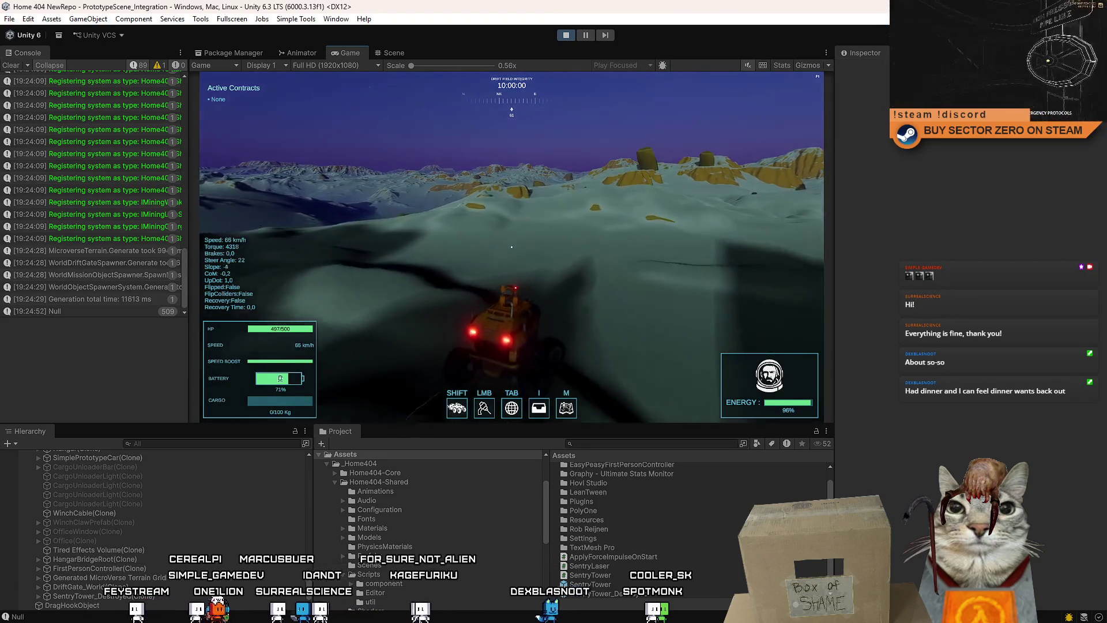
# Climb the slope, weaving the rover left and right across the moonlit terrain
pyautogui.press('w')
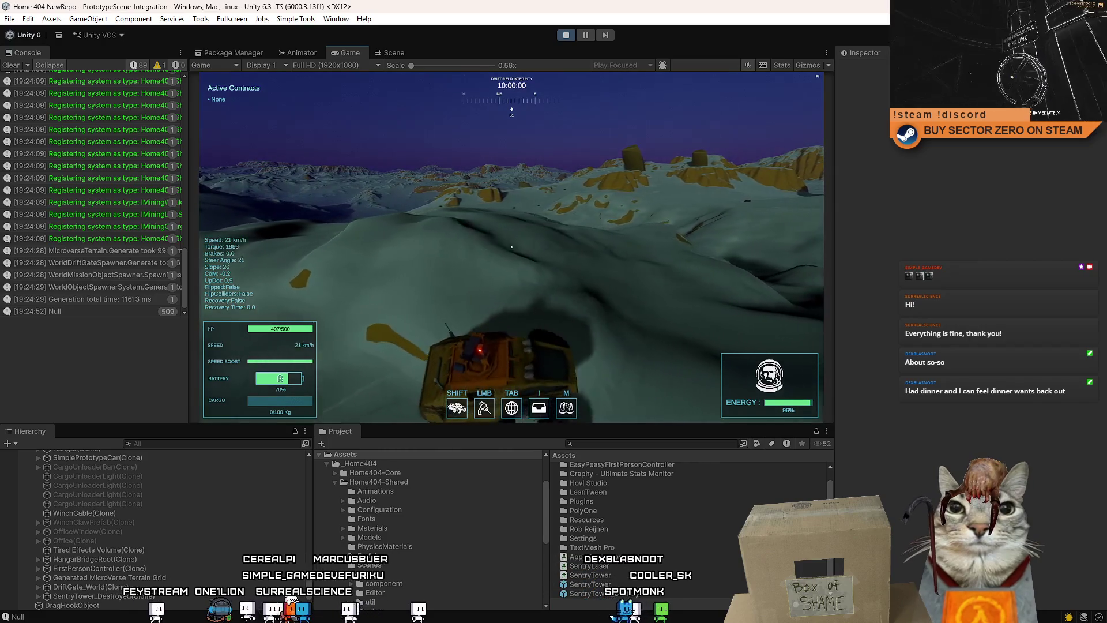
pyautogui.press('w')
pyautogui.press('w')
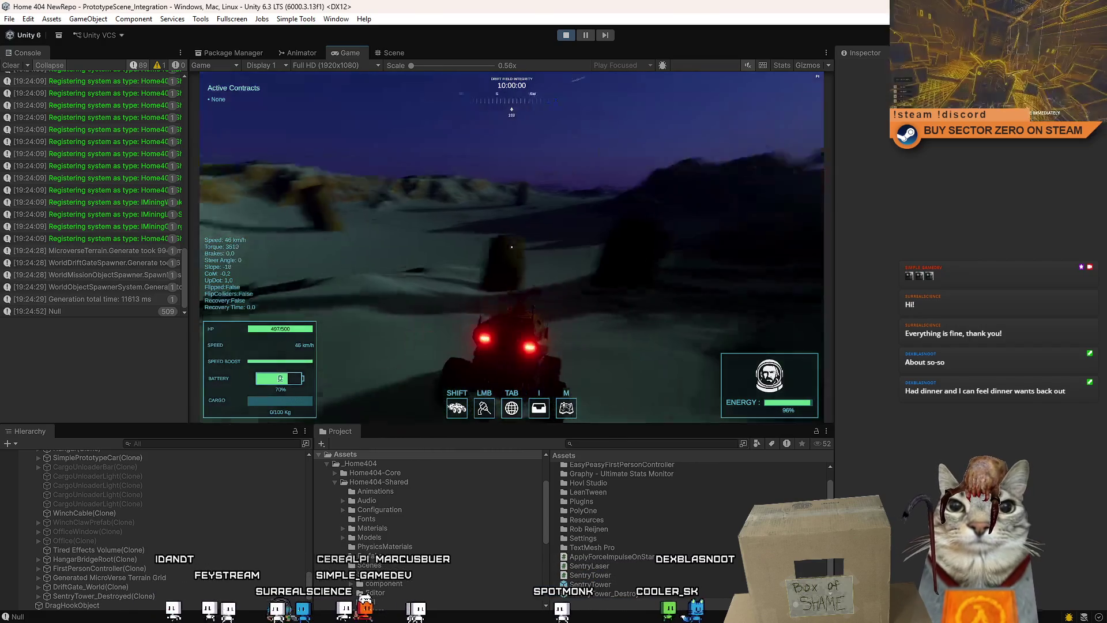
pyautogui.press('w')
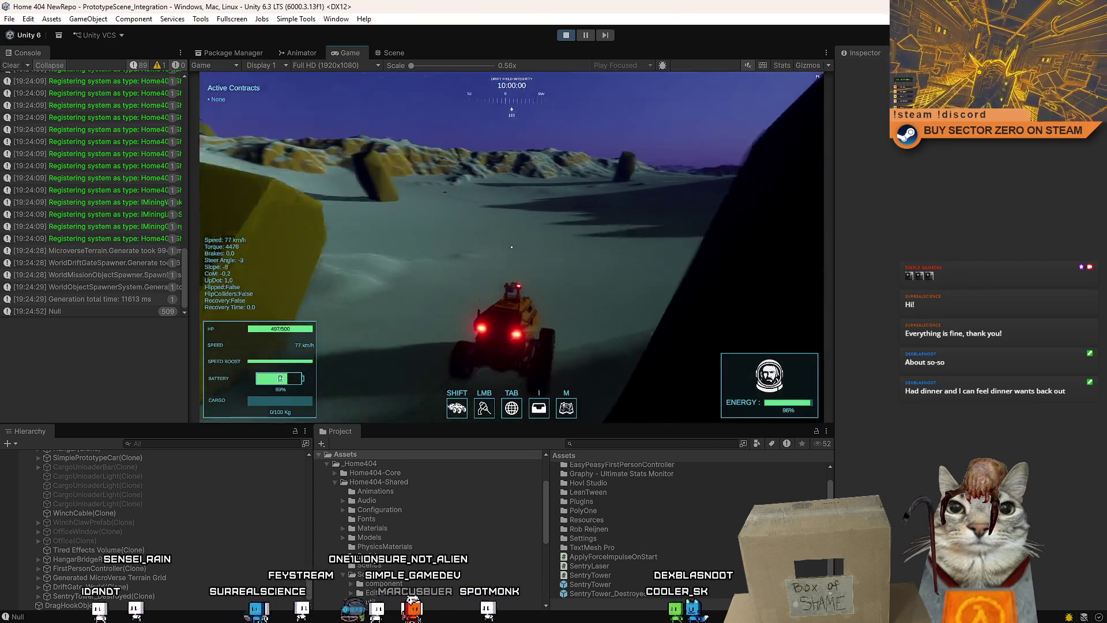
pyautogui.press('w')
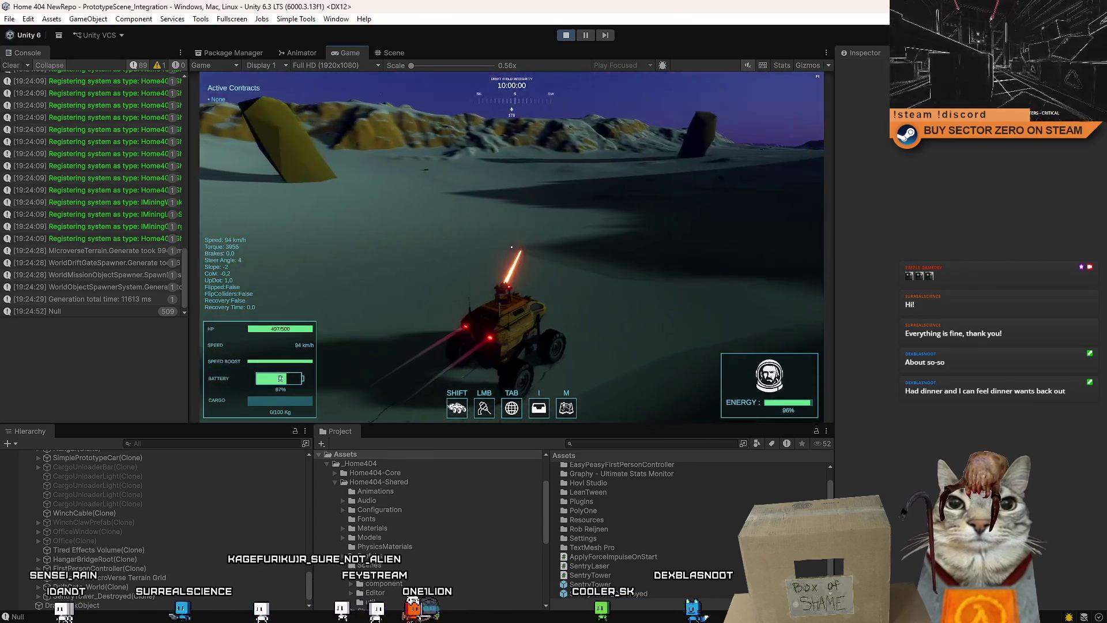
pyautogui.press('a')
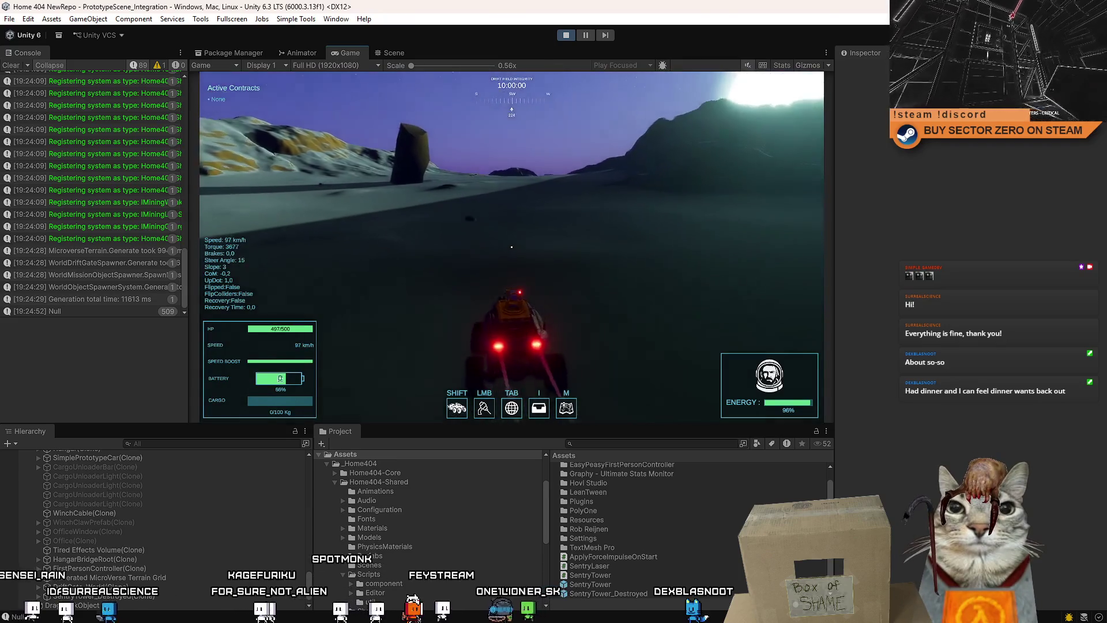
pyautogui.press('w')
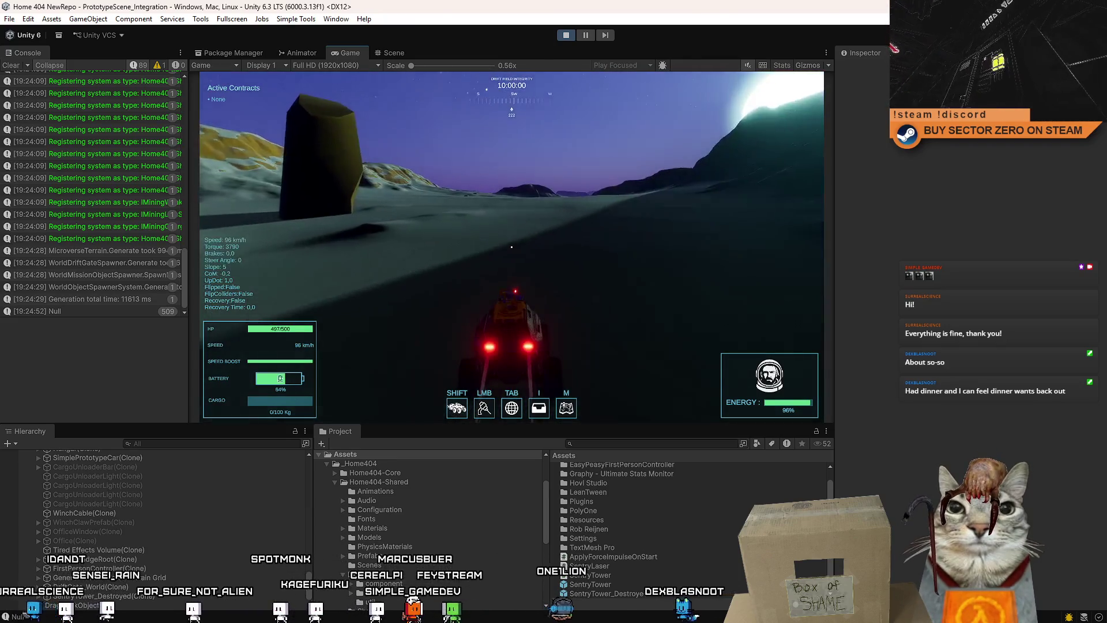
pyautogui.press('a')
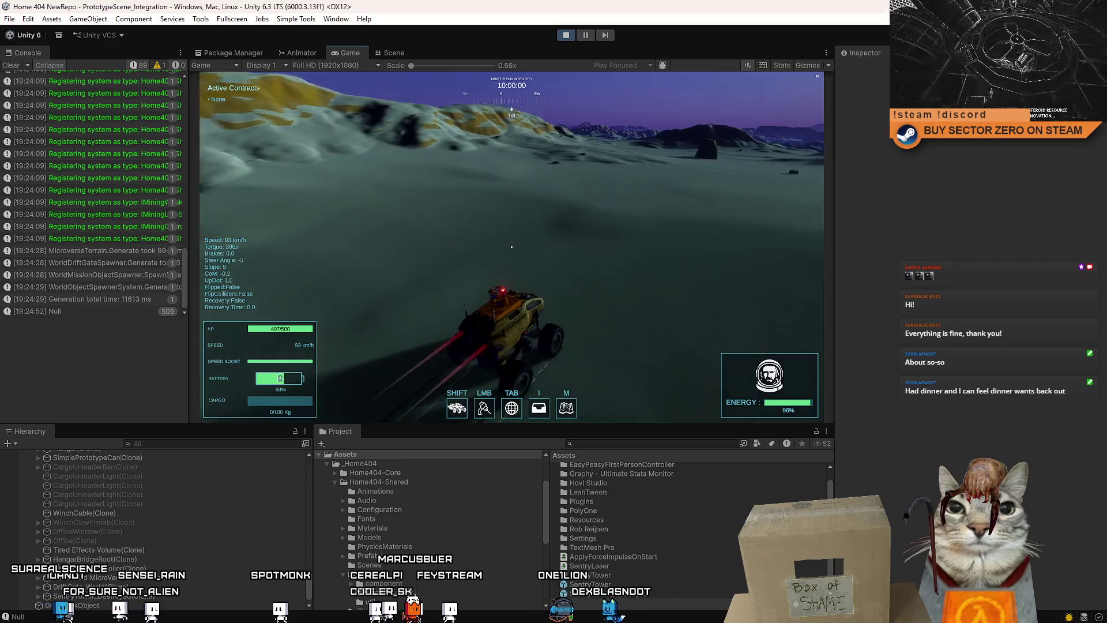
pyautogui.press('a')
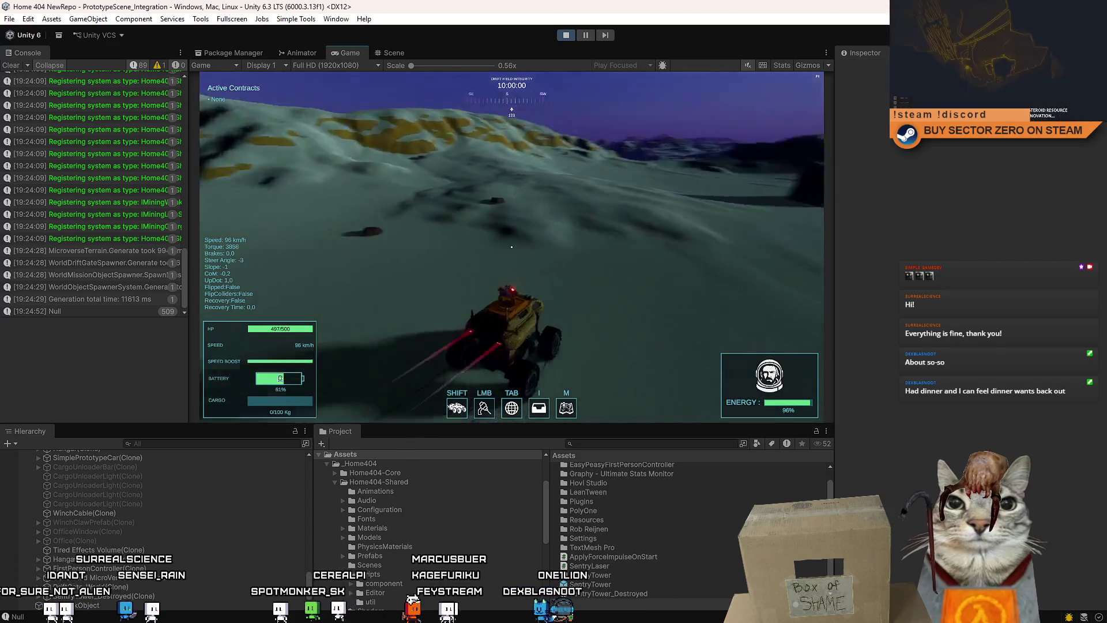
pyautogui.press('d')
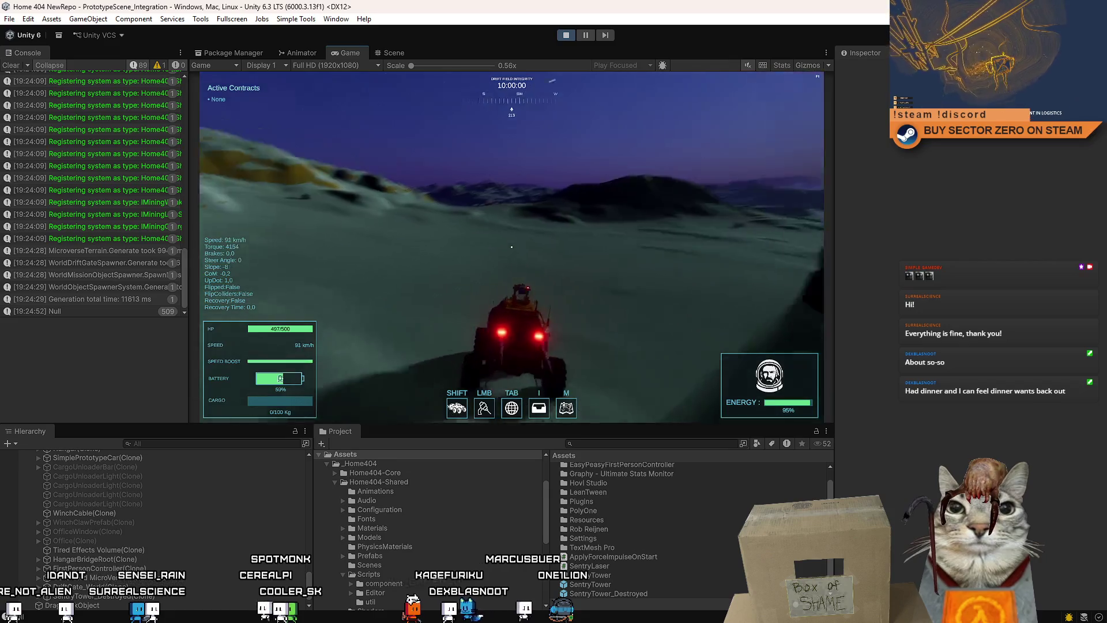
pyautogui.press('a')
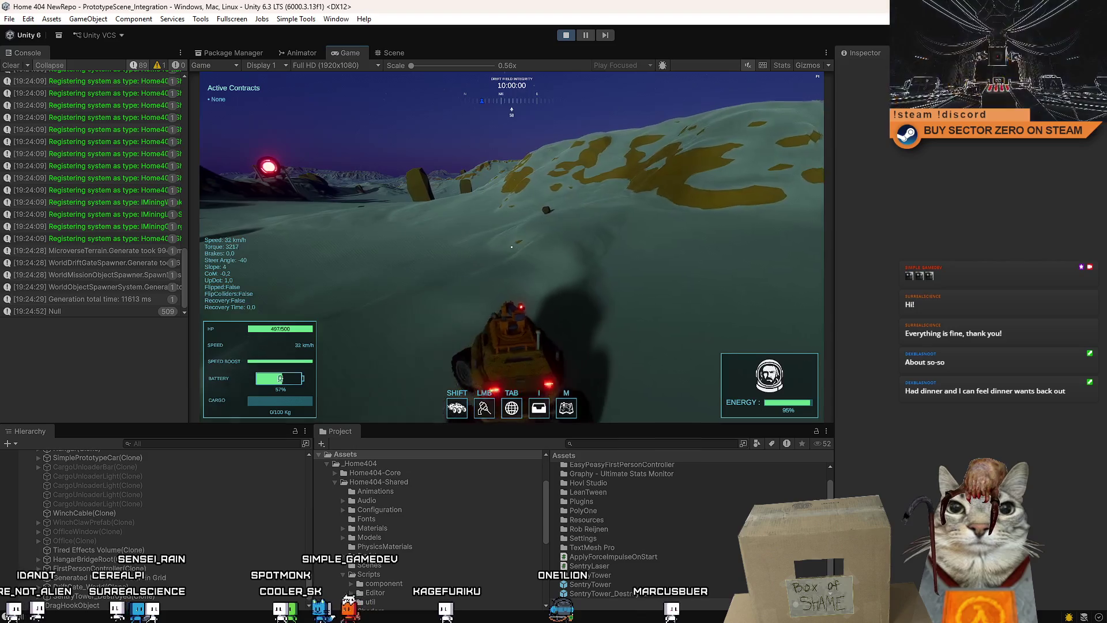
pyautogui.press('d')
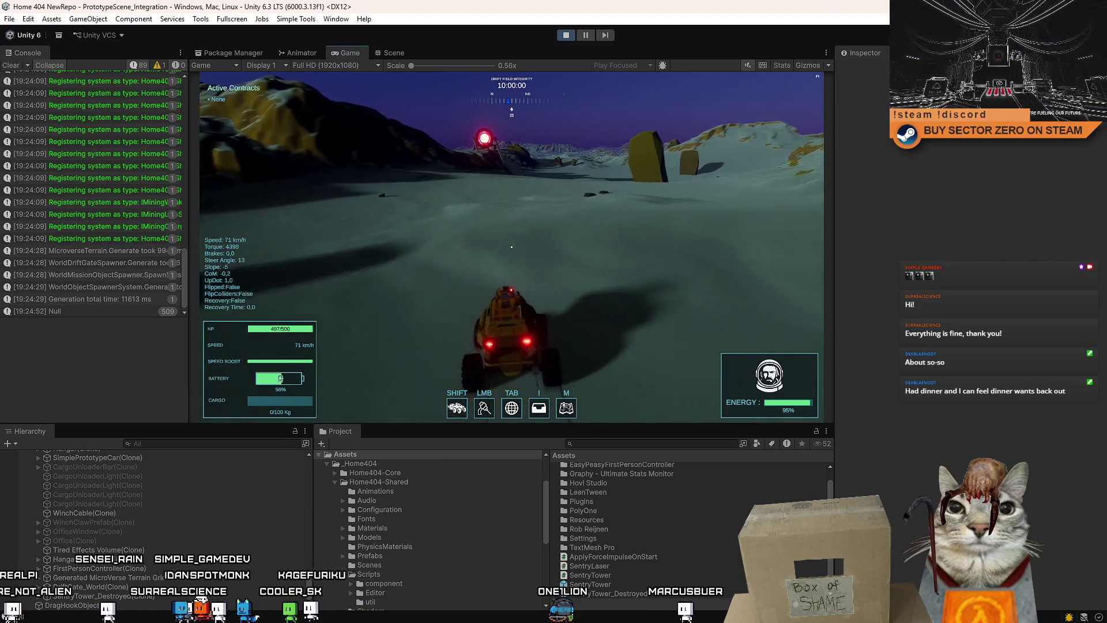
# Drive straight toward the red beacon and on past it toward the yellow rocks
pyautogui.press('w')
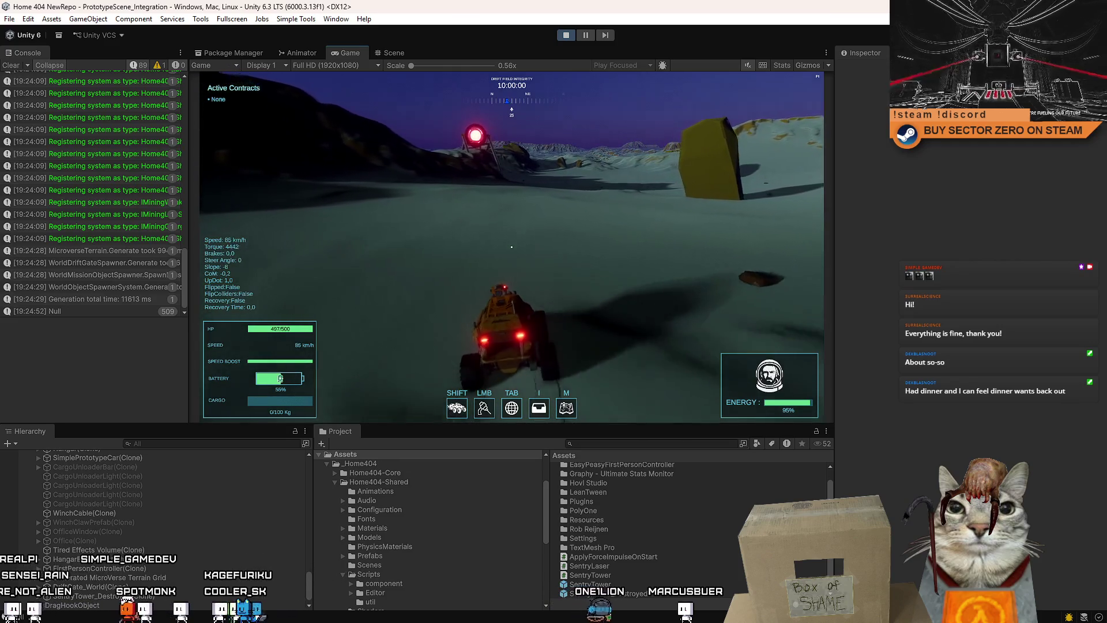
pyautogui.press('w')
pyautogui.press('w')
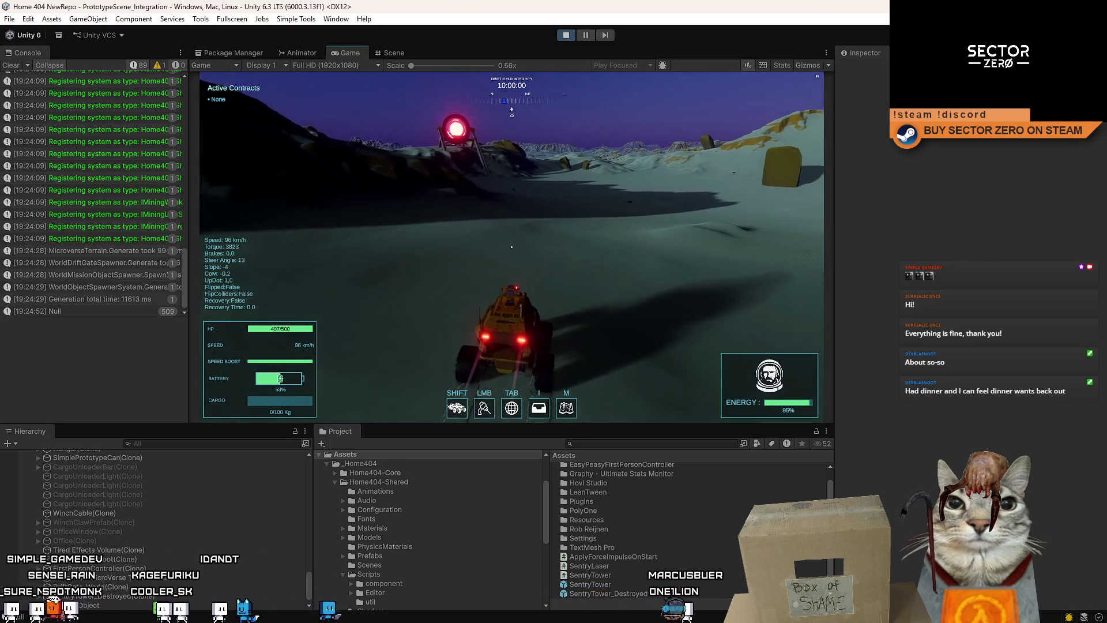
pyautogui.press('w')
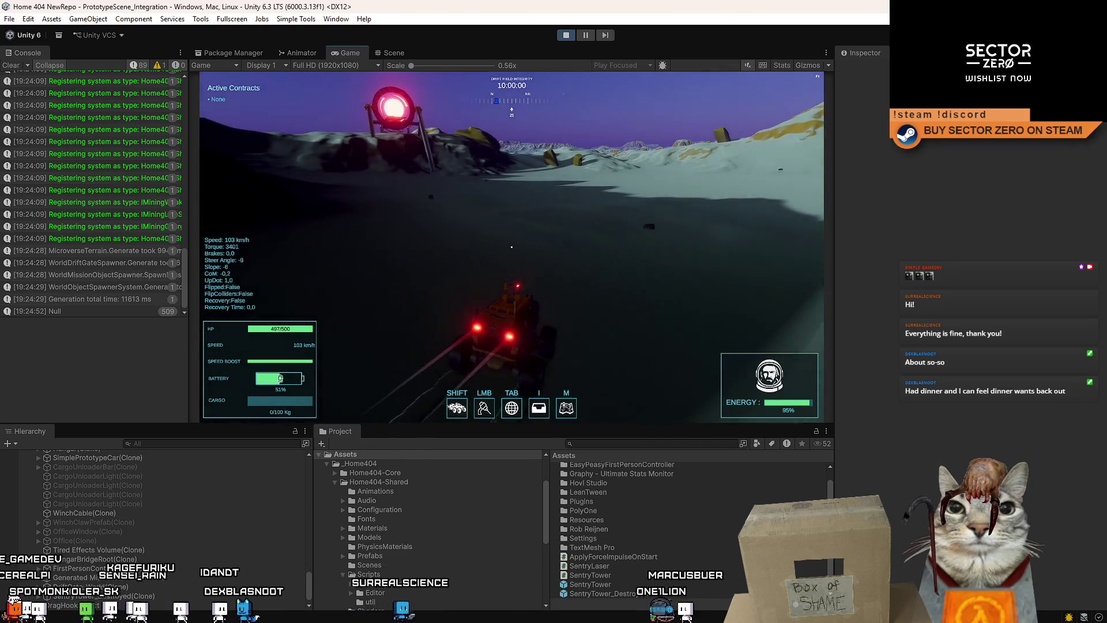
pyautogui.press('w')
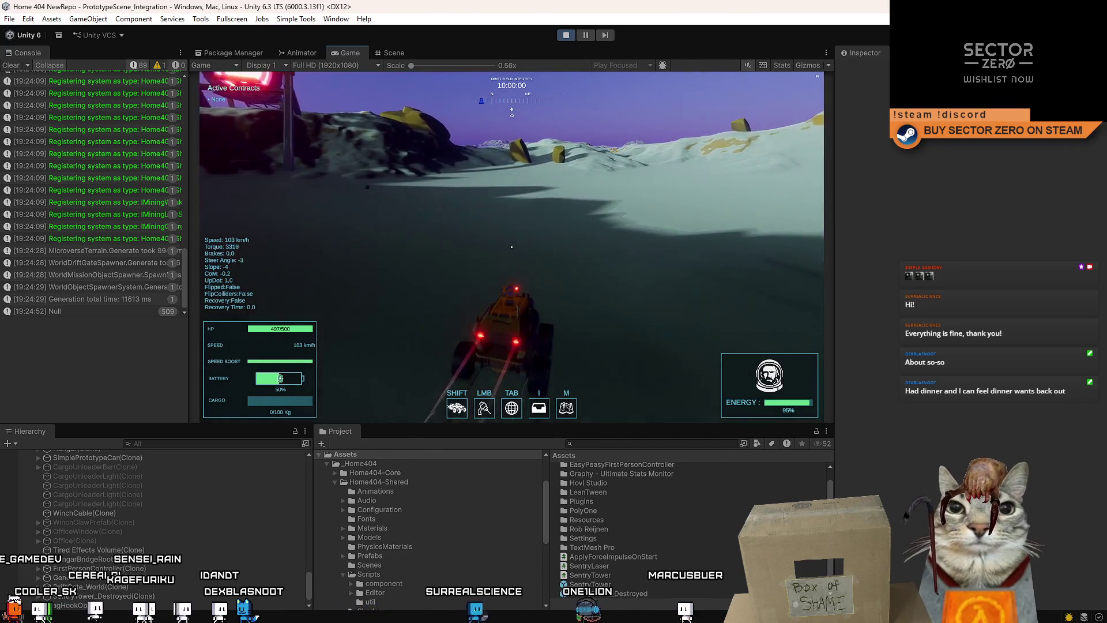
pyautogui.press('w')
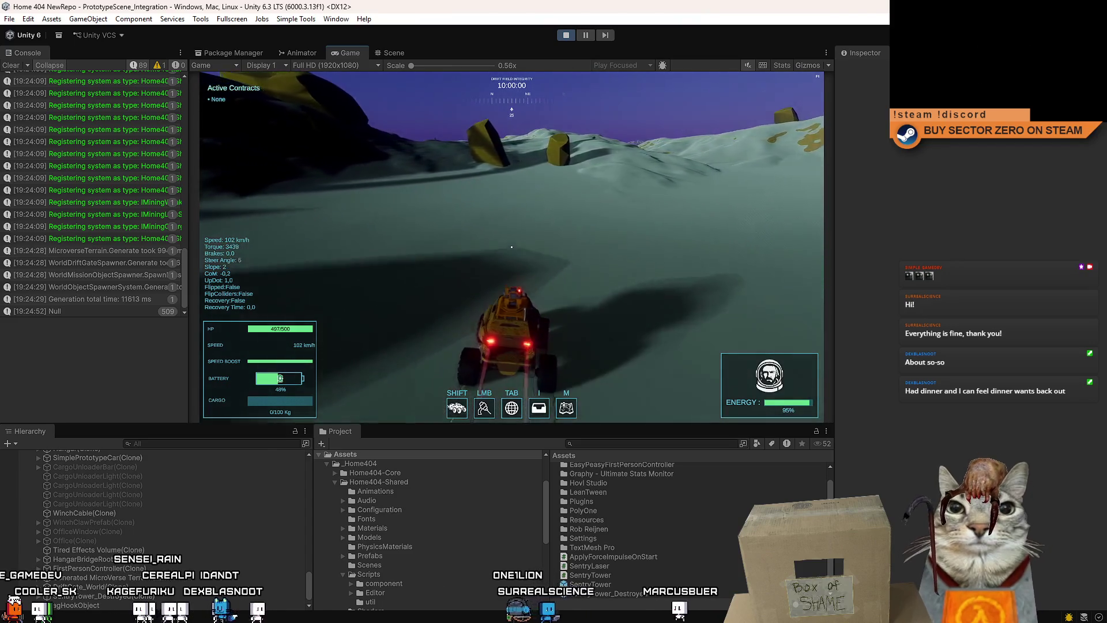
pyautogui.press('w')
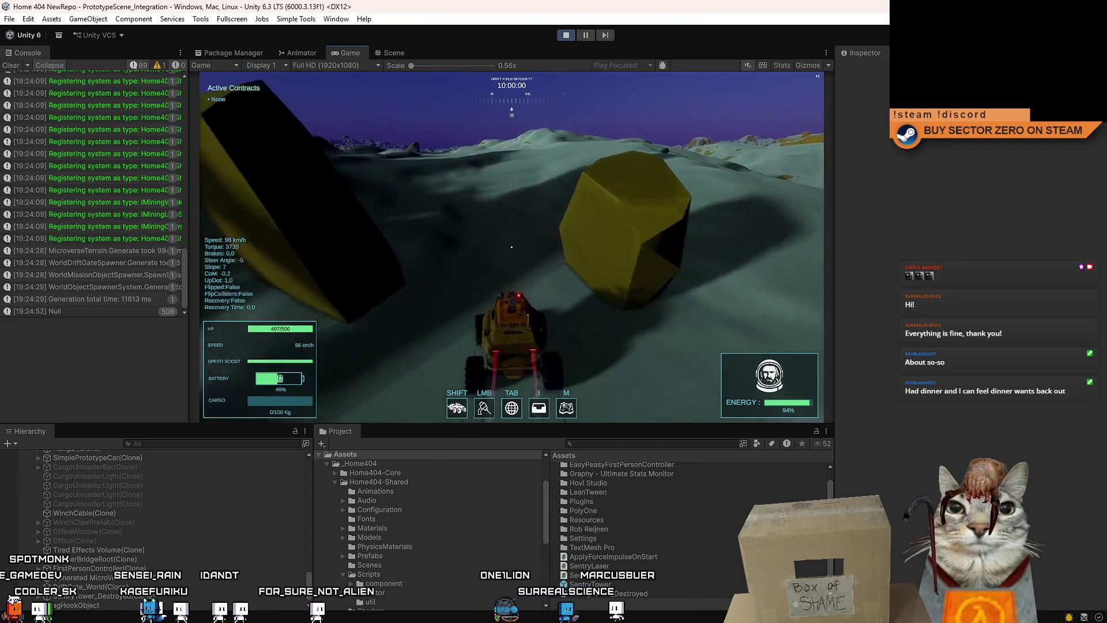
pyautogui.press('w')
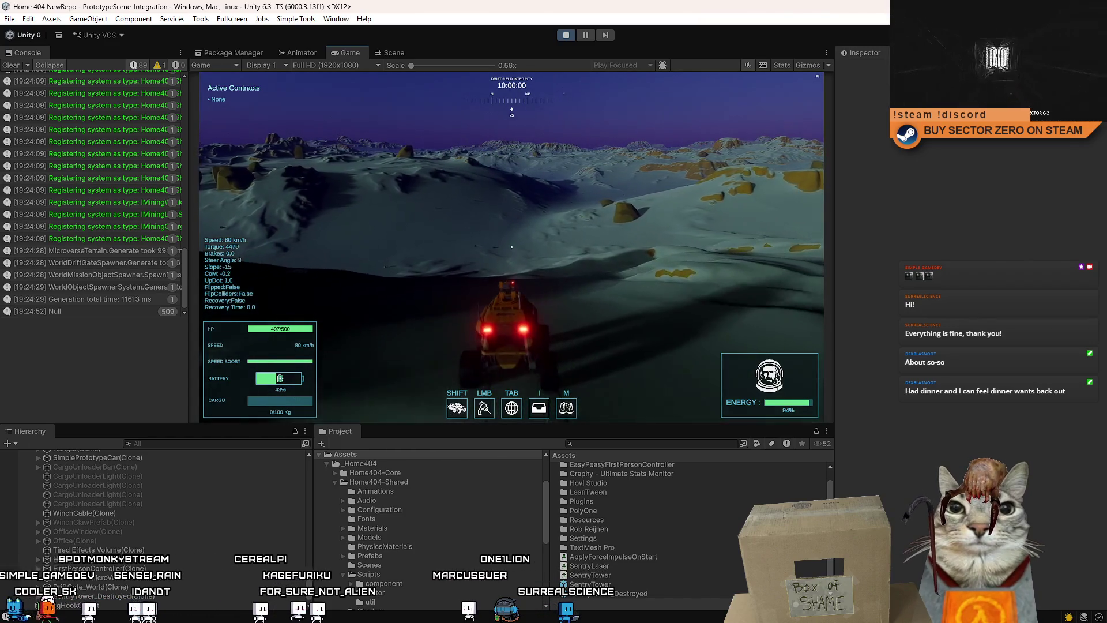
# Swerve across the terrain and climb the slope, steering toward the yellow rock
pyautogui.press('d')
pyautogui.press('w')
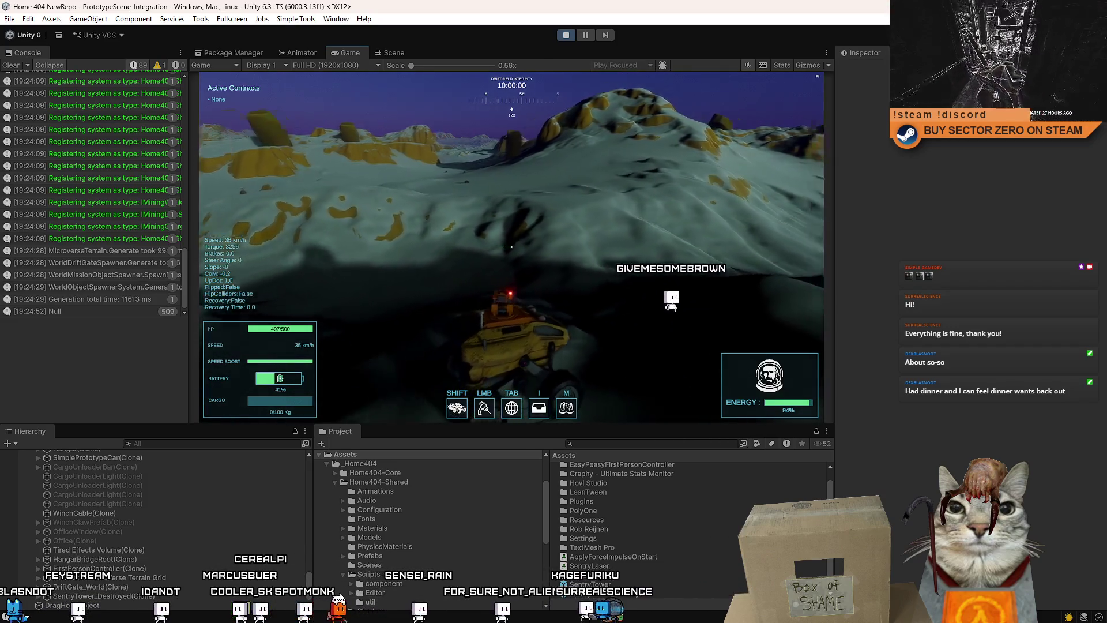
pyautogui.press('w')
pyautogui.press('a')
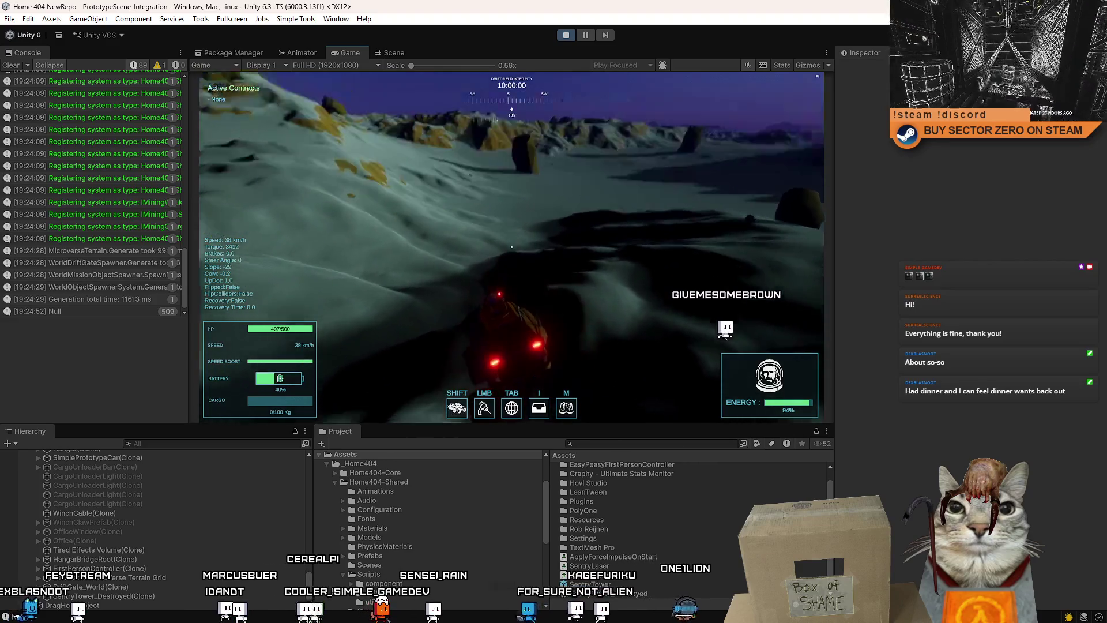
pyautogui.press('w')
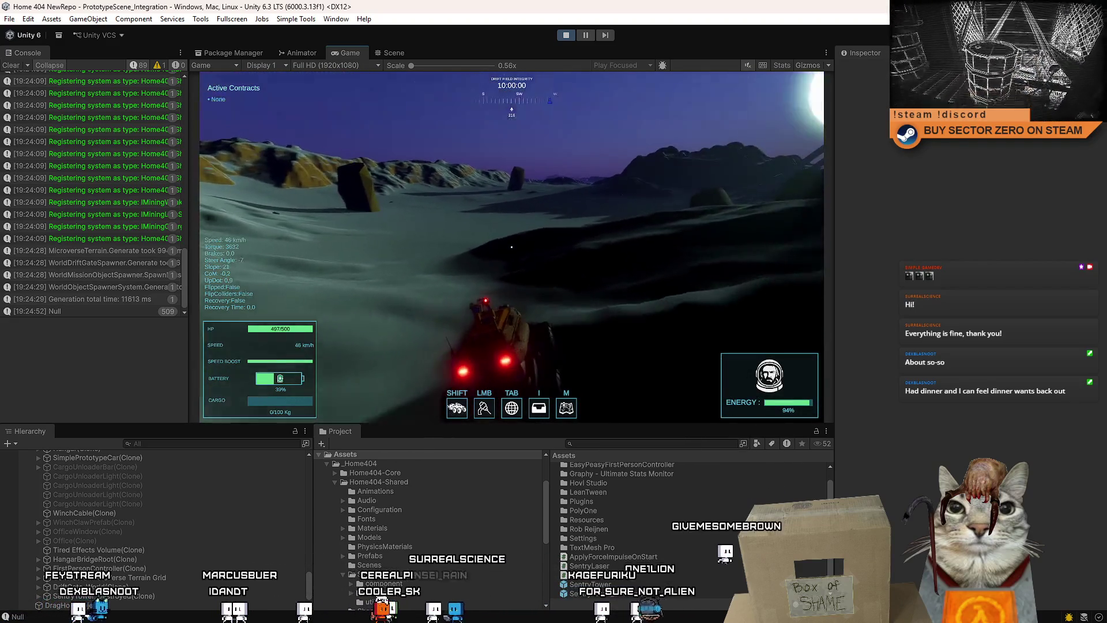
pyautogui.press('d')
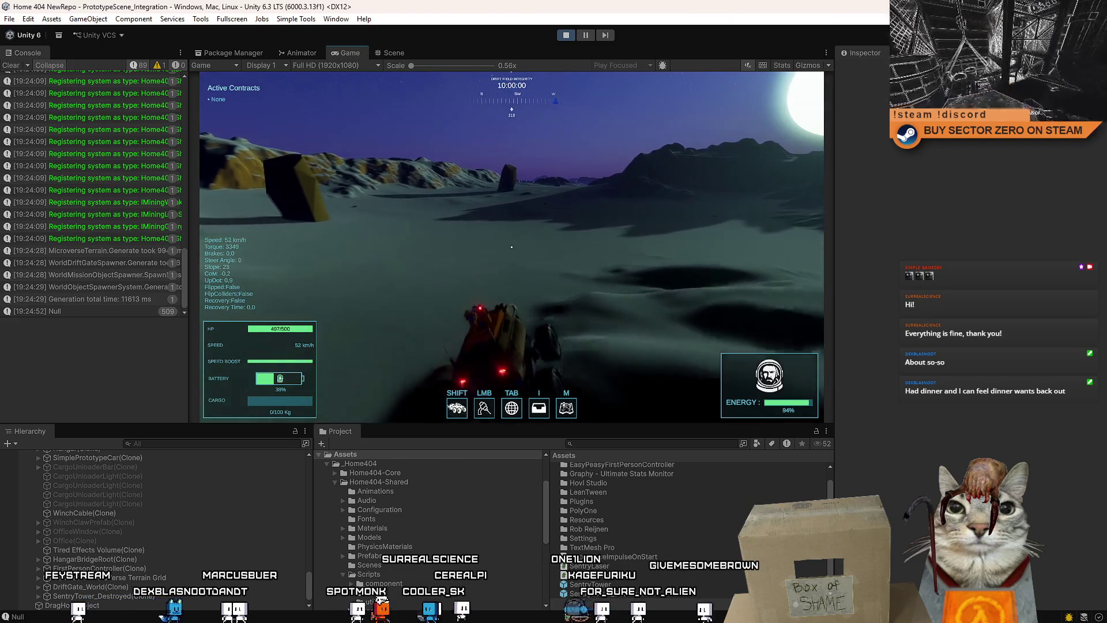
pyautogui.press('w')
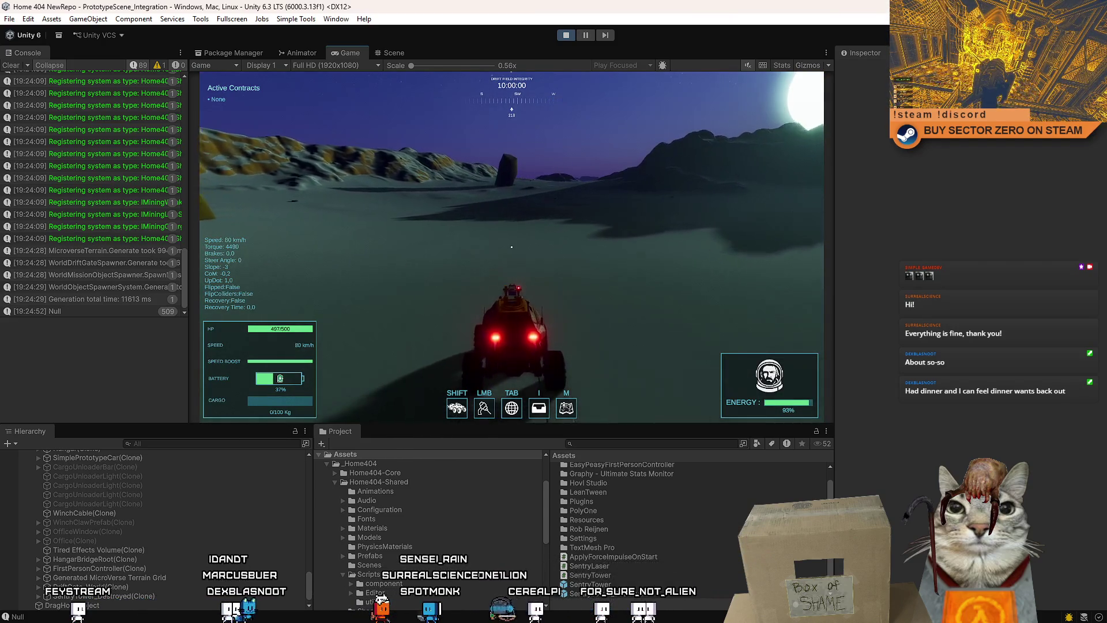
pyautogui.press('d')
pyautogui.press('d')
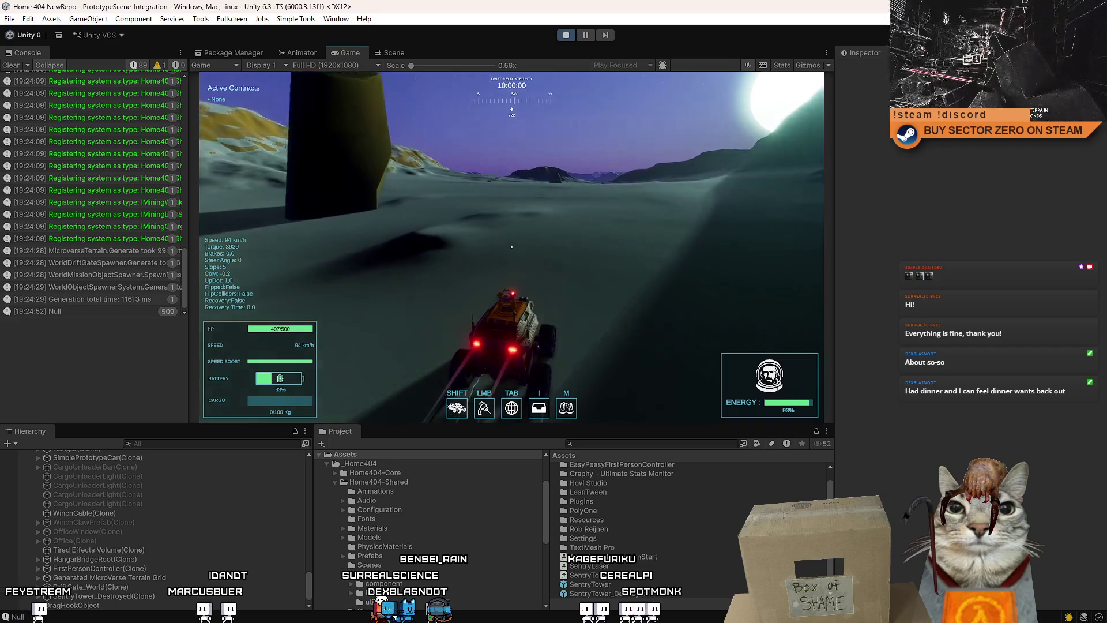
# Brake and turn, then accelerate up the hill and boost over the crest with Shift
pyautogui.press('w')
pyautogui.press('w')
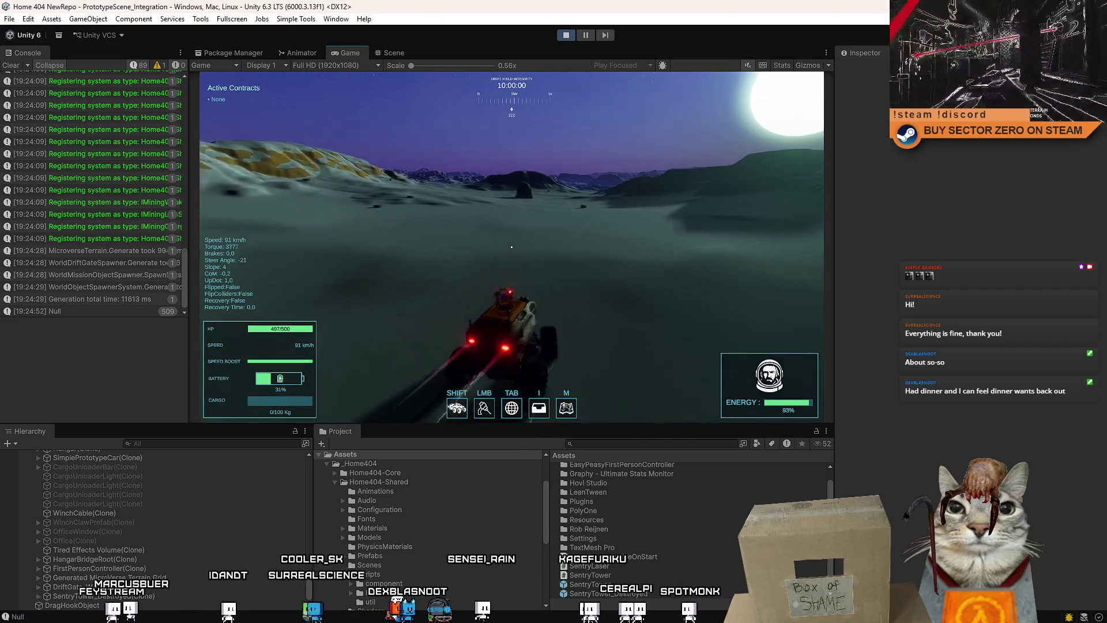
pyautogui.press('s')
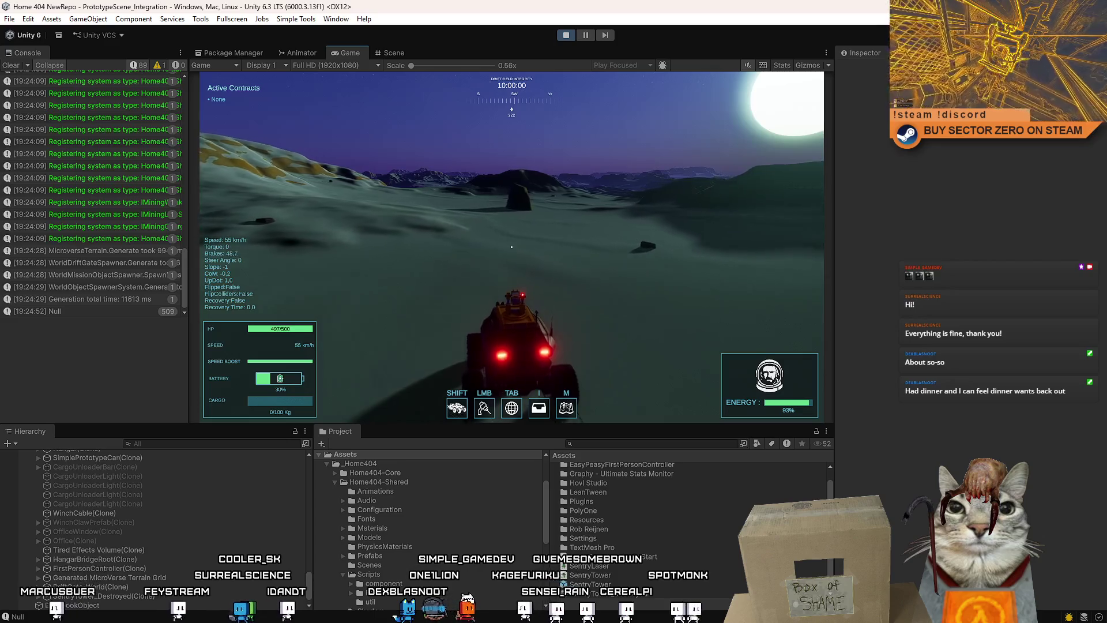
pyautogui.press('d')
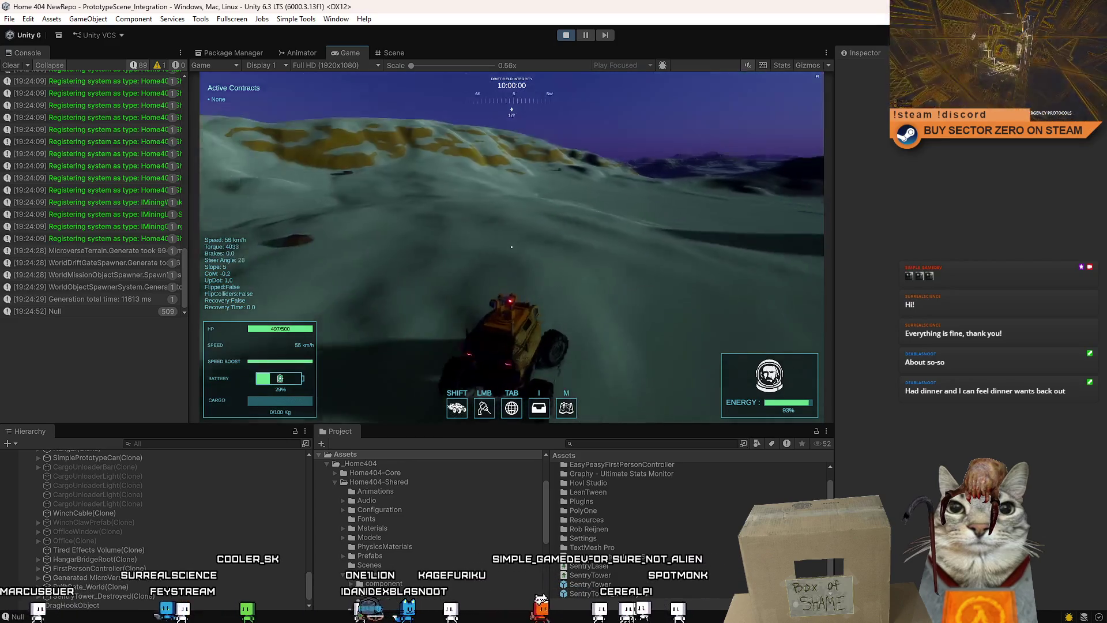
pyautogui.press('w')
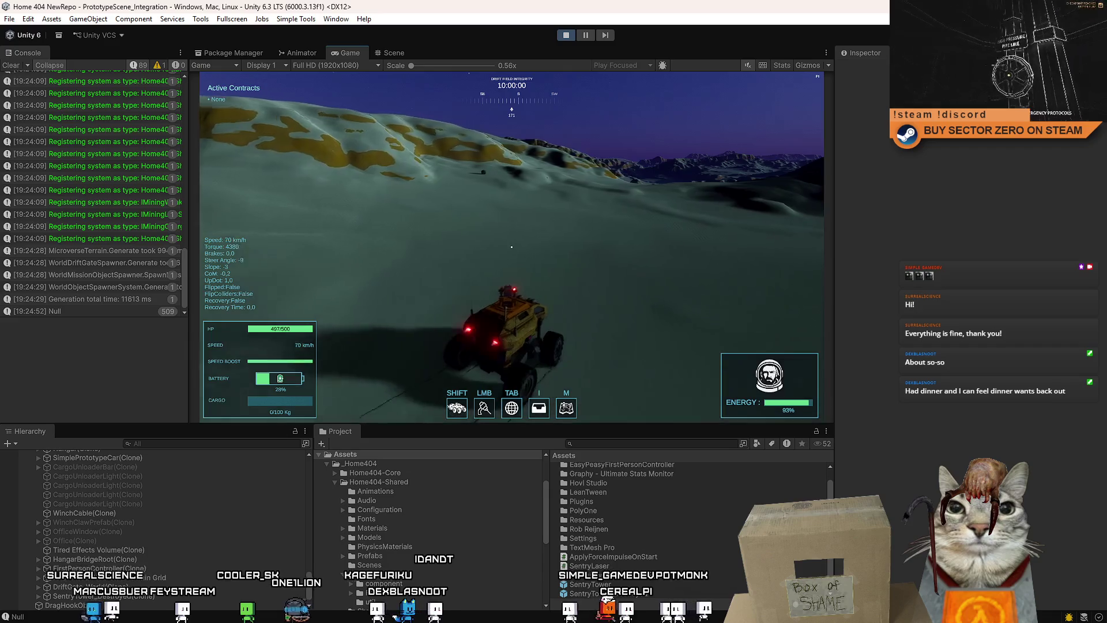
pyautogui.press('w')
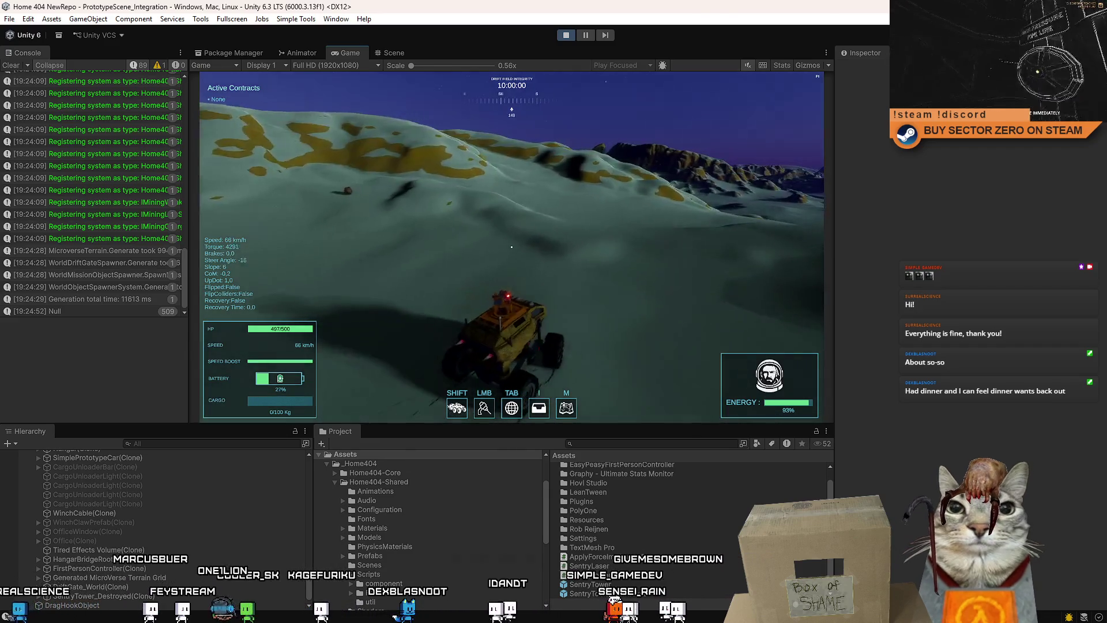
pyautogui.press('w')
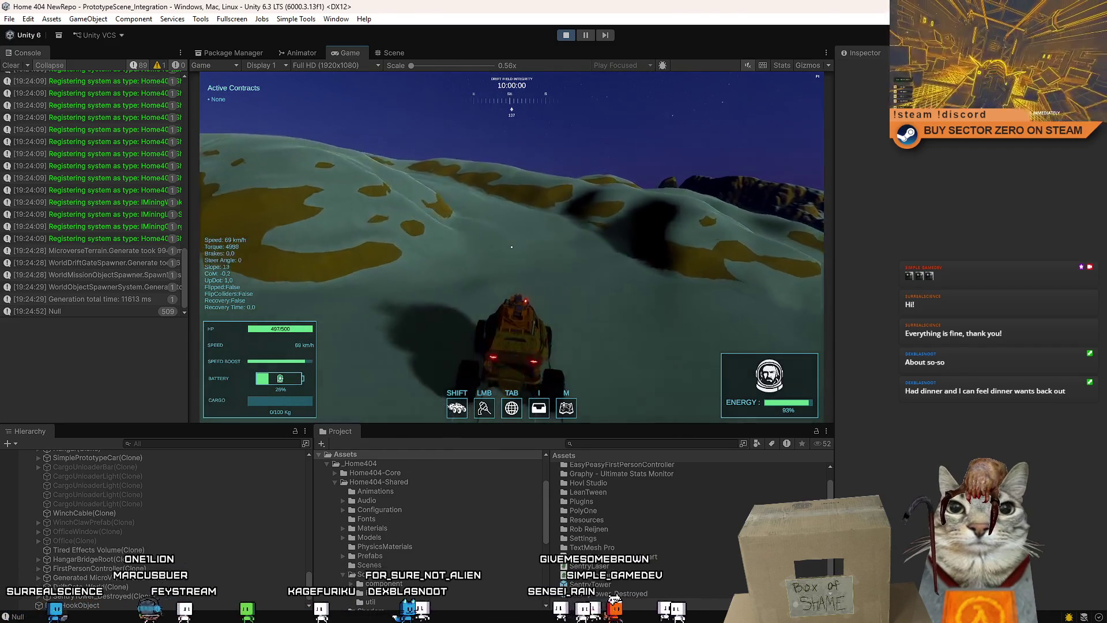
pyautogui.press('shift')
# Brake on the hilltop, right the rover and boost down the slope, turning left
pyautogui.press('s')
pyautogui.press('d')
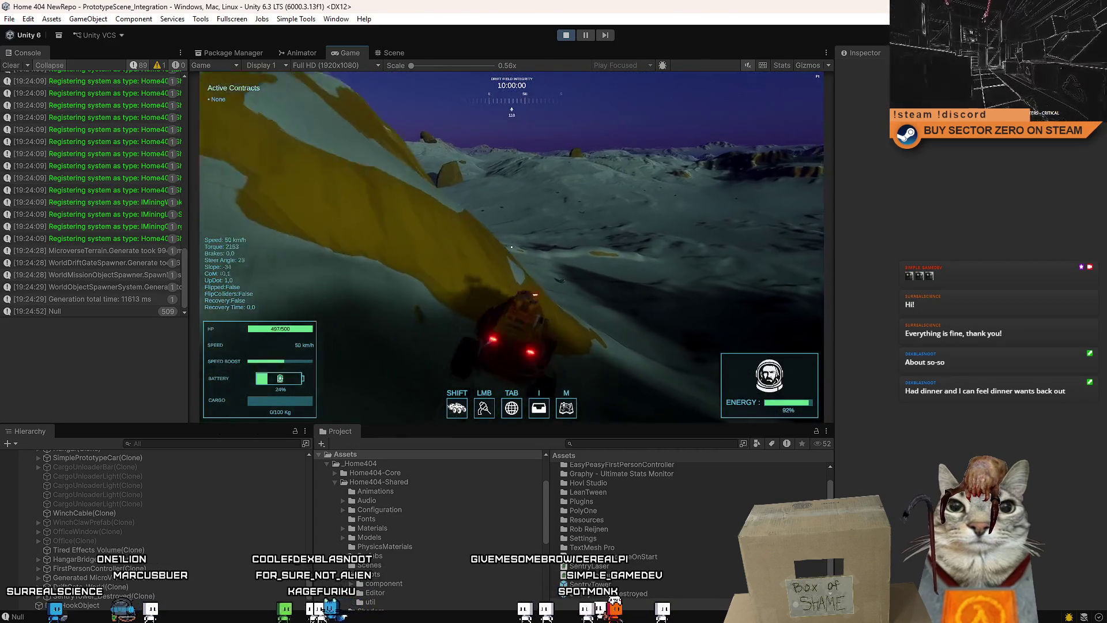
pyautogui.press('w')
pyautogui.press('shift')
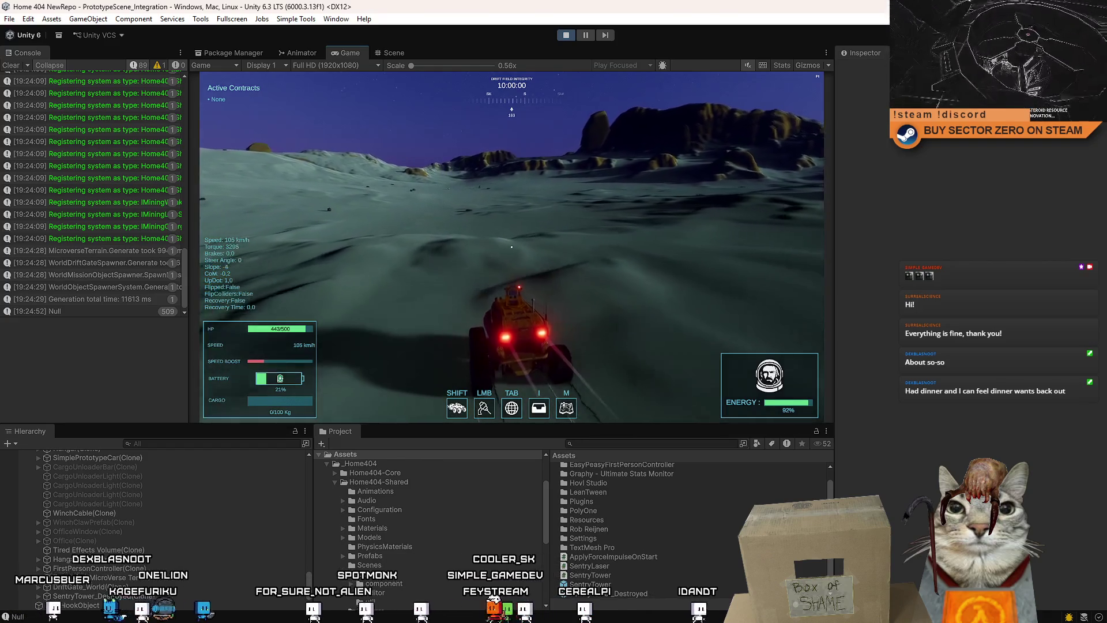
pyautogui.press('a')
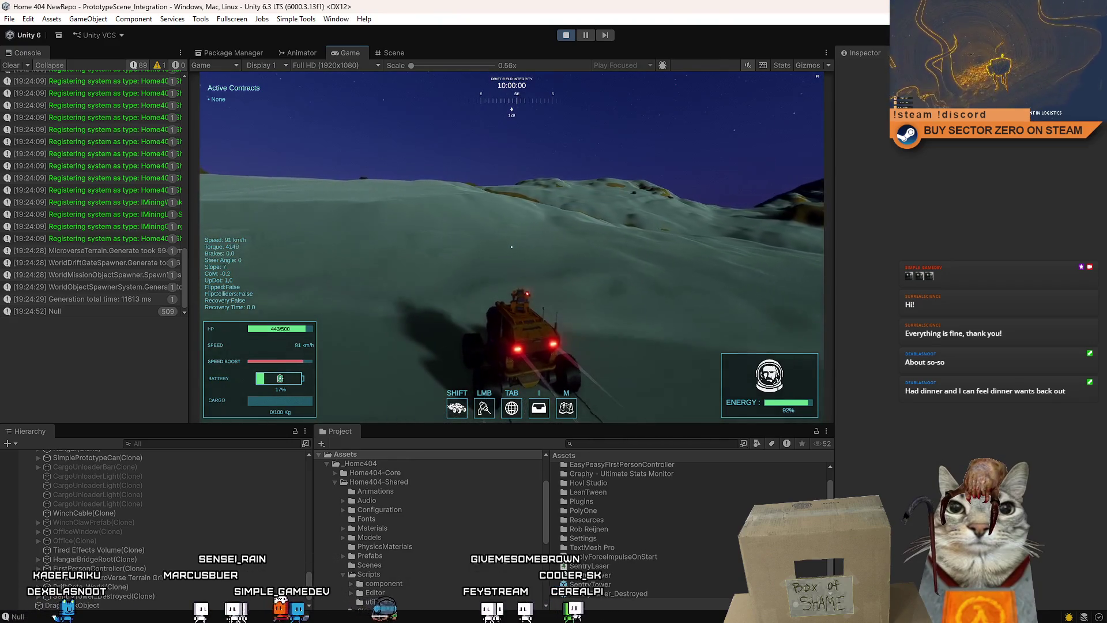
pyautogui.press('a')
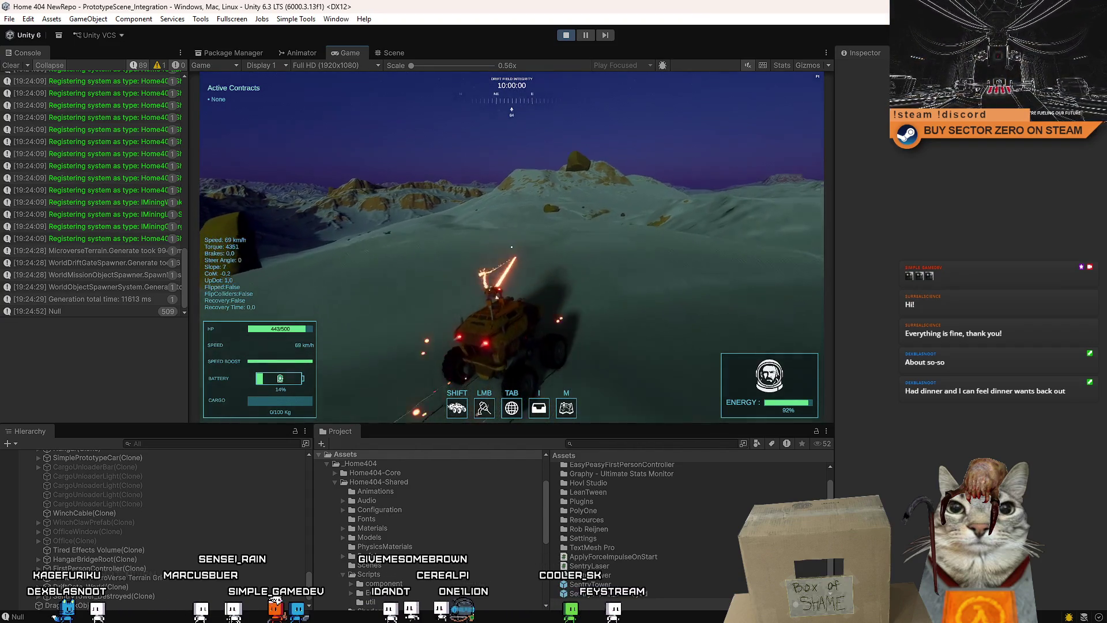
# Steer around the large rock toward the mountains, then pause and stop Play mode
pyautogui.press('d')
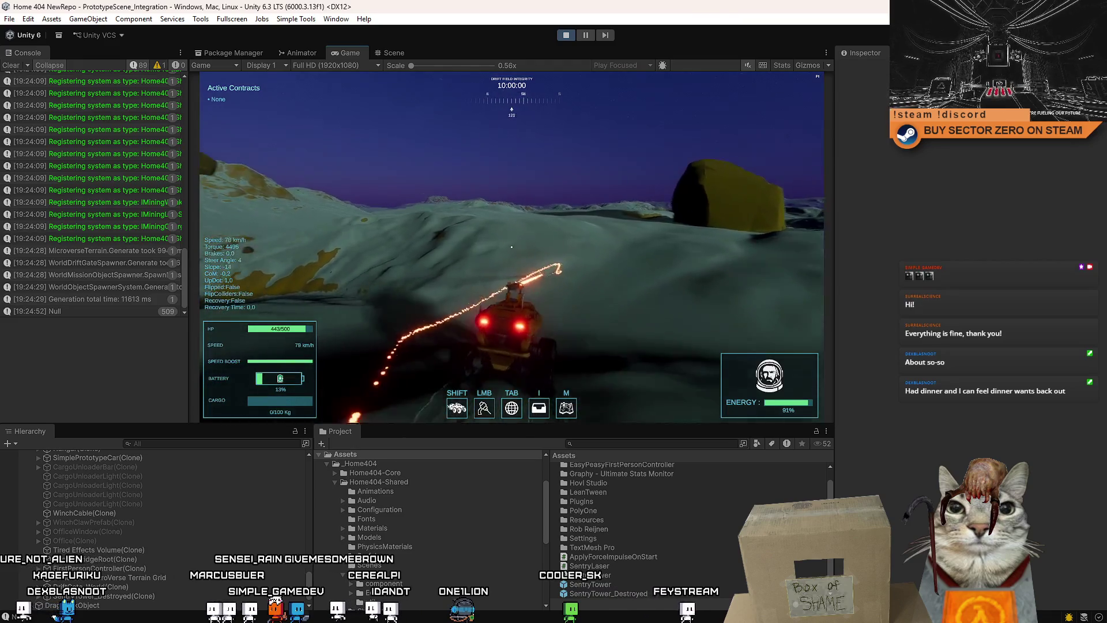
pyautogui.press('a')
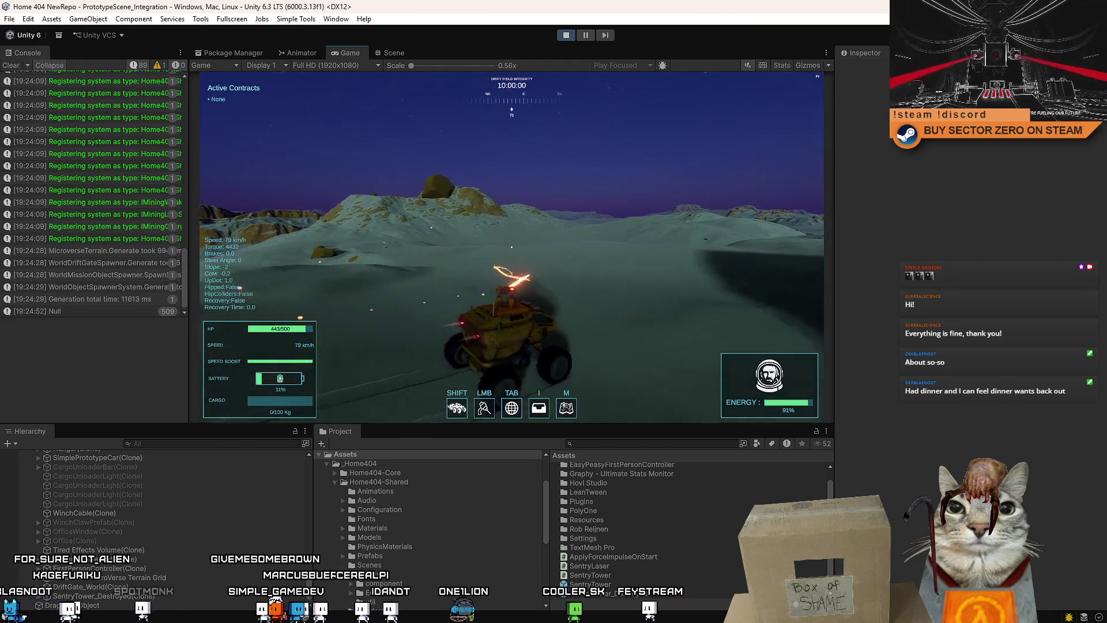
pyautogui.press('d')
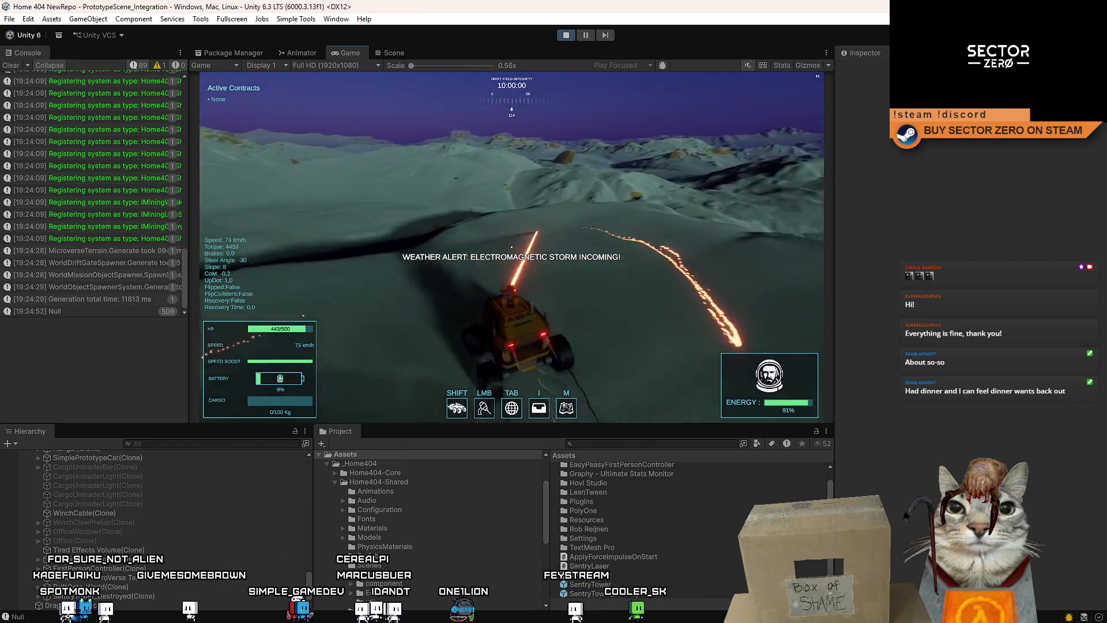
pyautogui.press('d')
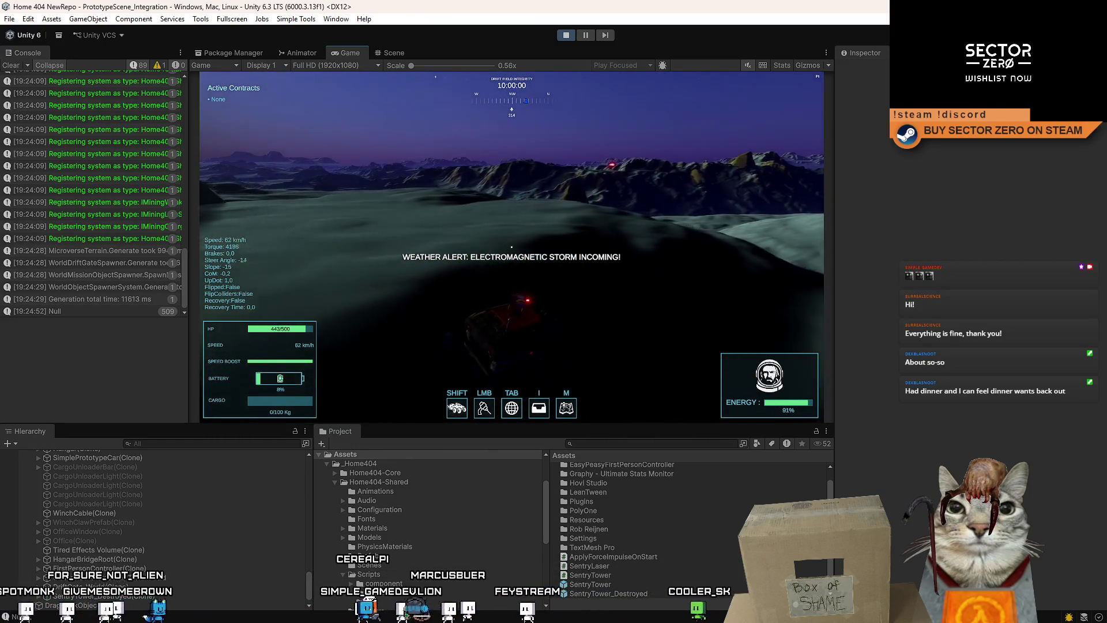
pyautogui.press('d')
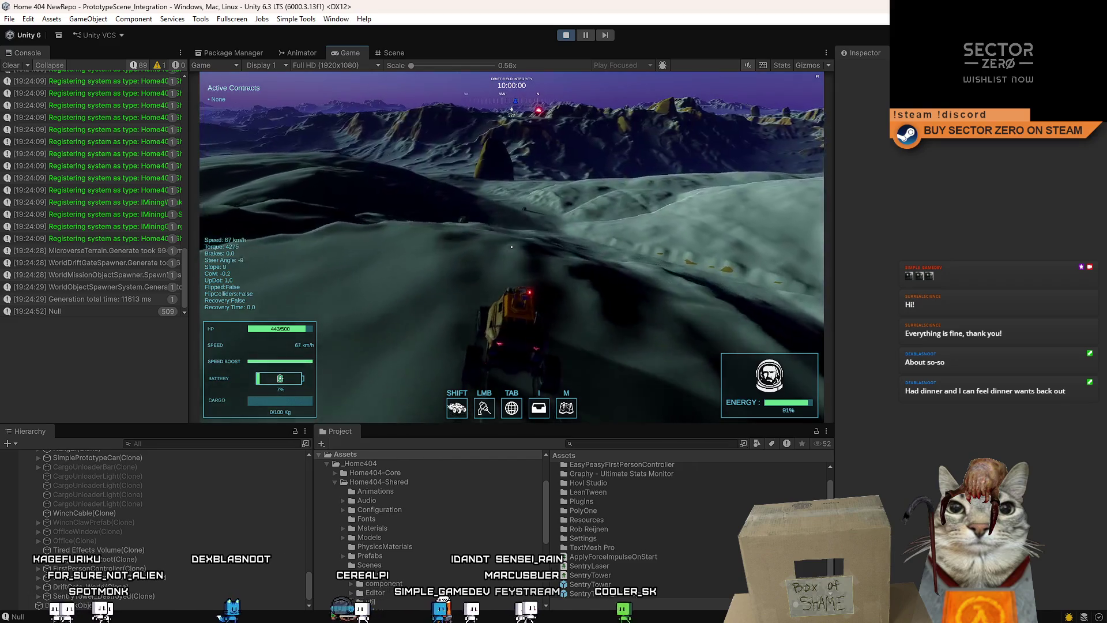
pyautogui.press('Escape')
pyautogui.click(566, 35)
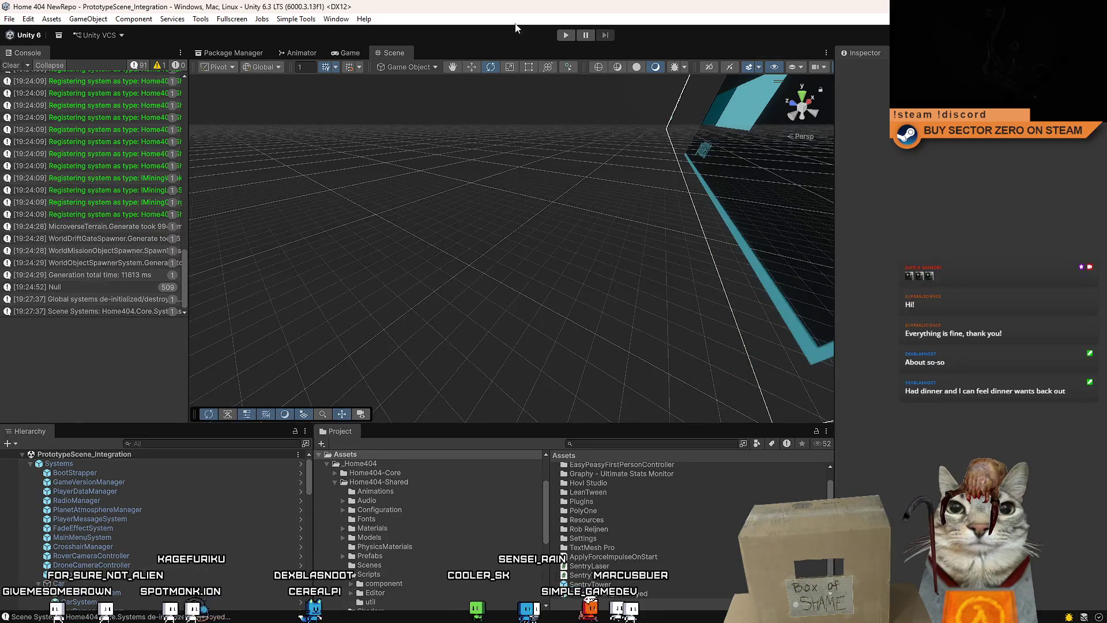
# Add a Sphere through GameObject > 3D Object > Sphere
pyautogui.moveTo(600, 173)
pyautogui.mouseDown()
pyautogui.moveTo(652, 216)
pyautogui.moveTo(714, 223)
pyautogui.moveTo(230, 173)
pyautogui.moveTo(389, 92)
pyautogui.mouseUp()
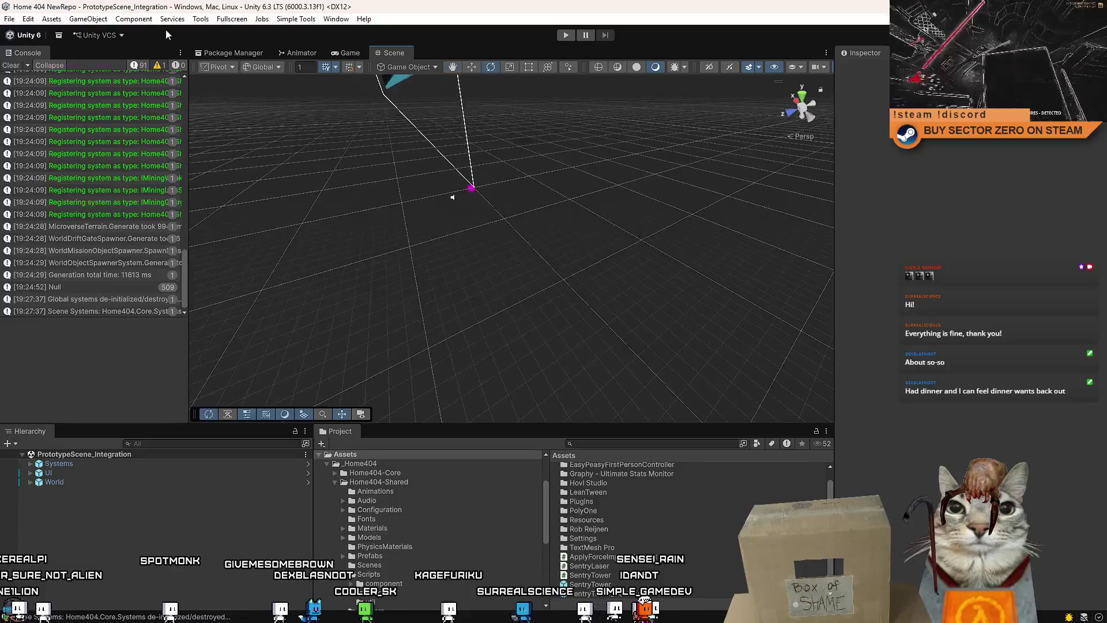
pyautogui.click(53, 19)
pyautogui.moveTo(123, 94)
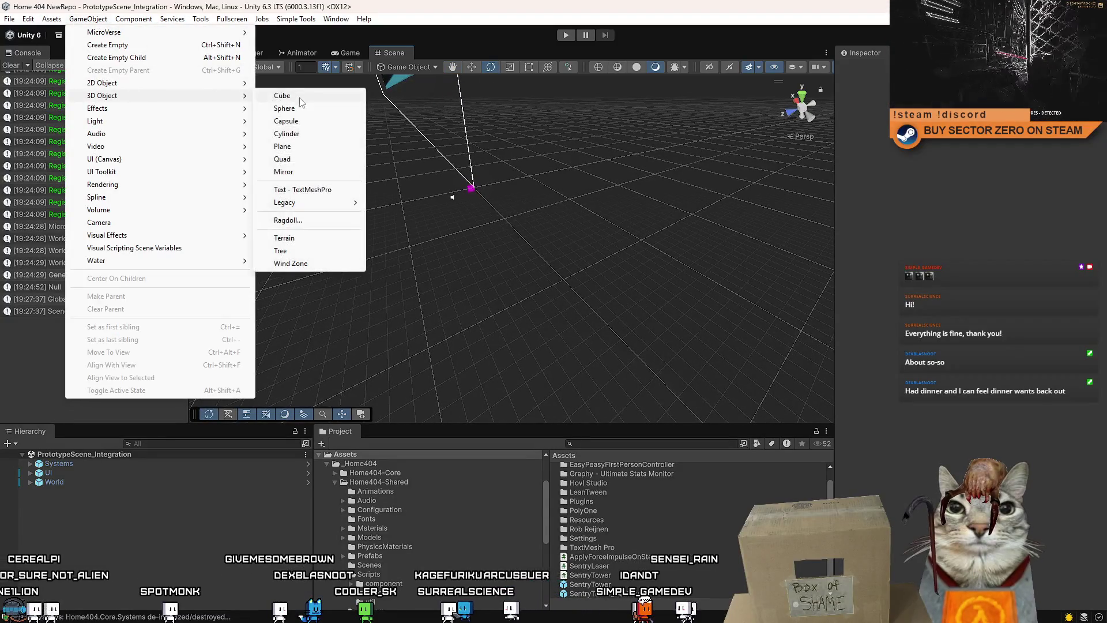
pyautogui.click(301, 107)
# Orbit around the new sphere and switch to the Scale tool
pyautogui.moveTo(548, 173)
pyautogui.mouseDown()
pyautogui.moveTo(660, 180)
pyautogui.moveTo(570, 203)
pyautogui.moveTo(500, 183)
pyautogui.moveTo(580, 201)
pyautogui.mouseUp()
pyautogui.scroll(-5, 580, 201)
pyautogui.press('r')
pyautogui.scroll(3, 358, 202)
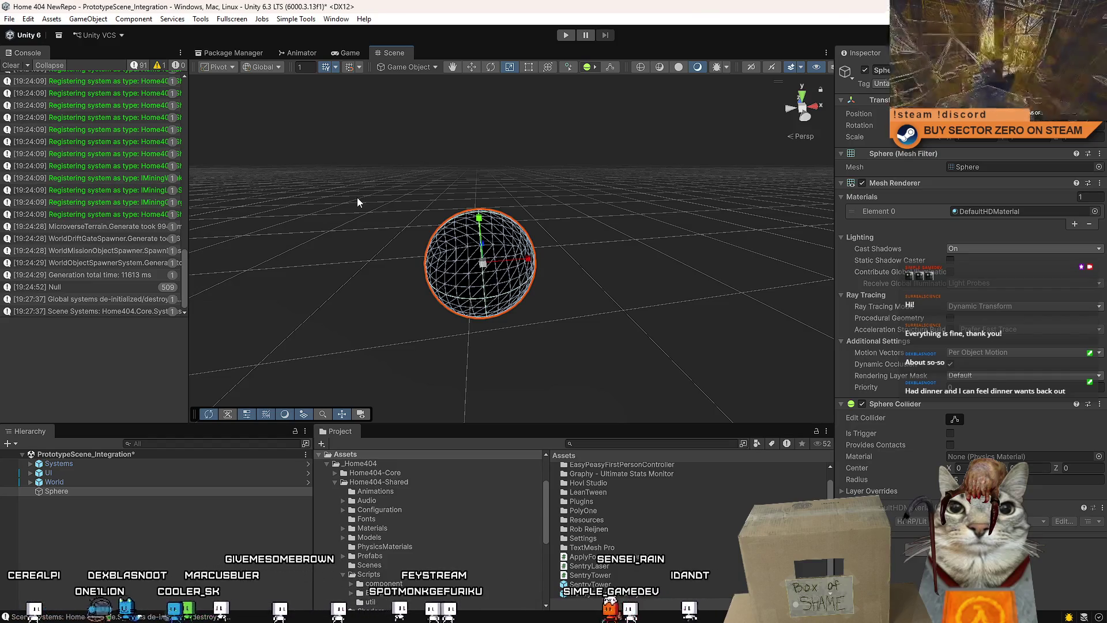
pyautogui.moveTo(357, 201)
pyautogui.mouseDown()
pyautogui.moveTo(398, 190)
pyautogui.moveTo(433, 216)
pyautogui.moveTo(404, 207)
pyautogui.mouseUp()
pyautogui.click(227, 21)
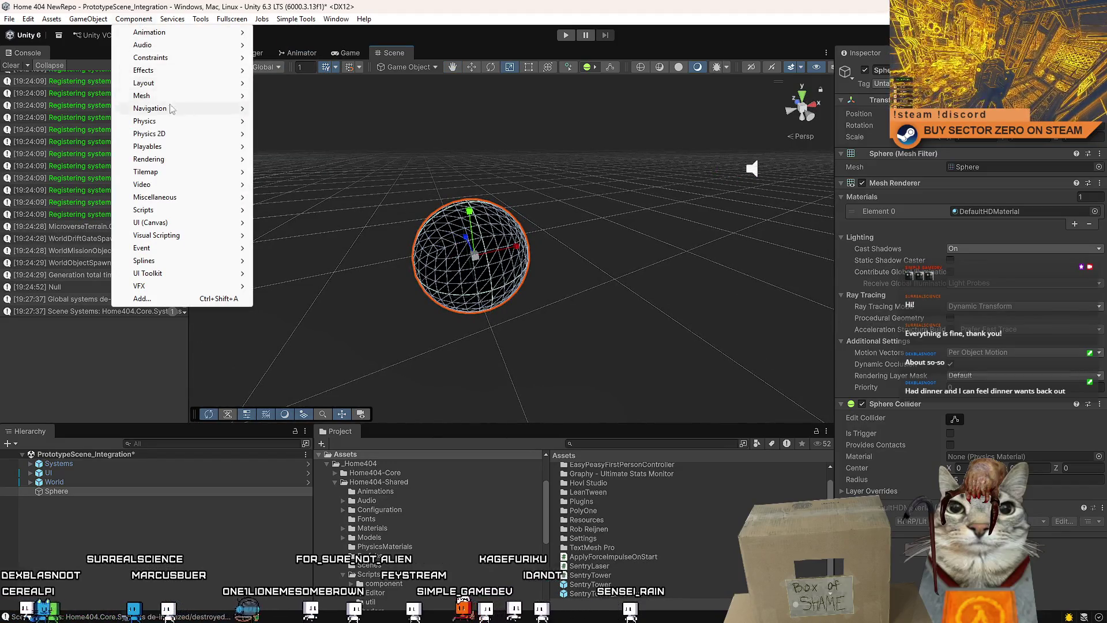
# Add a Cylinder through GameObject > 3D Object > Cylinder
pyautogui.moveTo(86, 21)
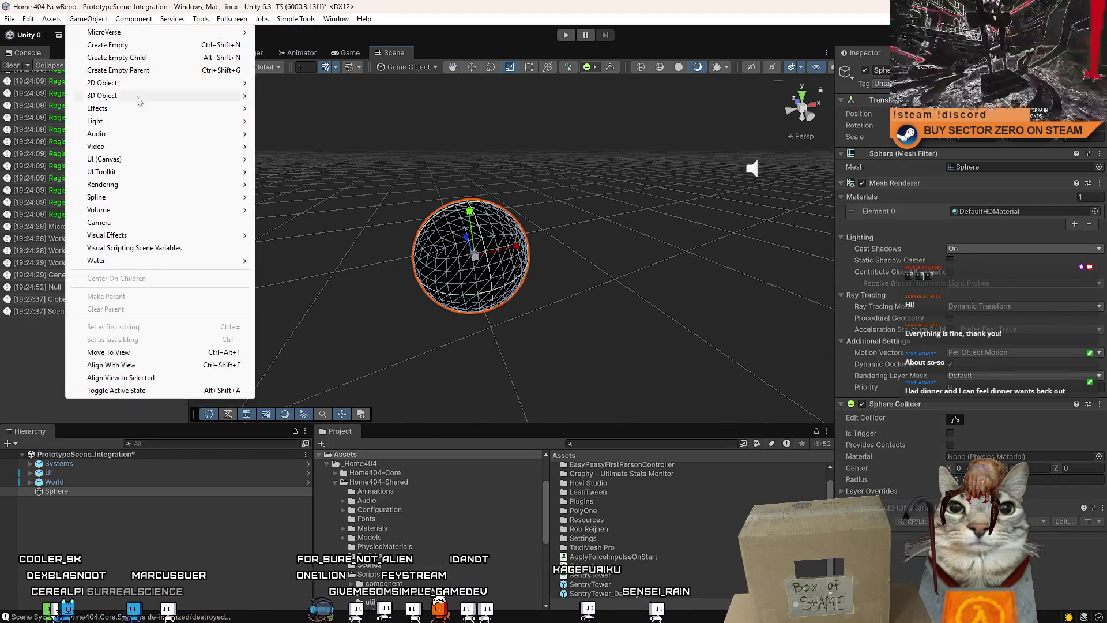
pyautogui.moveTo(139, 101)
pyautogui.click(305, 141)
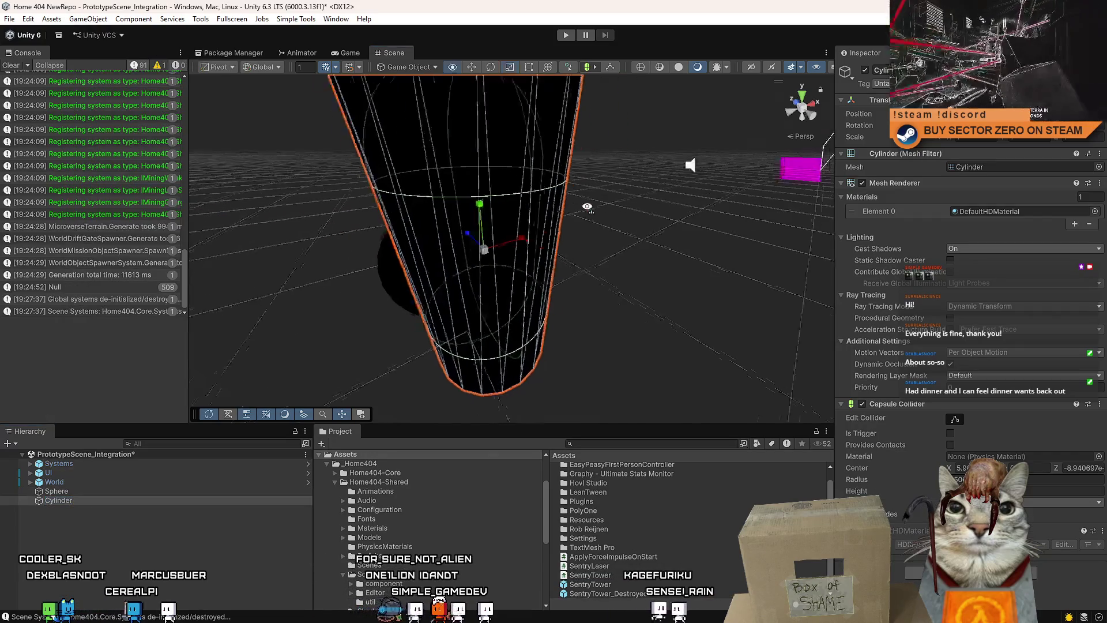
# Move the Sphere far back along Z and the Cylinder back beside it
pyautogui.click(445, 296)
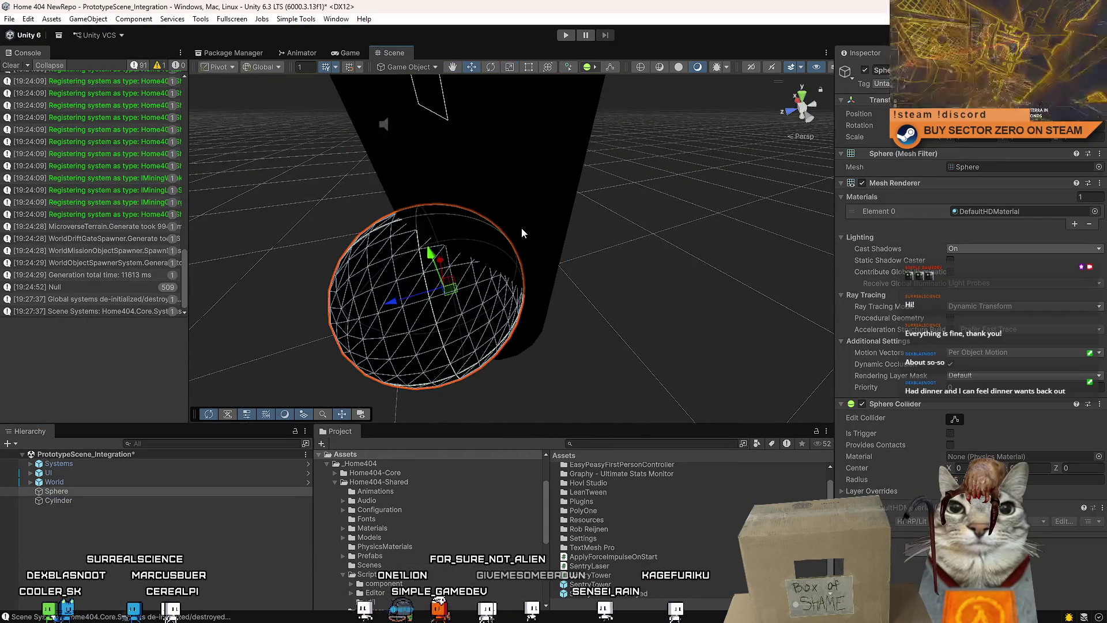
pyautogui.press('w')
pyautogui.press('f')
pyautogui.moveTo(426, 125); pyautogui.dragTo(425, 124)
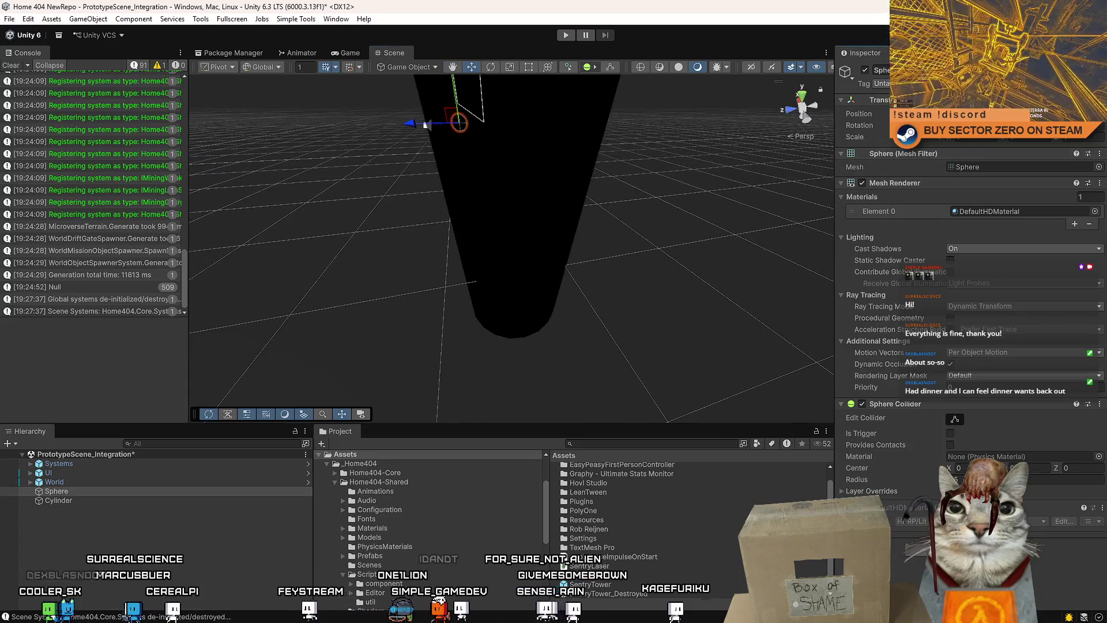
pyautogui.click(550, 221)
pyautogui.moveTo(507, 213); pyautogui.dragTo(464, 124)
pyautogui.press('f')
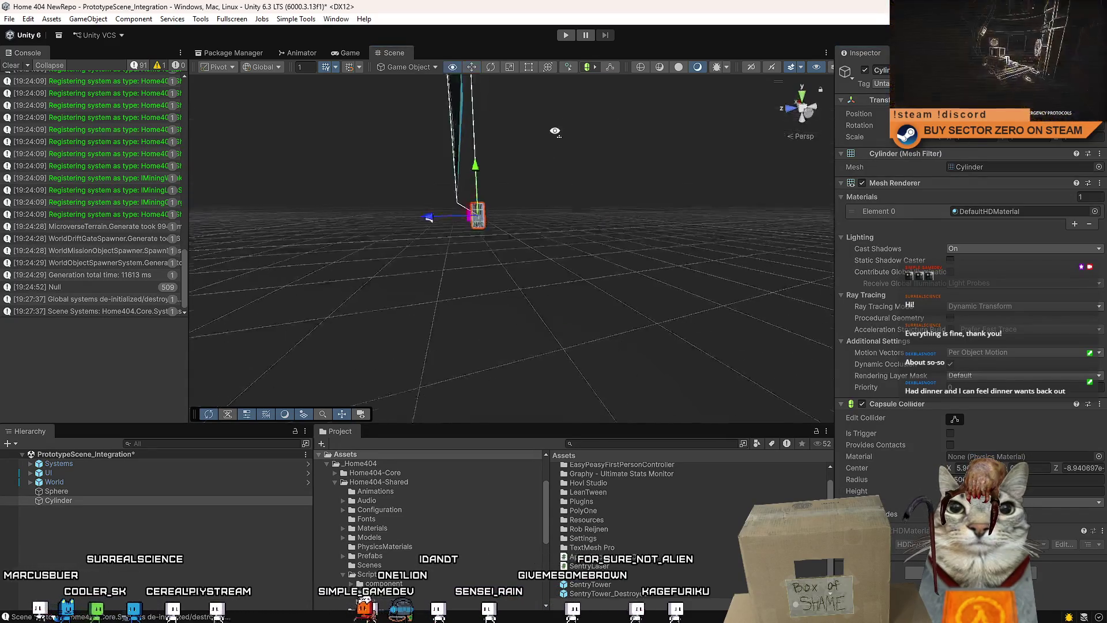
# Scale the cylinder flat into a thin disc overlapping the sphere's middle
pyautogui.scroll(5, 315, 138)
pyautogui.scroll(-5, 315, 139)
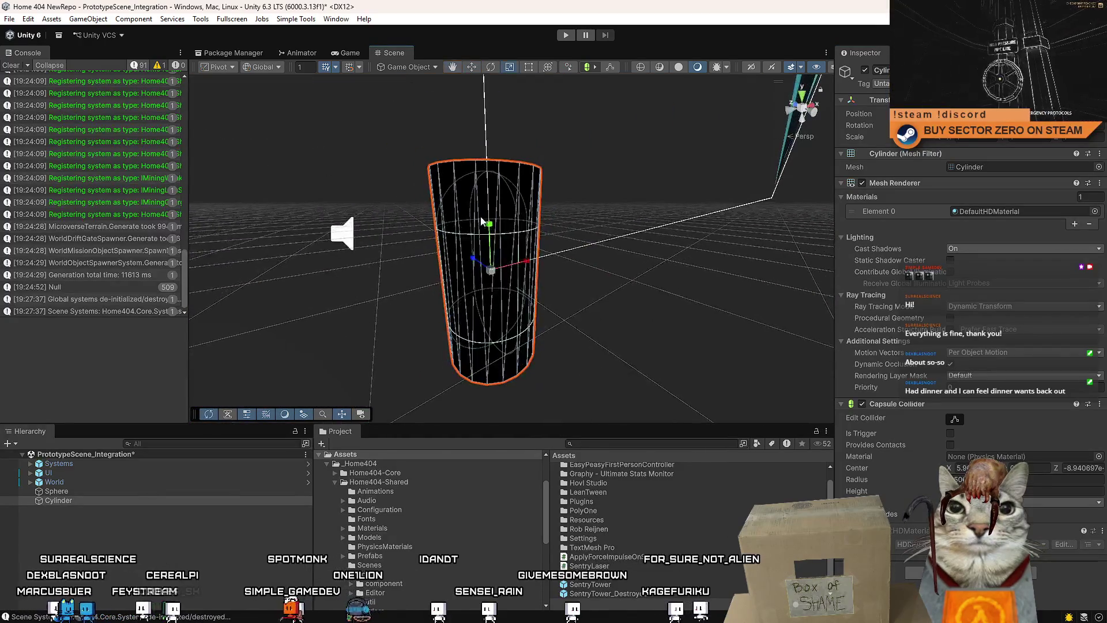
pyautogui.moveTo(489, 266); pyautogui.dragTo(512, 314)
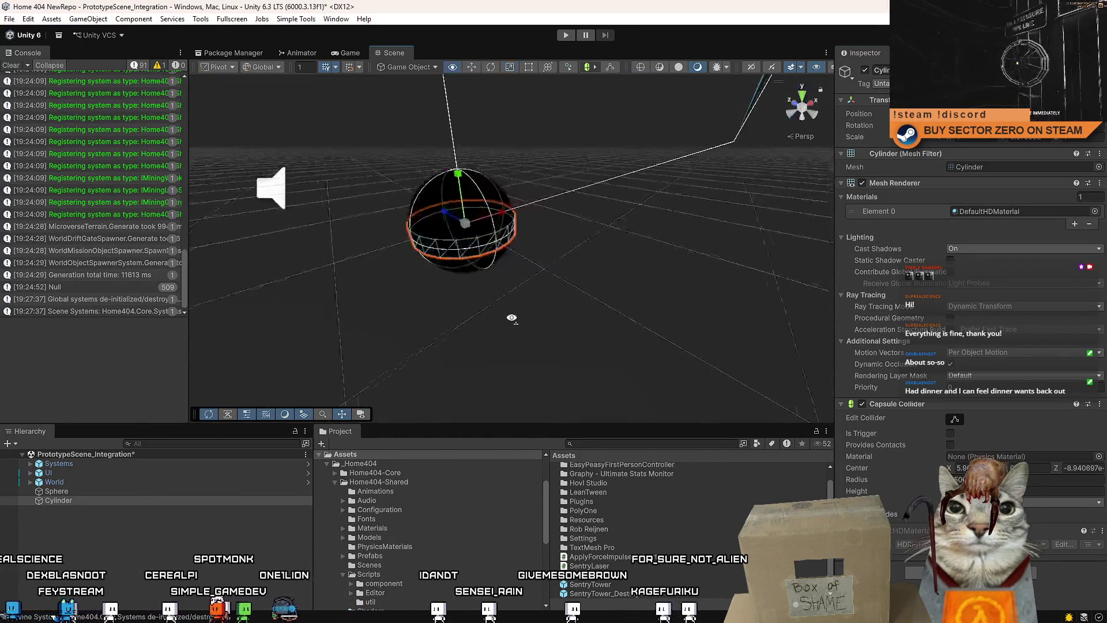
pyautogui.scroll(5, 512, 314)
pyautogui.scroll(-5, 340, 252)
pyautogui.moveTo(340, 252); pyautogui.dragTo(223, 240)
pyautogui.scroll(5, 487, 247)
pyautogui.moveTo(487, 247)
pyautogui.mouseDown()
pyautogui.moveTo(432, 302)
pyautogui.moveTo(492, 296)
pyautogui.moveTo(486, 245)
pyautogui.mouseUp()
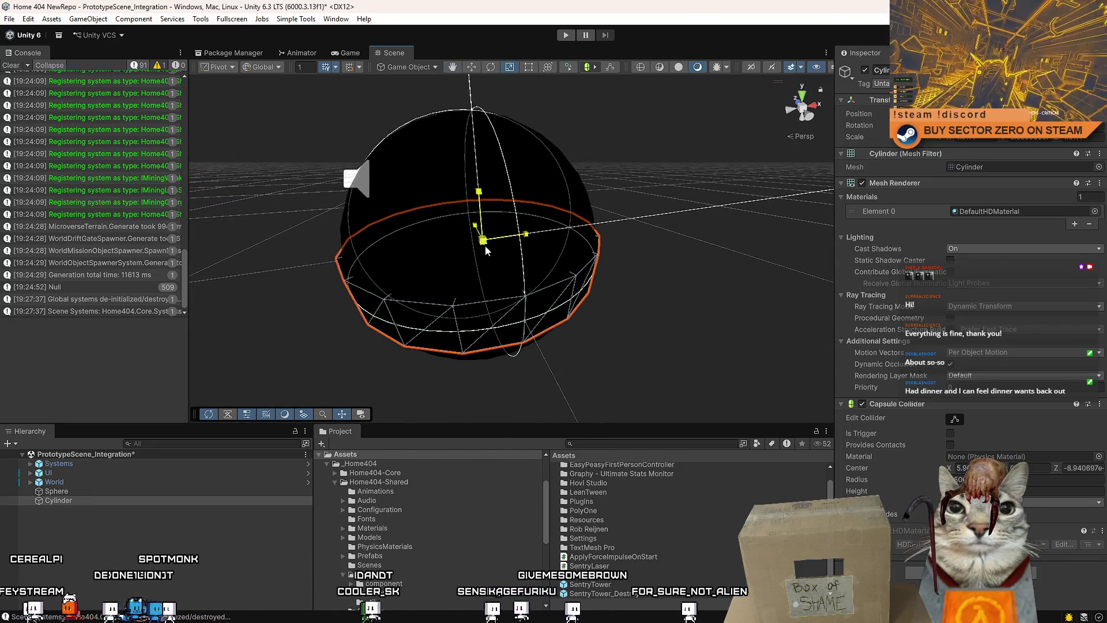
# Assign the EH_ChargeRed material to the cylinder's Mesh Renderer
pyautogui.press('f')
pyautogui.click(1094, 211)
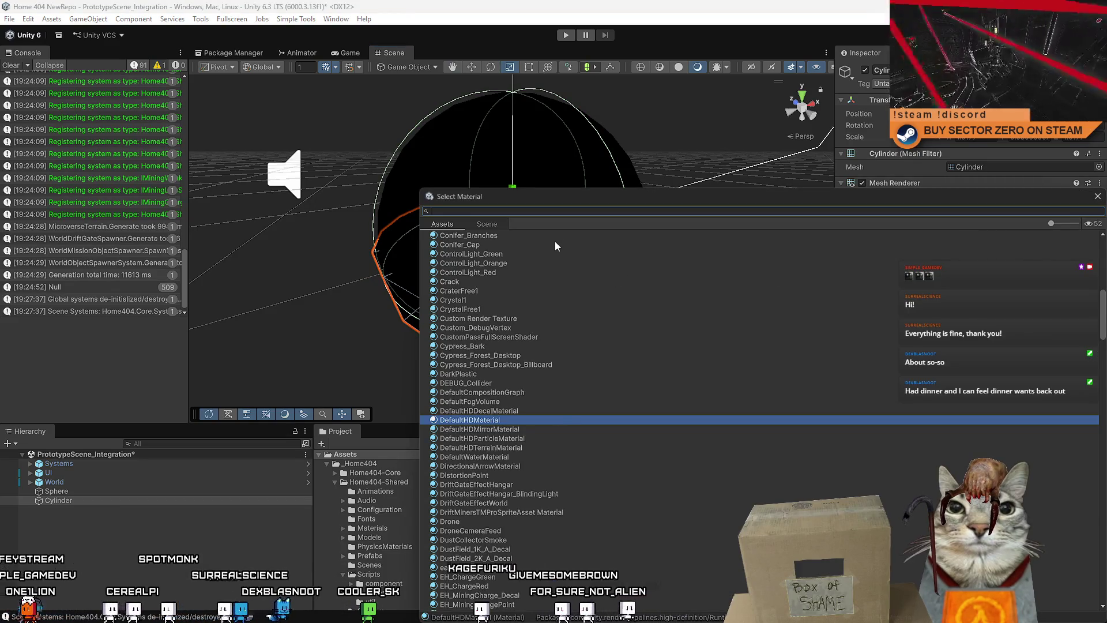
pyautogui.write('lared')
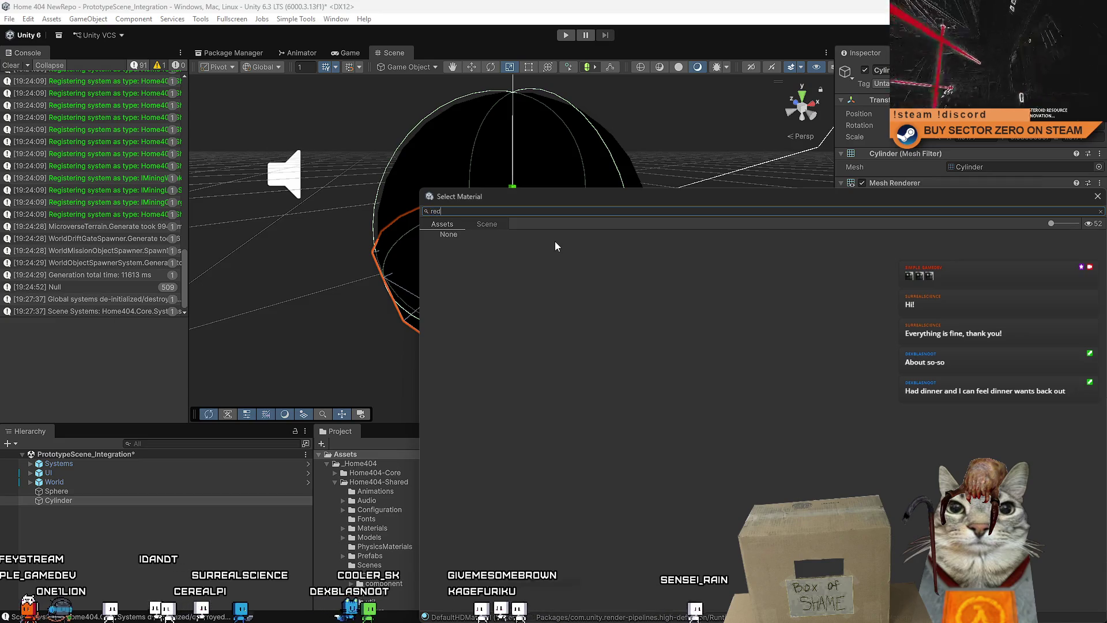
pyautogui.doubleClick(479, 253)
pyautogui.moveTo(494, 250); pyautogui.dragTo(660, 264)
# Give the sphere the Metal_Gray material
pyautogui.click(655, 245)
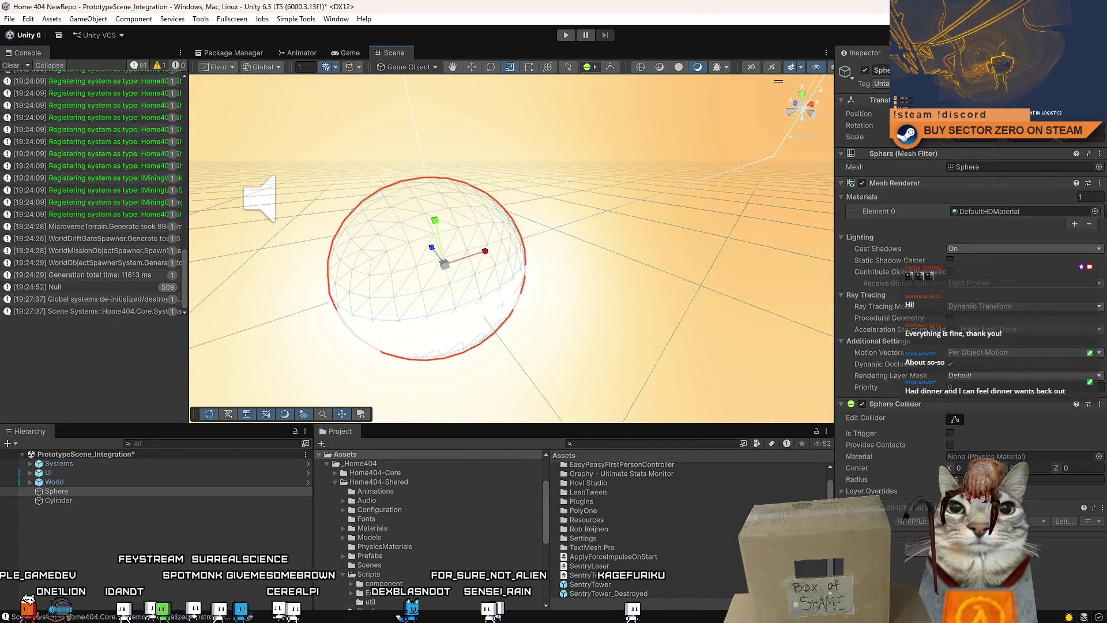
pyautogui.click(1095, 212)
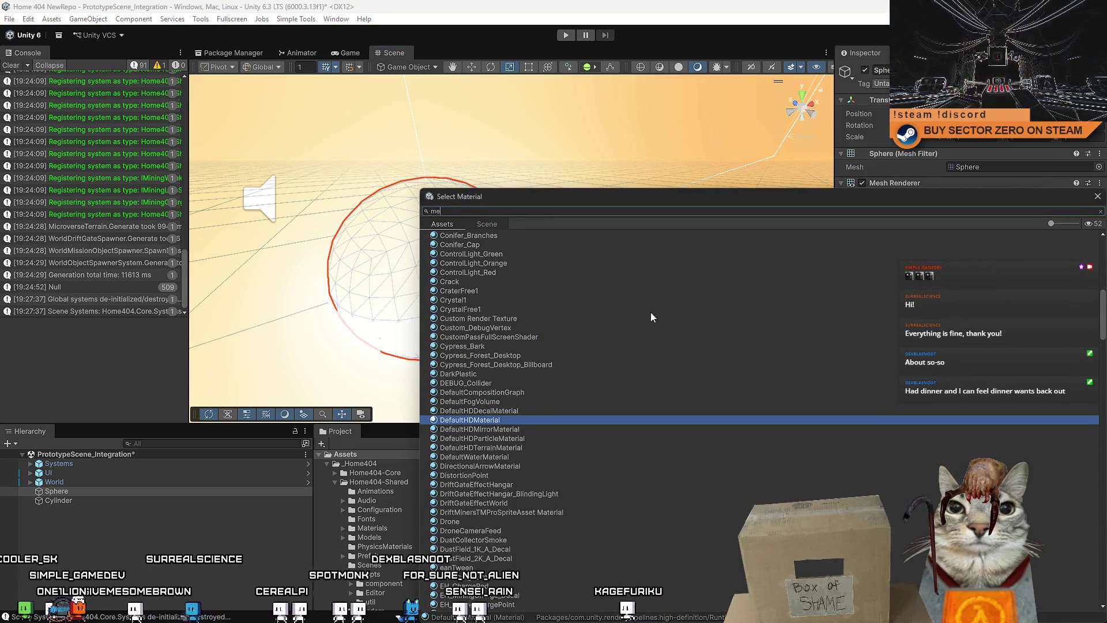
pyautogui.write('tal')
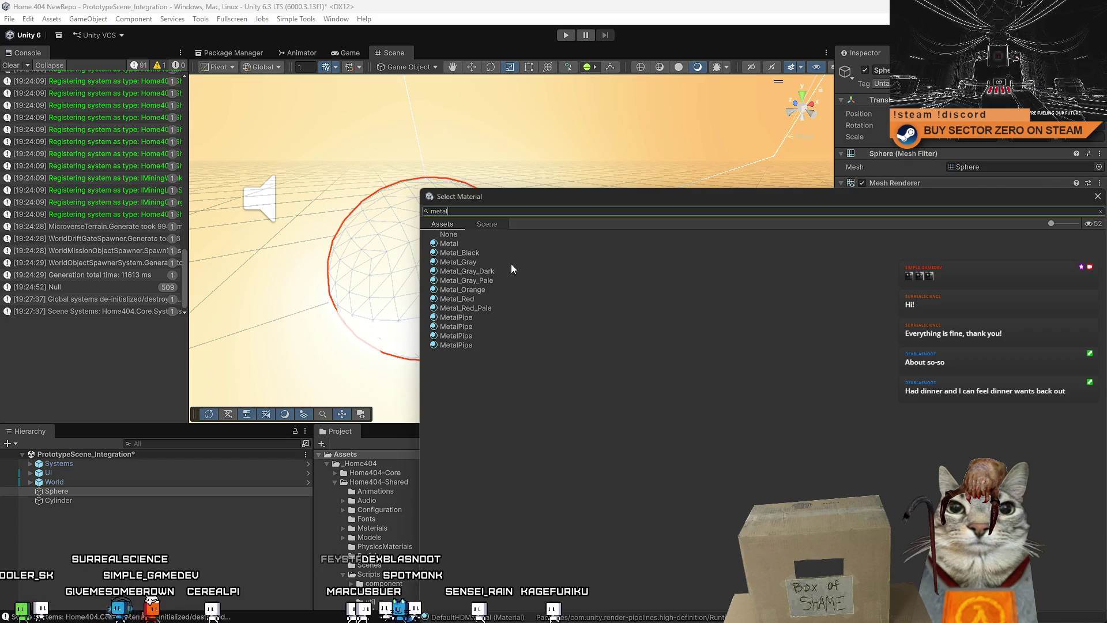
pyautogui.press('Escape')
# Move Cylinder above Sphere in the Hierarchy and remove its Capsule Collider
pyautogui.click(426, 323)
pyautogui.click(90, 490)
pyautogui.click(92, 500)
pyautogui.moveTo(91, 491); pyautogui.dragTo(91, 489)
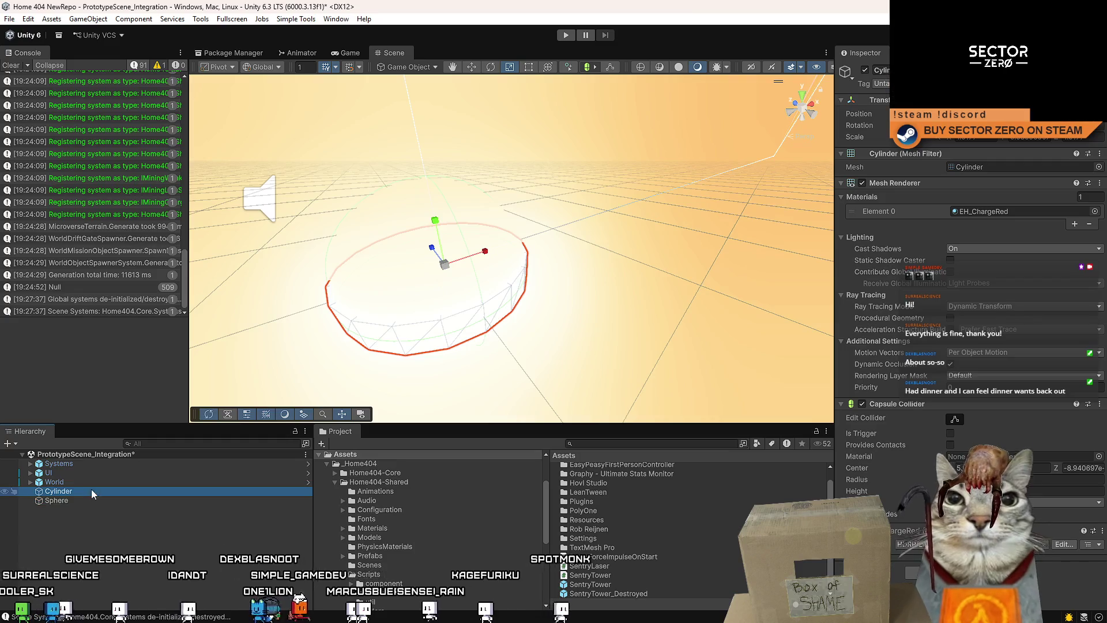
pyautogui.rightClick(911, 405)
pyautogui.click(971, 455)
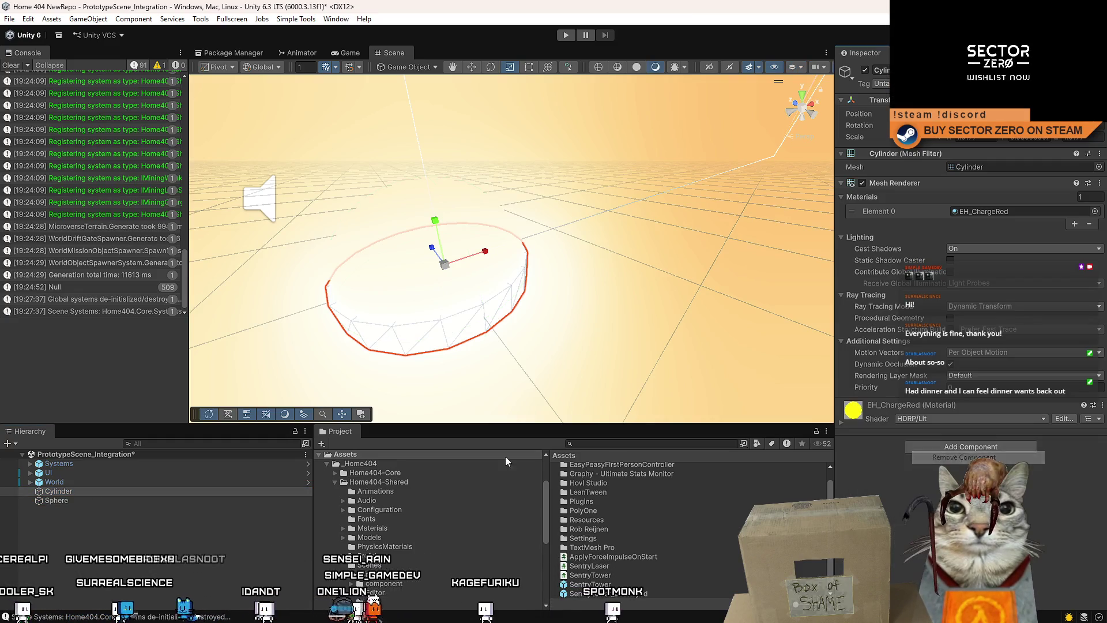
pyautogui.click(87, 501)
pyautogui.click(73, 492)
pyautogui.click(67, 501)
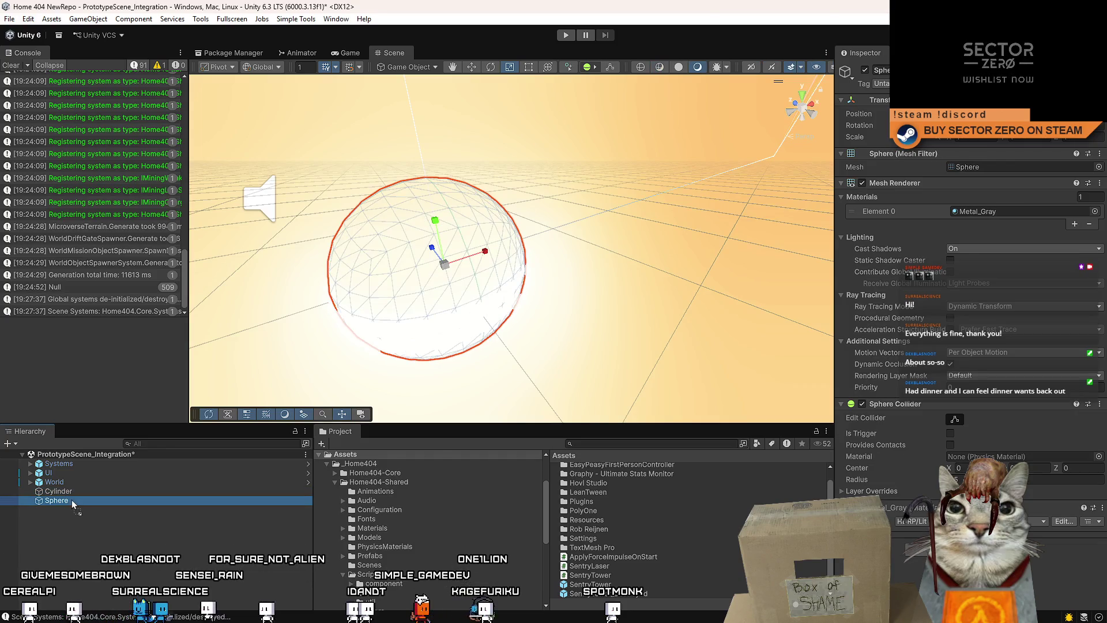
pyautogui.rightClick(74, 500)
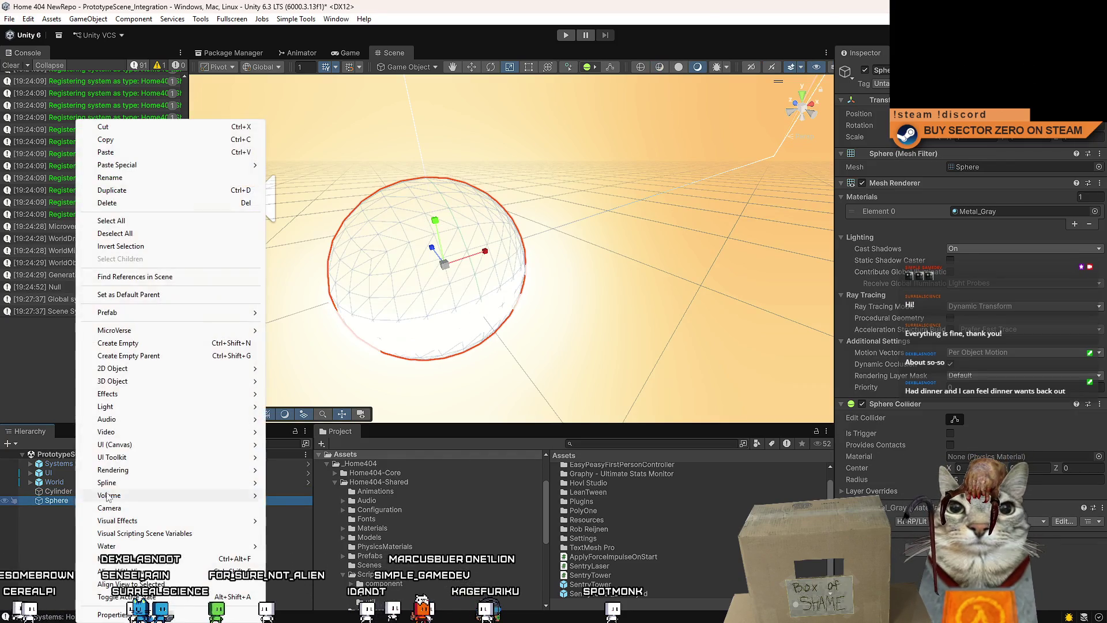
# Create an empty object at the scene root named SentryBall
pyautogui.click(132, 343)
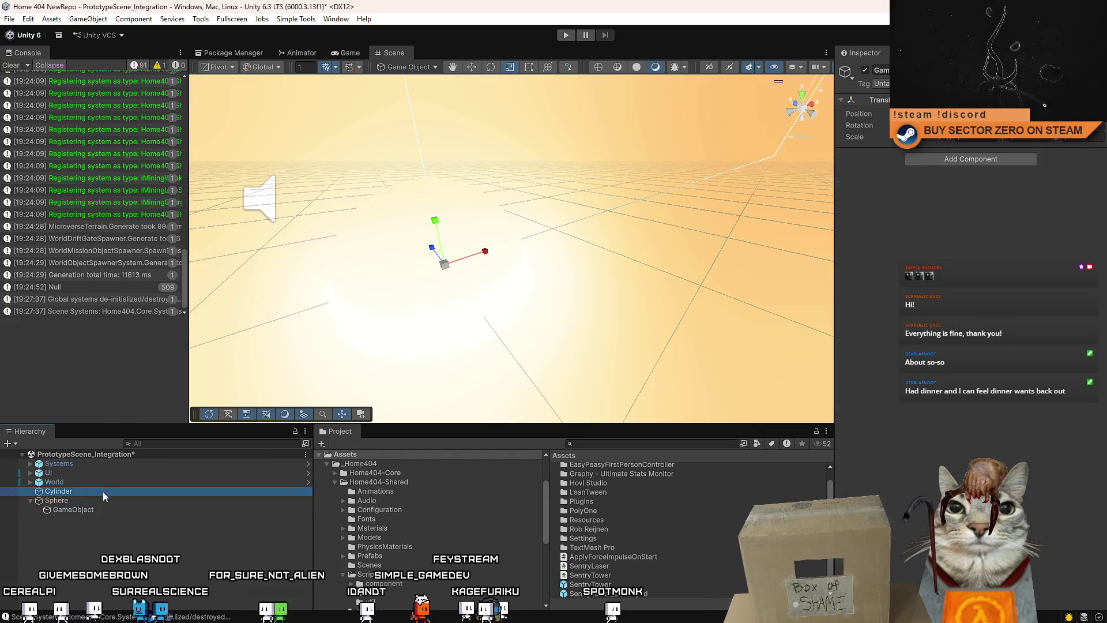
pyautogui.moveTo(74, 507); pyautogui.dragTo(84, 499)
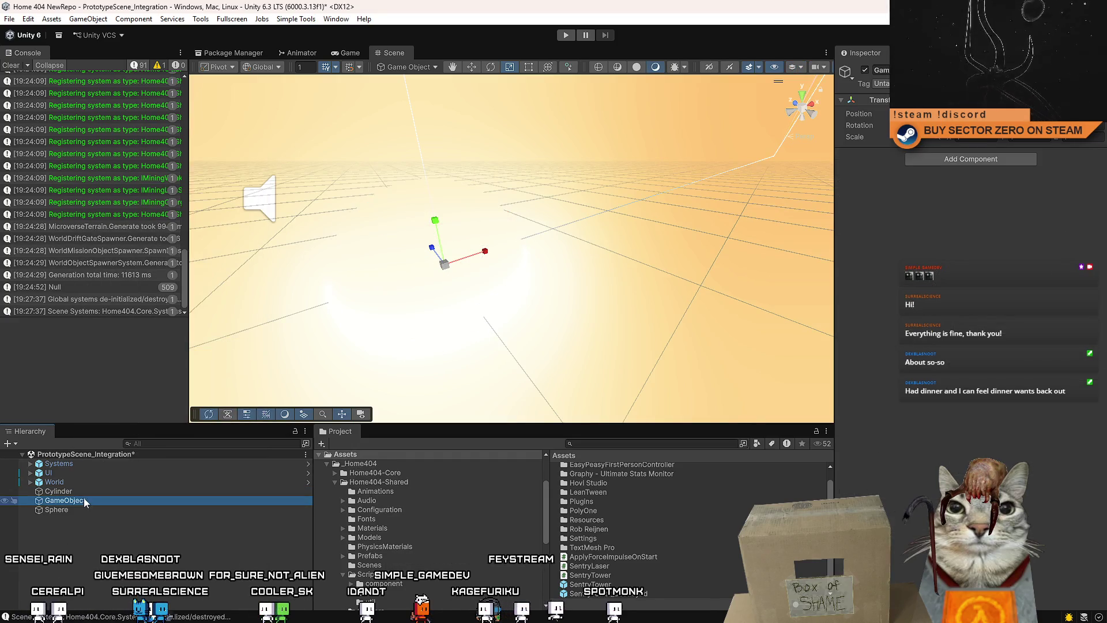
pyautogui.click(119, 499)
pyautogui.write('SentryBal')
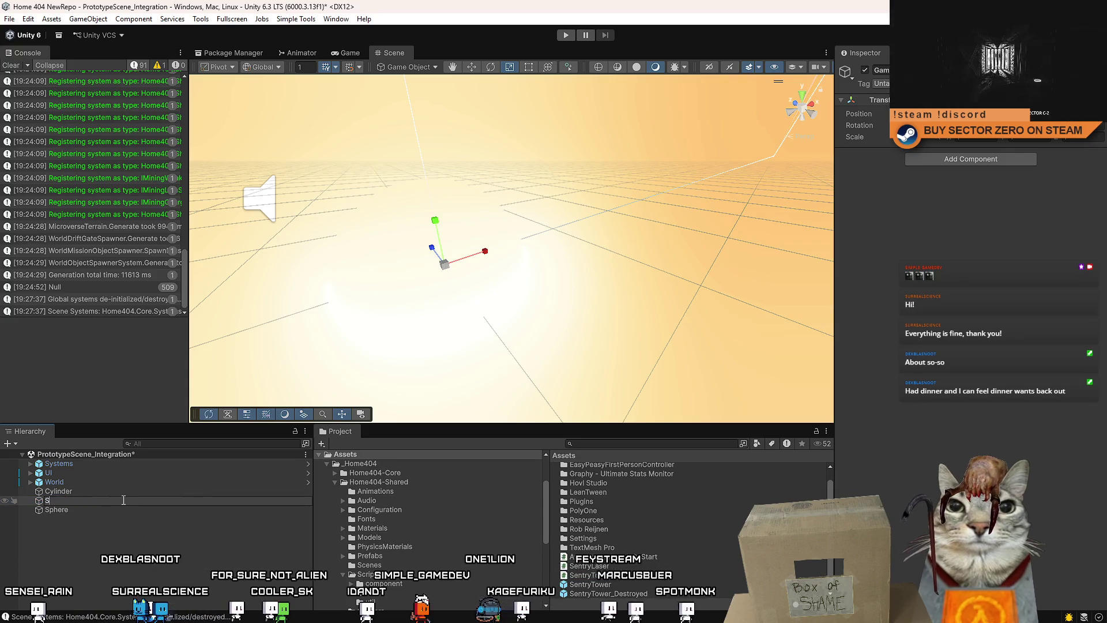
pyautogui.write('l')
pyautogui.press('Return')
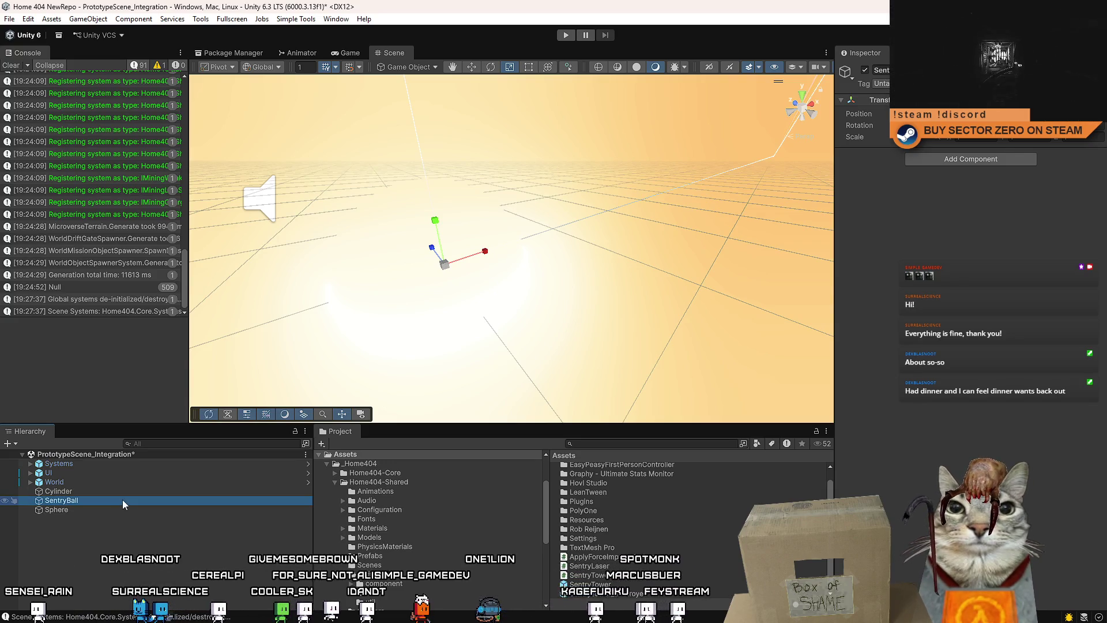
# Make Cylinder and Sphere children of SentryBall
pyautogui.click(90, 493)
pyautogui.click(73, 506)
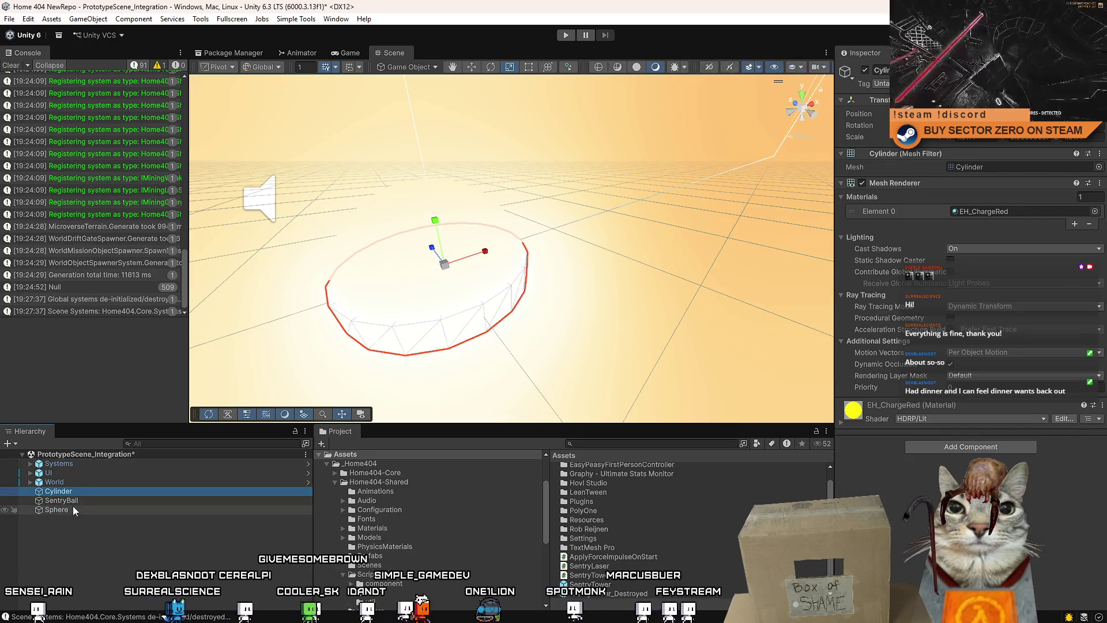
pyautogui.keyDown('ctrl'); pyautogui.click(77, 489); pyautogui.keyUp('ctrl')
pyautogui.moveTo(75, 507); pyautogui.dragTo(75, 499)
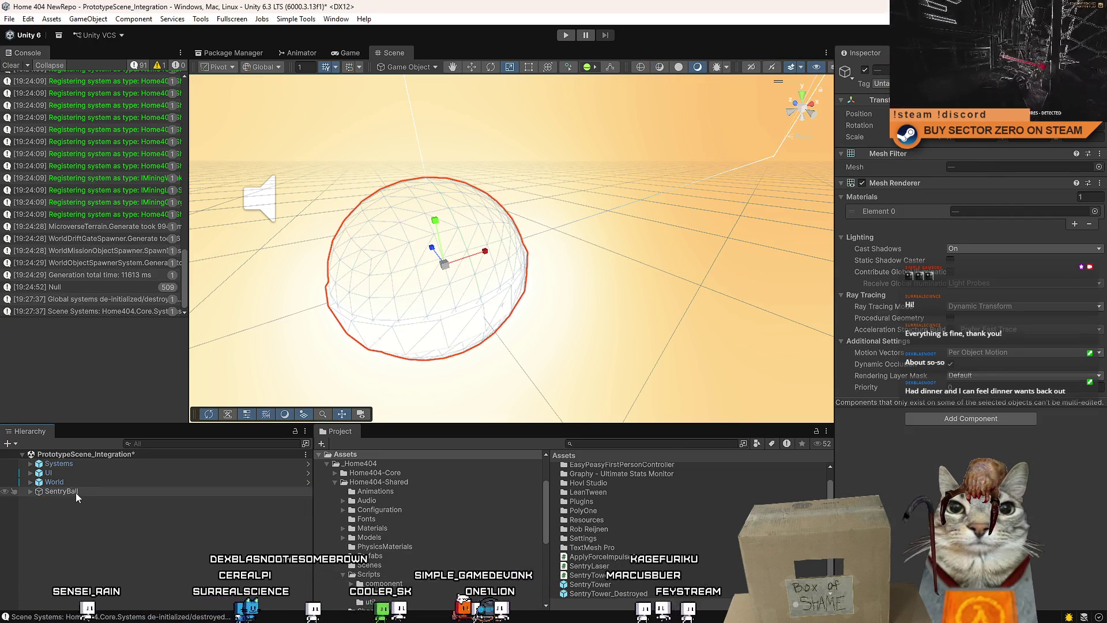
pyautogui.click(30, 491)
pyautogui.click(81, 501)
pyautogui.click(81, 510)
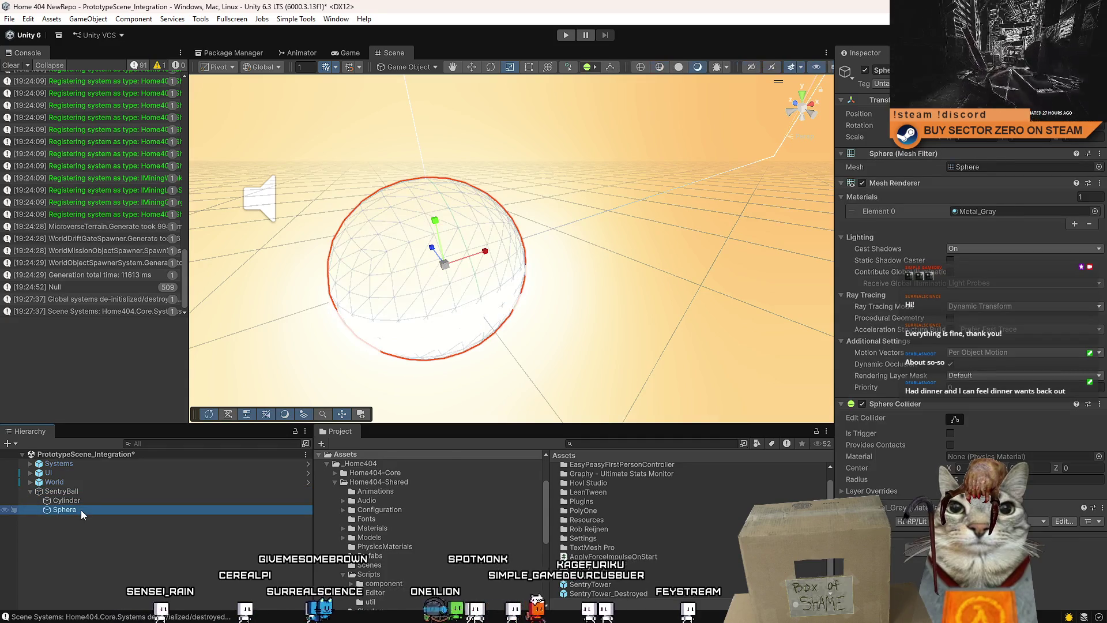
# Check the sphere's collider options, then select SentryBall and bring up its component options
pyautogui.rightClick(904, 403)
pyautogui.click(955, 469)
pyautogui.click(61, 491)
pyautogui.rightClick(888, 108)
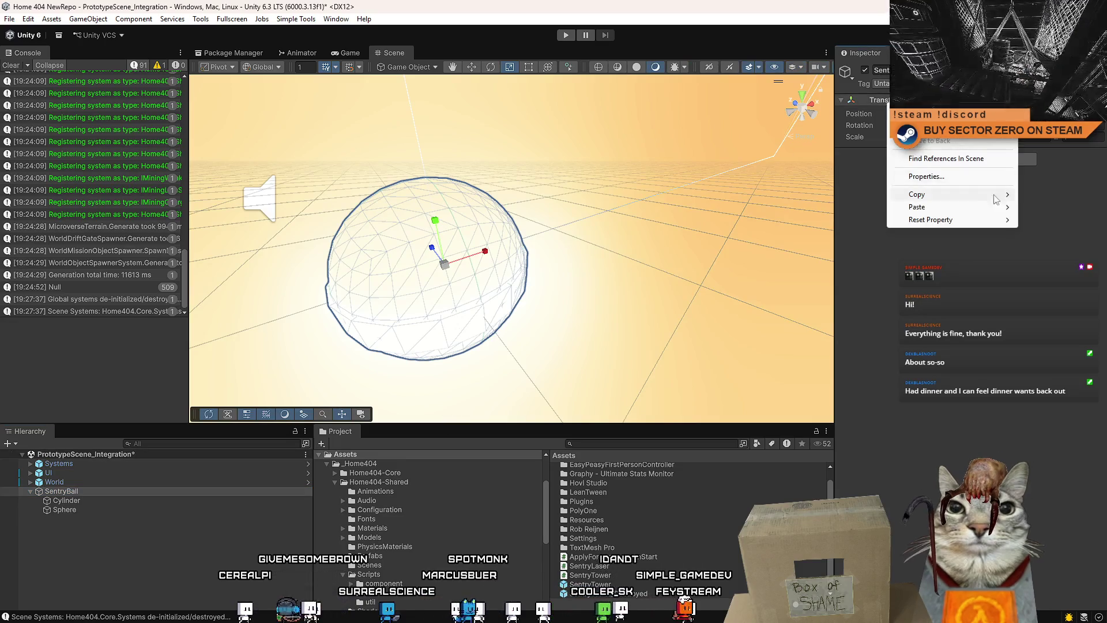
# Paste the copied Sphere Collider onto SentryBall and remove the collider from its child Sphere
pyautogui.moveTo(946, 207)
pyautogui.click(859, 271)
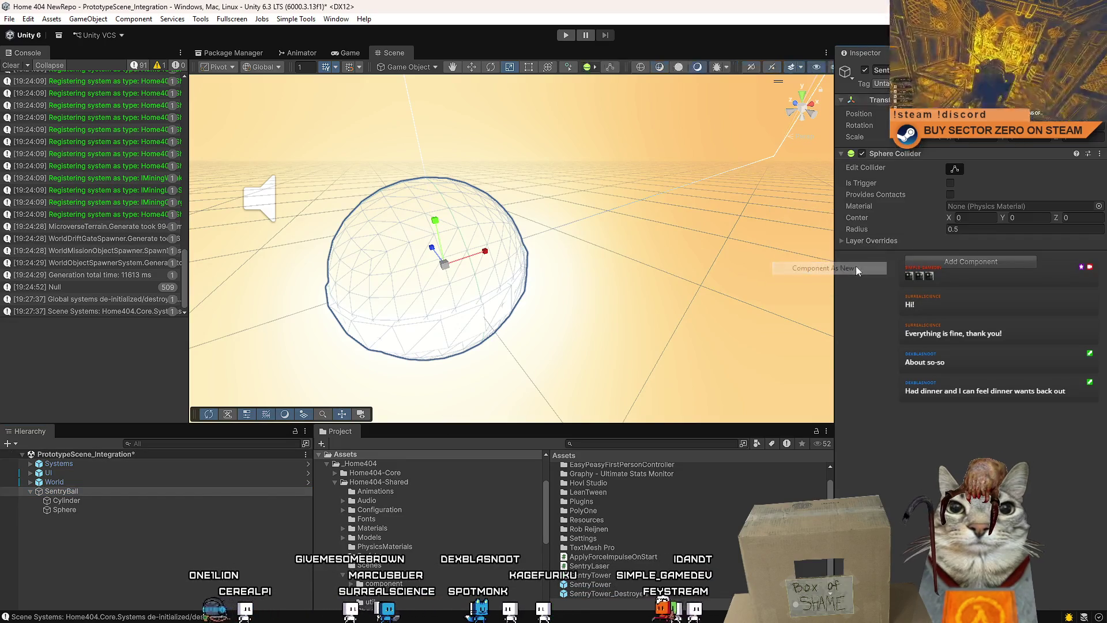
pyautogui.click(92, 492)
pyautogui.click(91, 500)
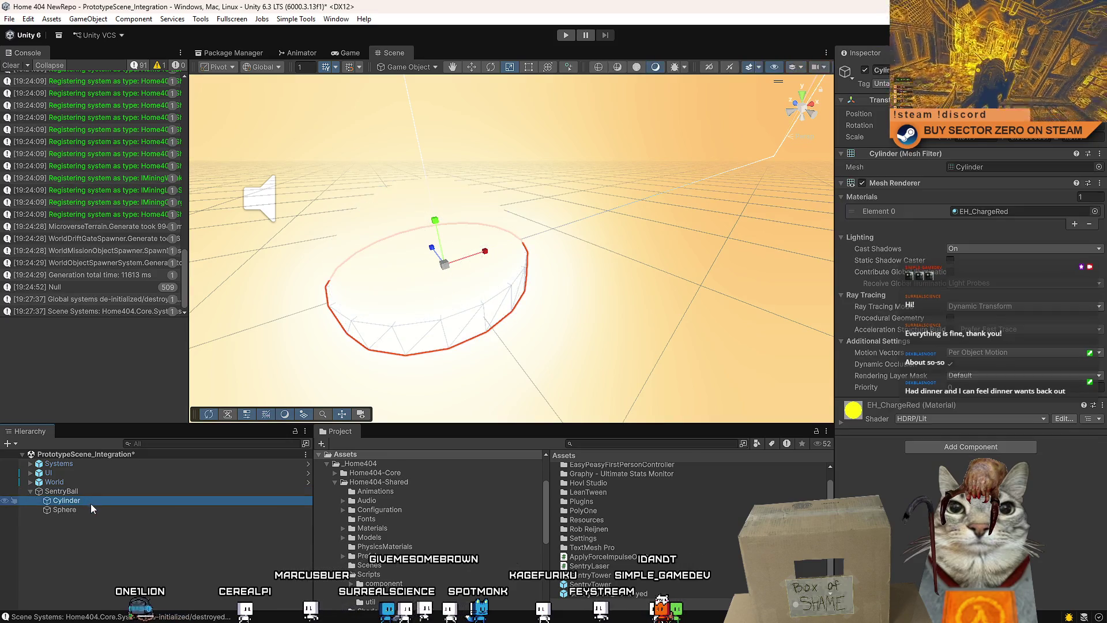
pyautogui.click(86, 507)
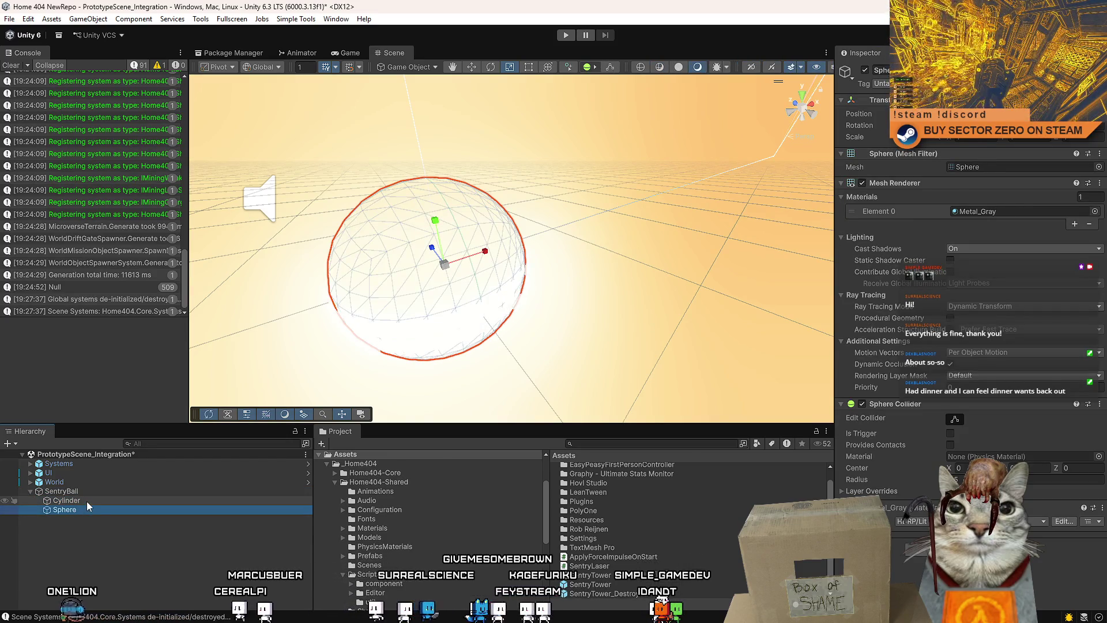
pyautogui.rightClick(903, 405)
pyautogui.click(968, 456)
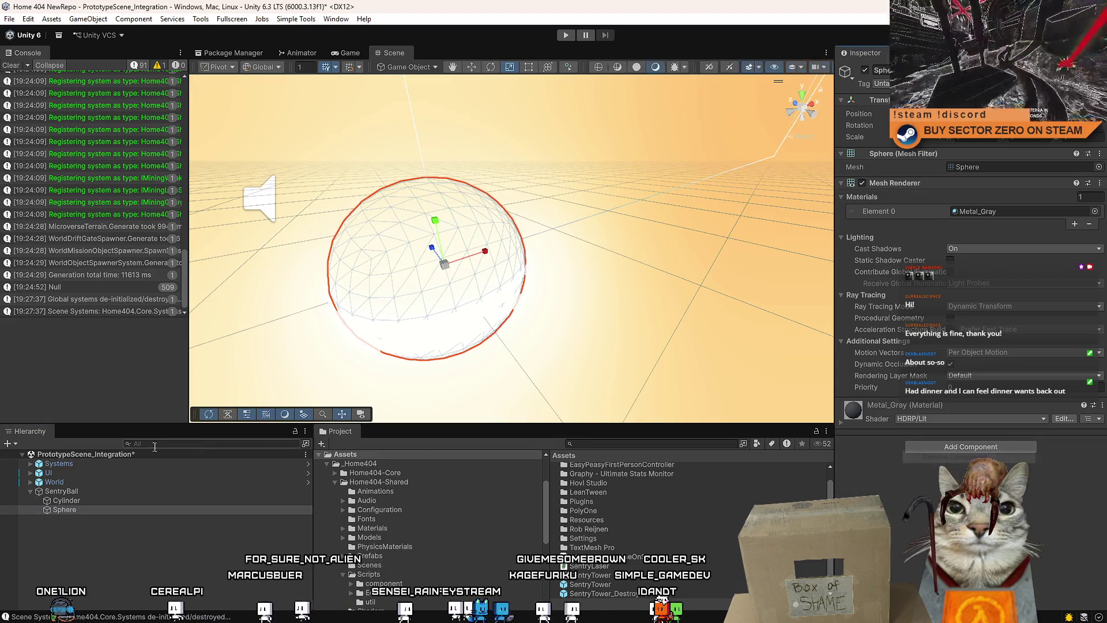
# Add a Rigidbody to SentryBall and frame it in the Scene view
pyautogui.click(63, 491)
pyautogui.click(977, 263)
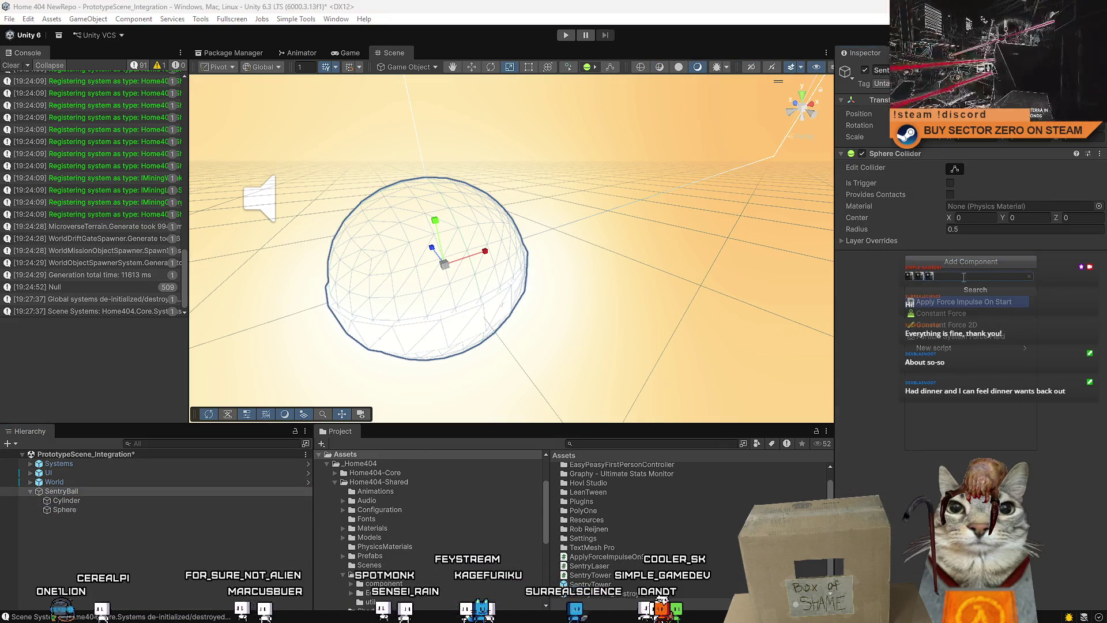
pyautogui.click(960, 302)
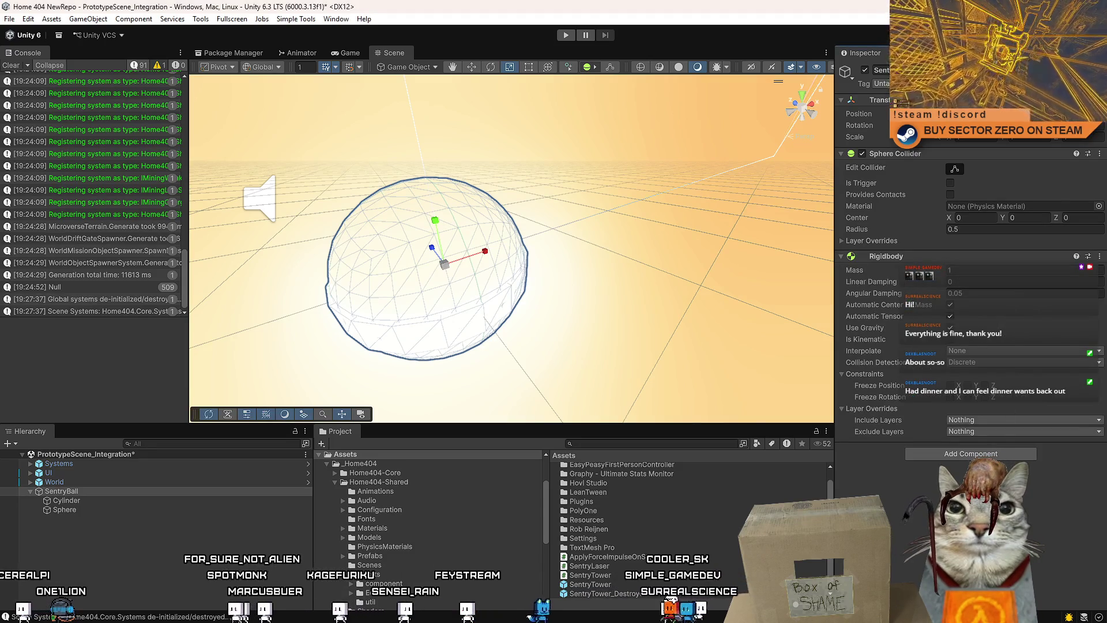
pyautogui.press('w')
pyautogui.press('f')
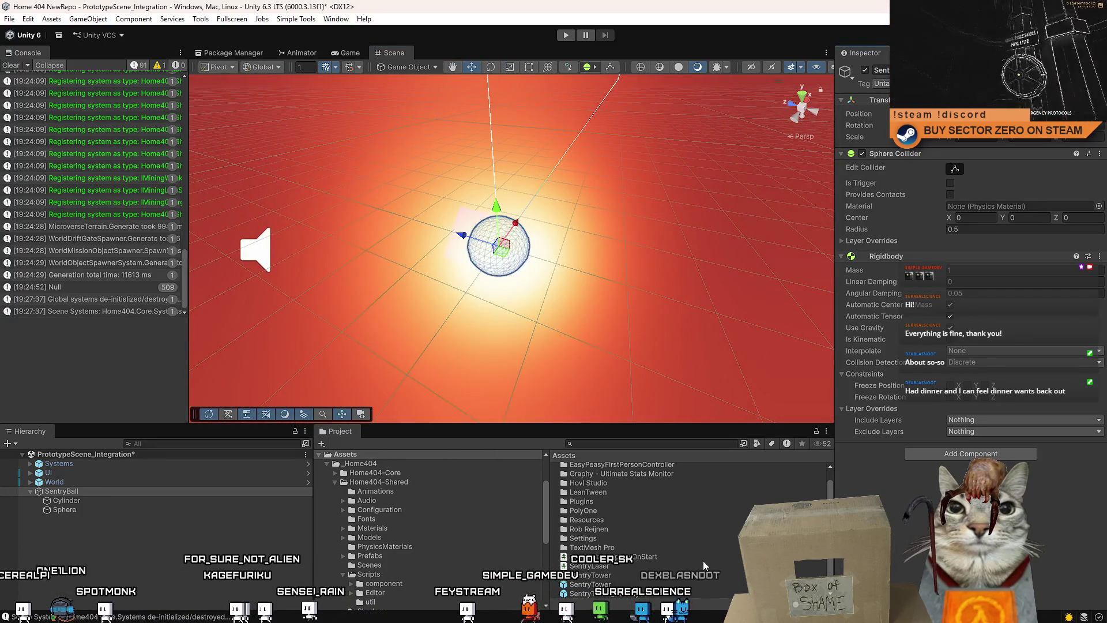
# Create a new MonoBehaviour script named SentryBall in the Assets folder
pyautogui.rightClick(676, 569)
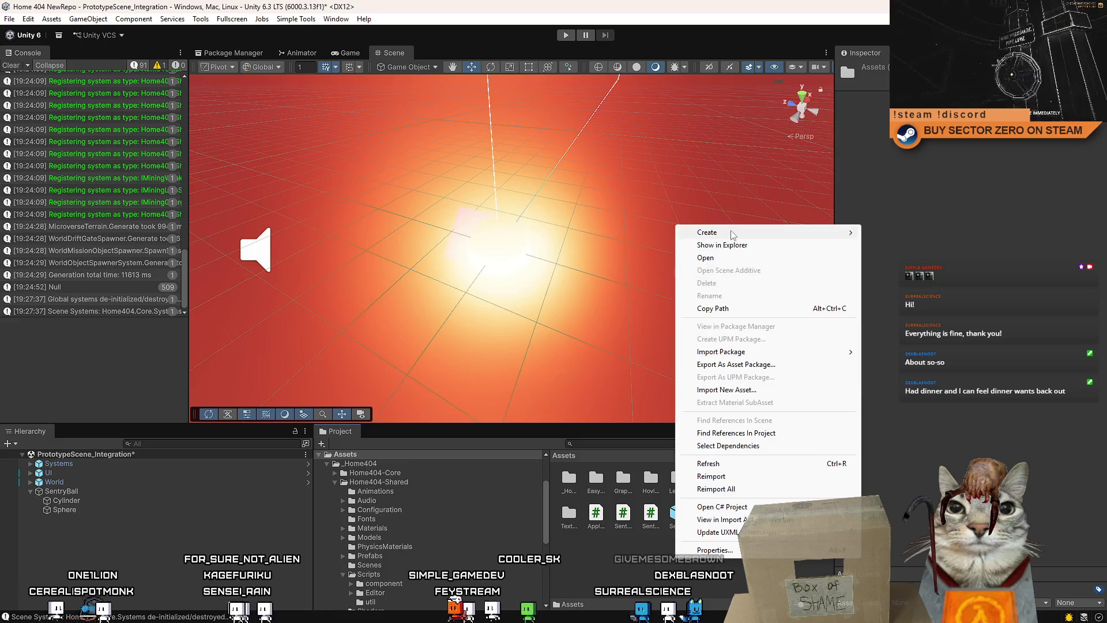
pyautogui.moveTo(750, 232)
pyautogui.click(917, 258)
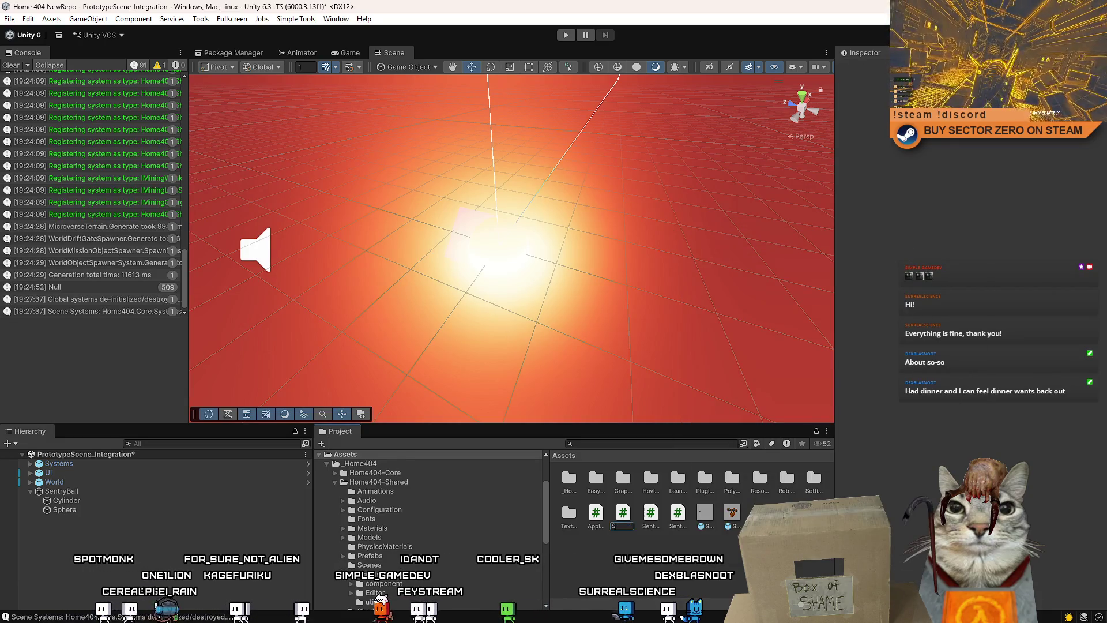
pyautogui.write('ntryBall')
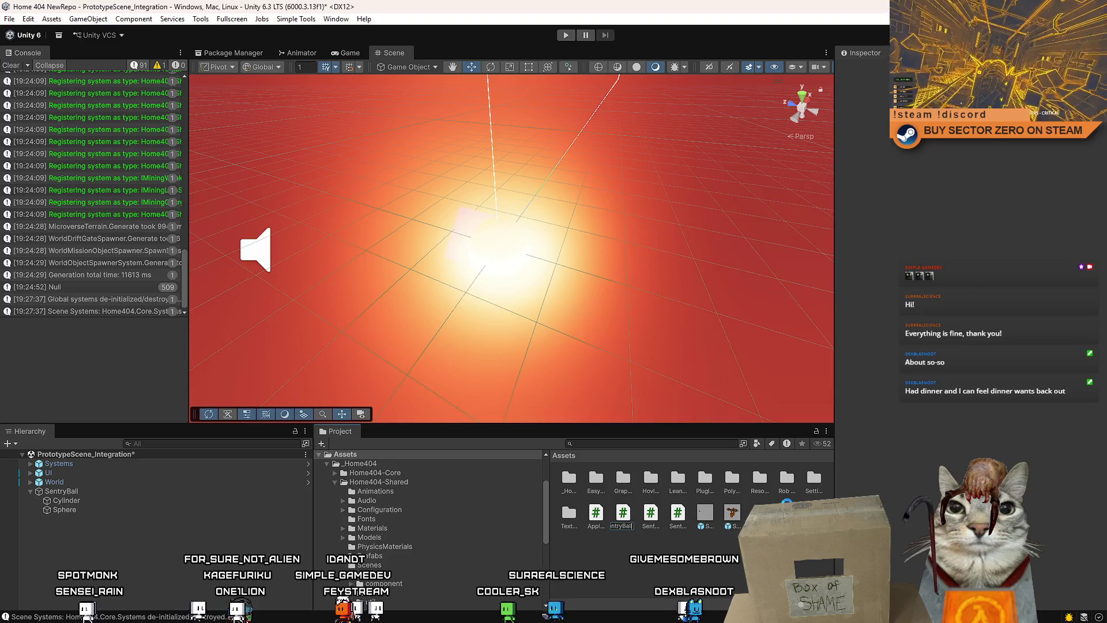
pyautogui.press('Return')
pyautogui.hotkey('alt', 'Tab')
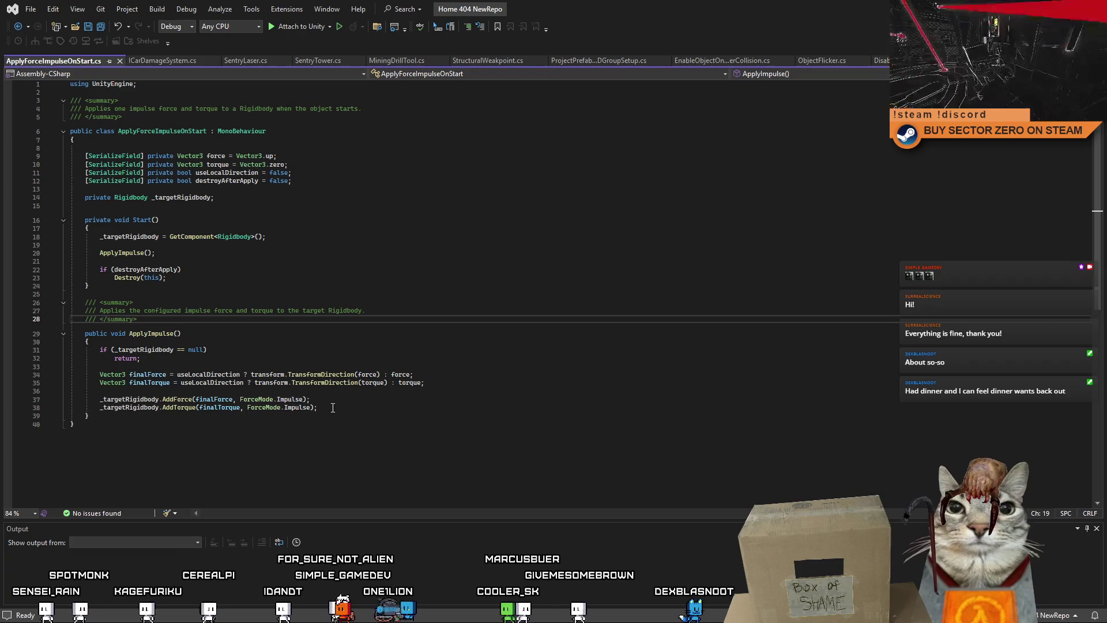
# Let Unity import the script, then return to Visual Studio with SentryBall.cs showing empty Start and Update
pyautogui.click(651, 276)
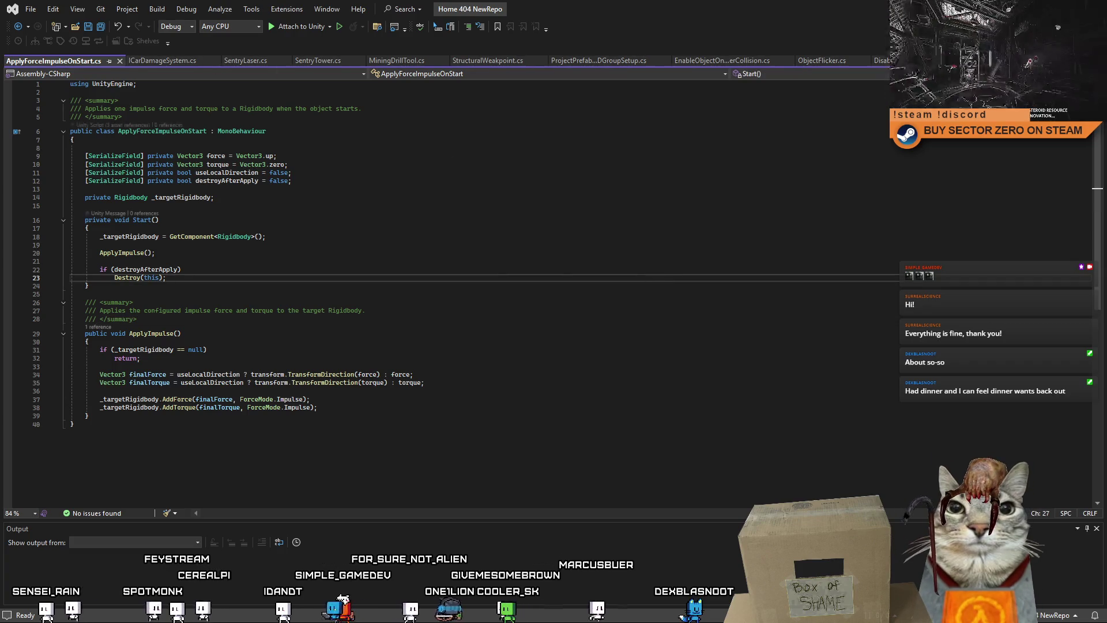
pyautogui.hotkey('alt', 'Tab')
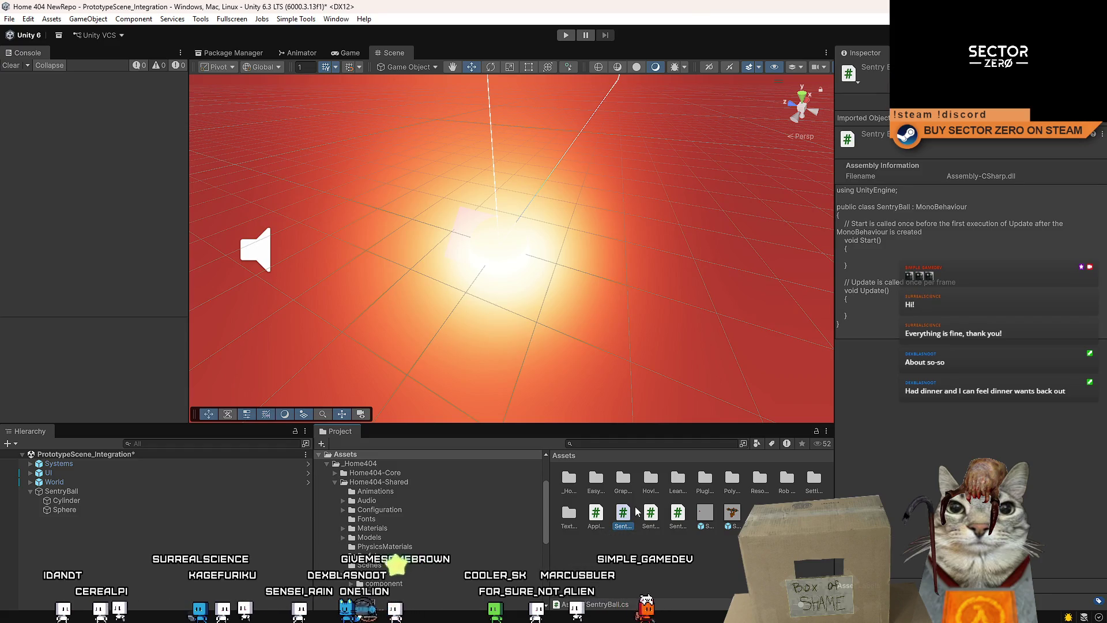
pyautogui.hotkey('alt', 'Tab')
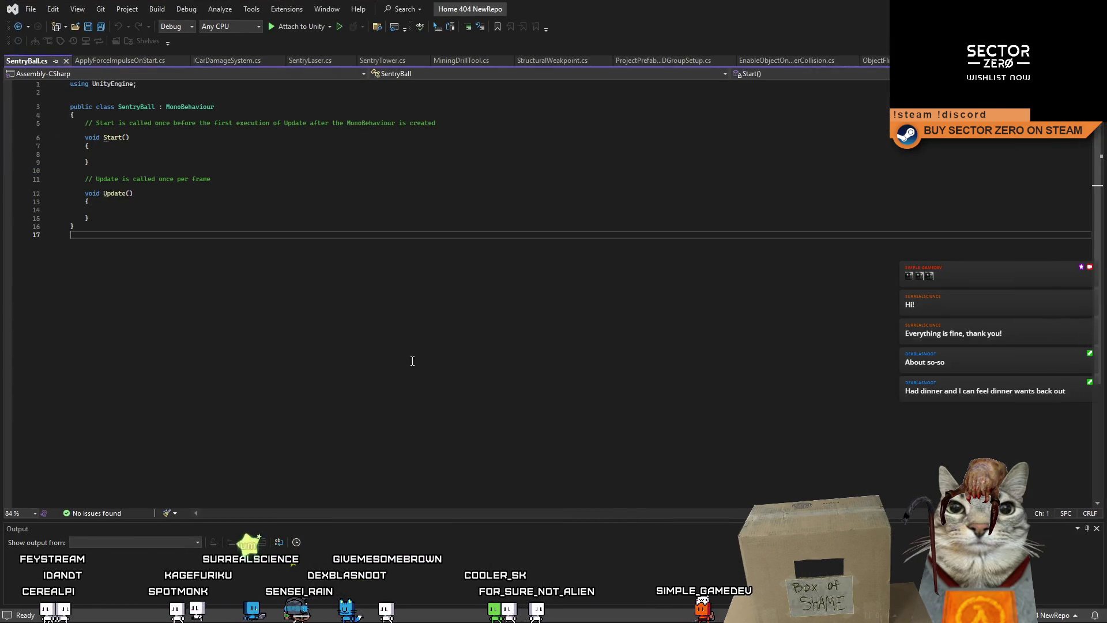
# Move the SentryTower.cs tab beside SentryBall.cs and select its line-8 hitpoints declaration
pyautogui.click(228, 61)
pyautogui.click(308, 61)
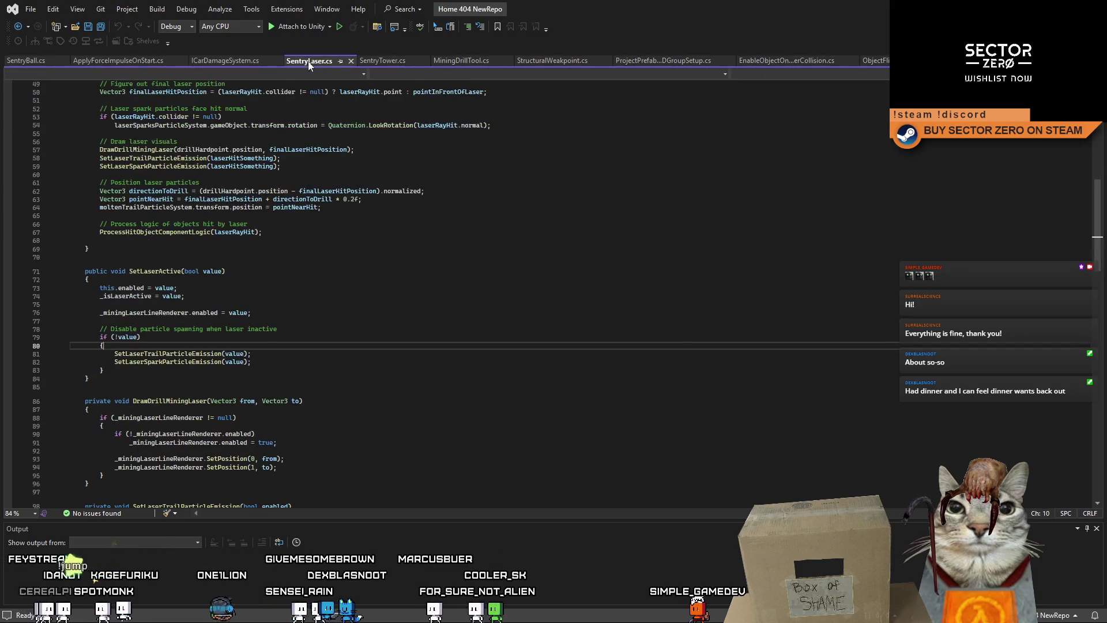
pyautogui.scroll(16, 538, 316)
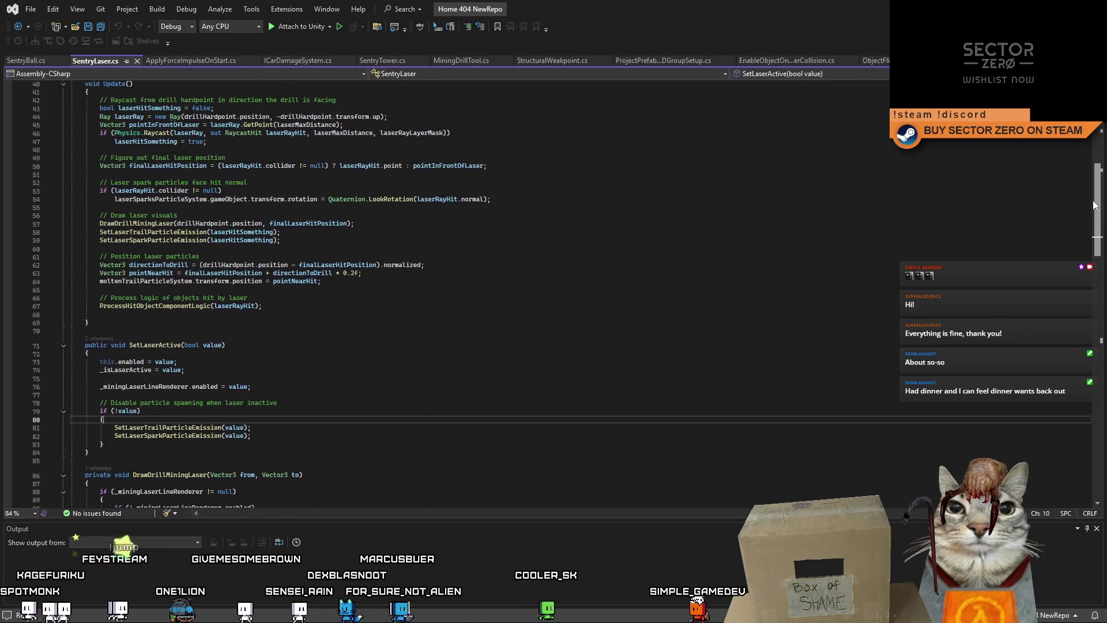
pyautogui.scroll(-1, 354, 201)
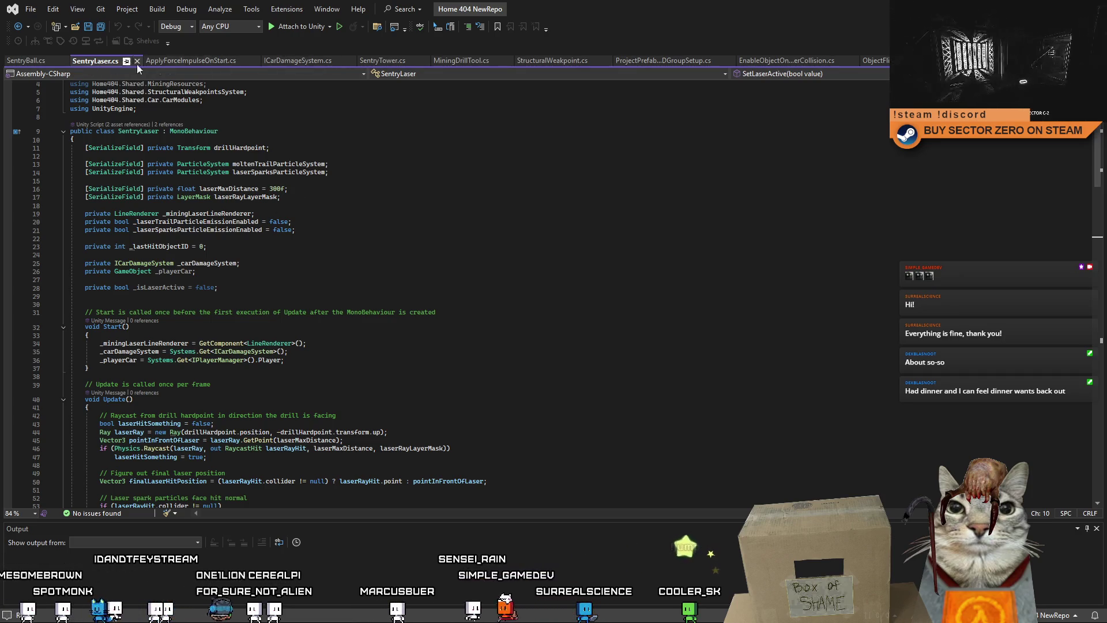
pyautogui.click(390, 60)
pyautogui.moveTo(390, 61); pyautogui.dragTo(116, 60)
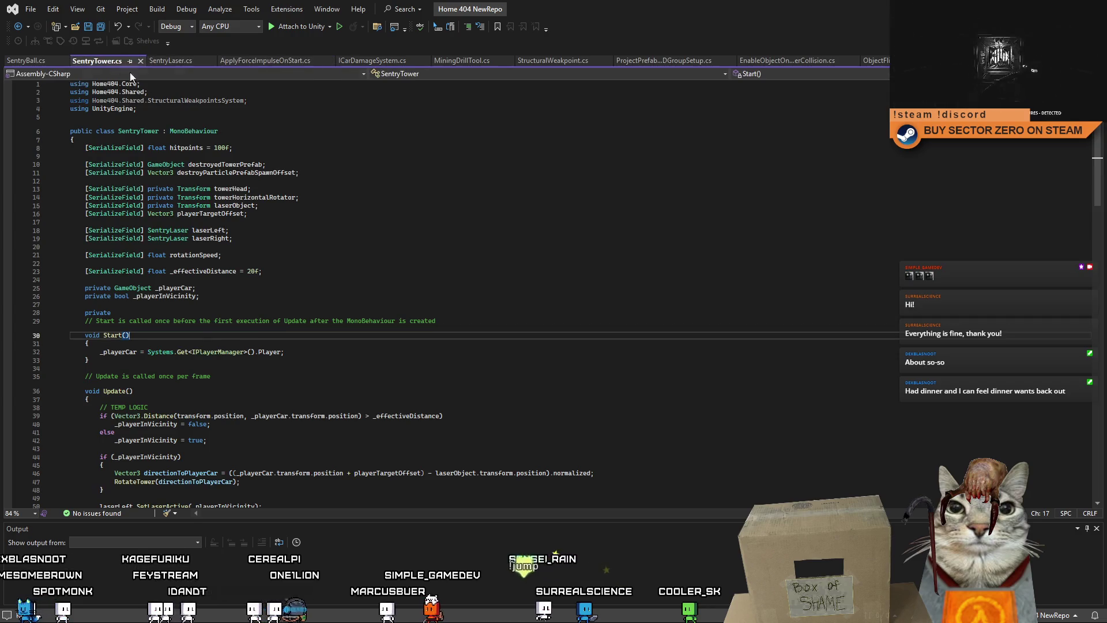
pyautogui.moveTo(261, 153); pyautogui.dragTo(72, 148)
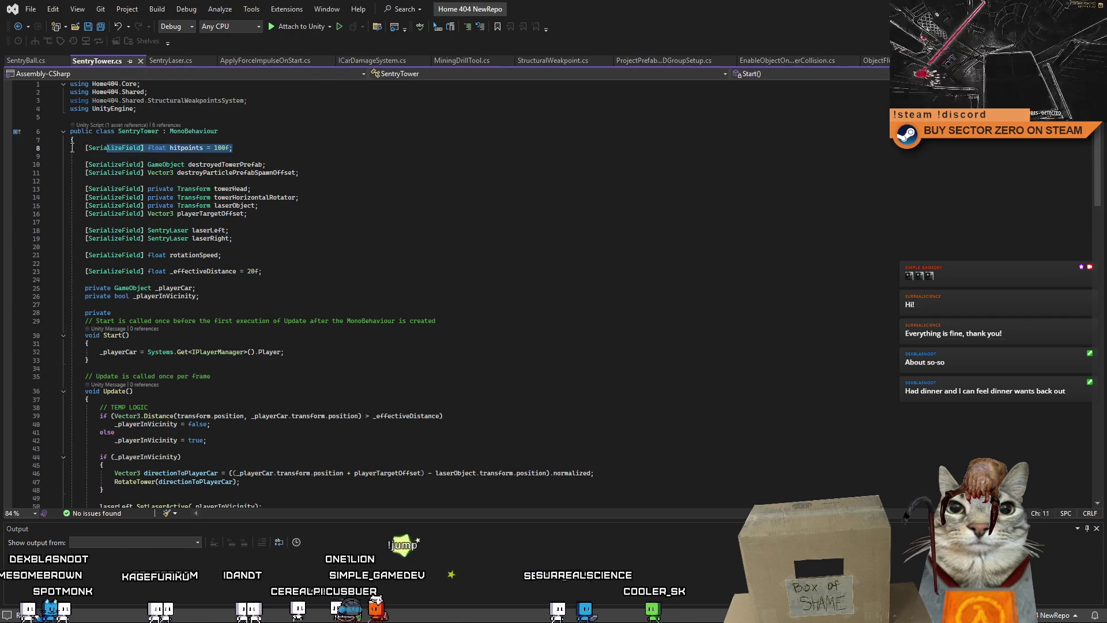
pyautogui.click(26, 60)
# Paste the hitpoints field (100f) into the SentryBall class
pyautogui.click(164, 117)
pyautogui.press('Return')
pyautogui.write('[SerializeField] float hitpoints = 100f;')
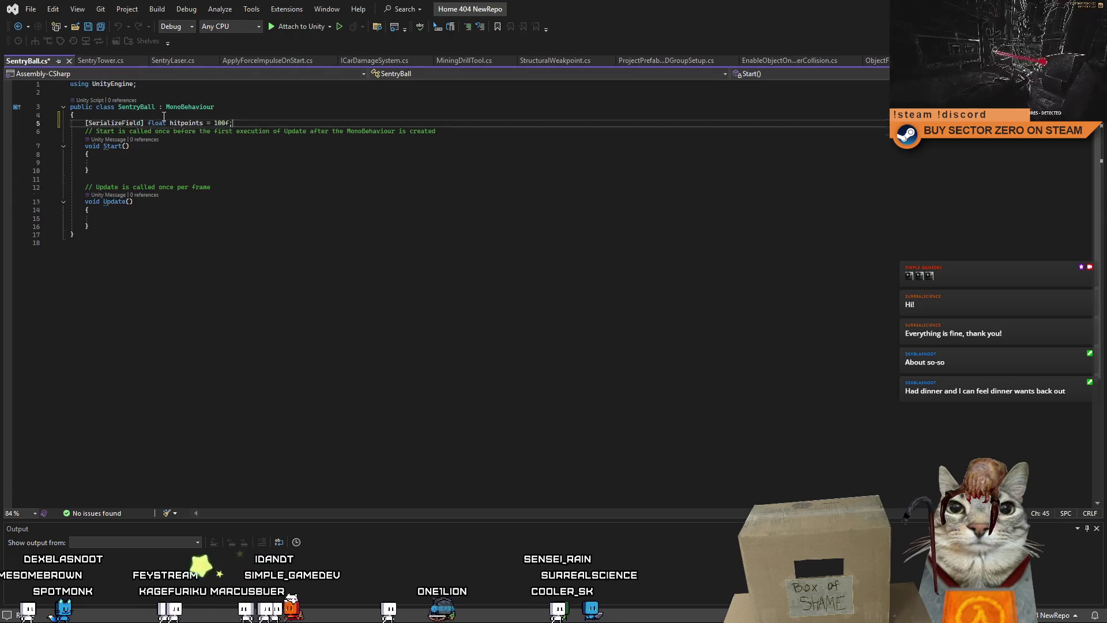
pyautogui.press('Return')
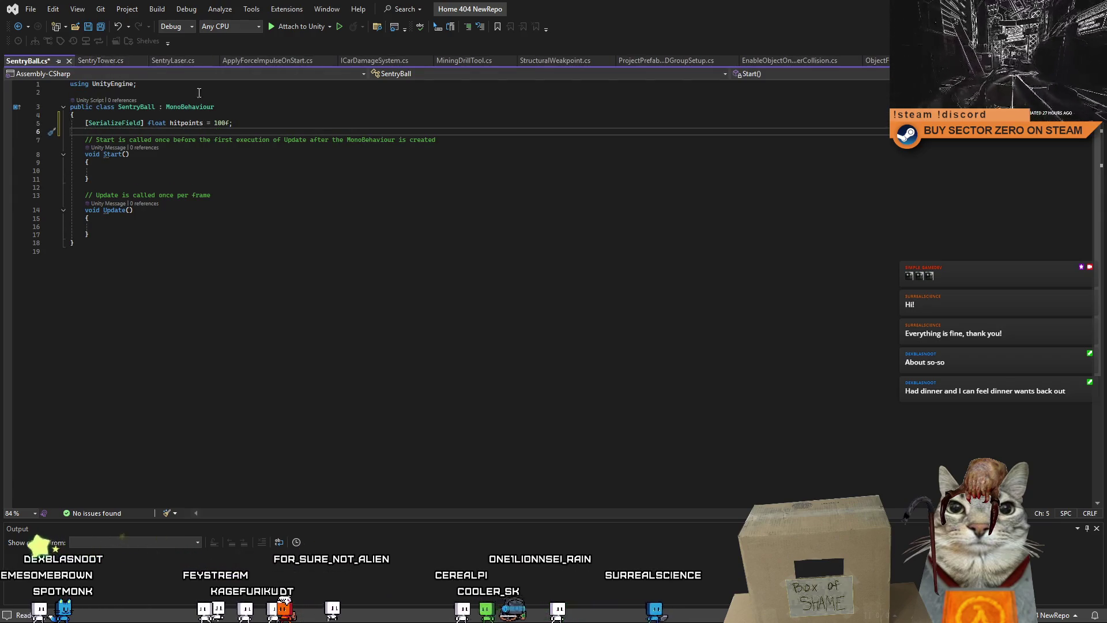
# Review the field declarations in the SentryTower and SentryLaser scripts
pyautogui.click(114, 62)
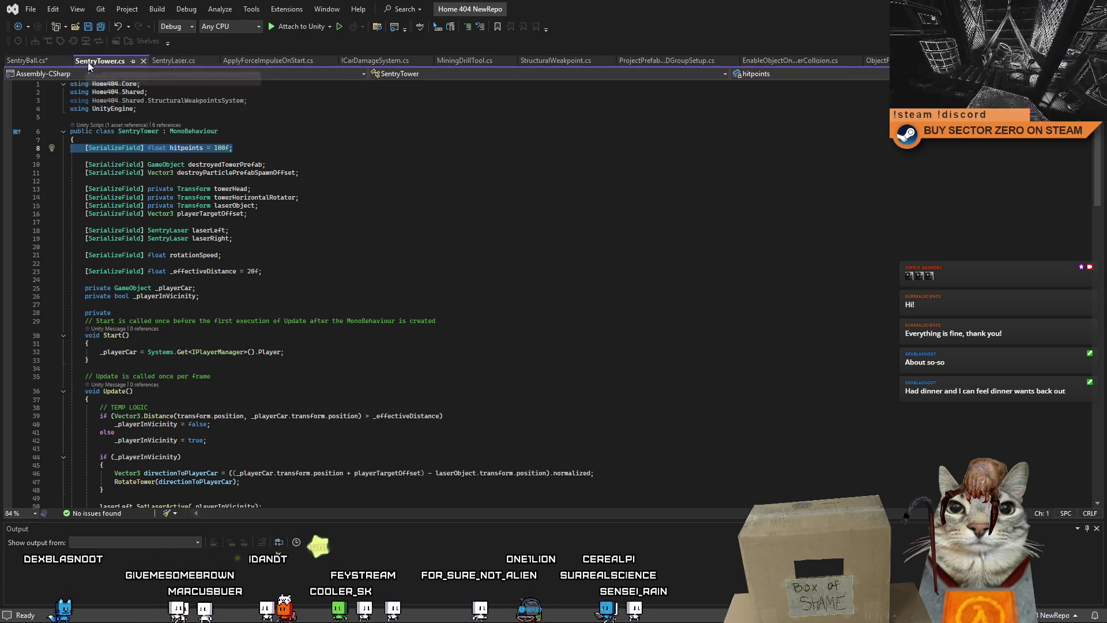
pyautogui.click(151, 63)
pyautogui.click(97, 62)
pyautogui.click(40, 62)
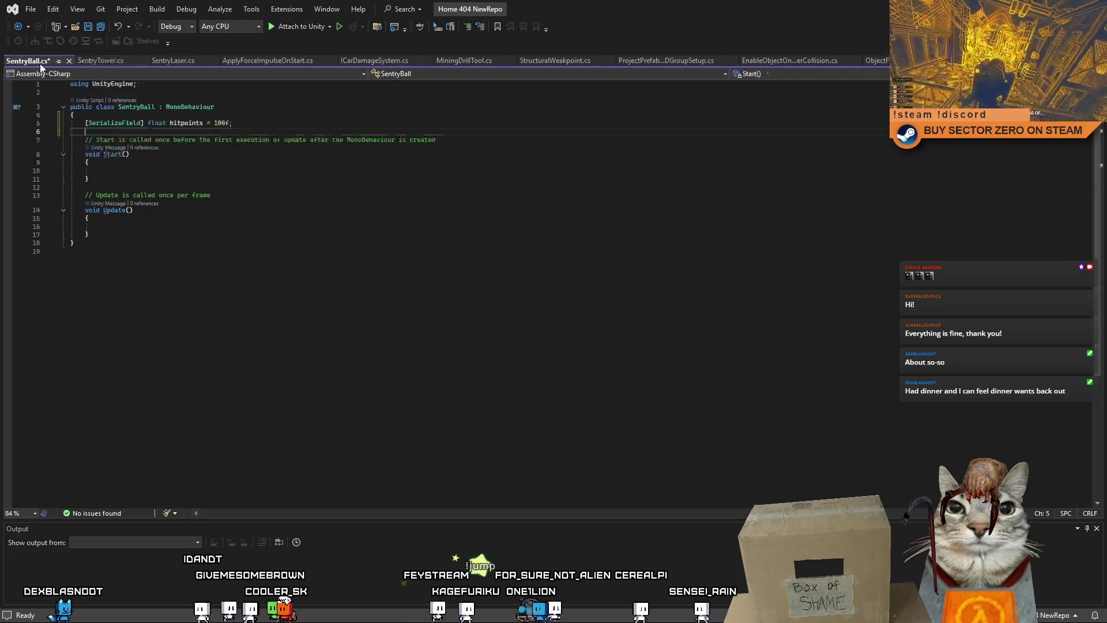
pyautogui.click(106, 62)
pyautogui.click(170, 63)
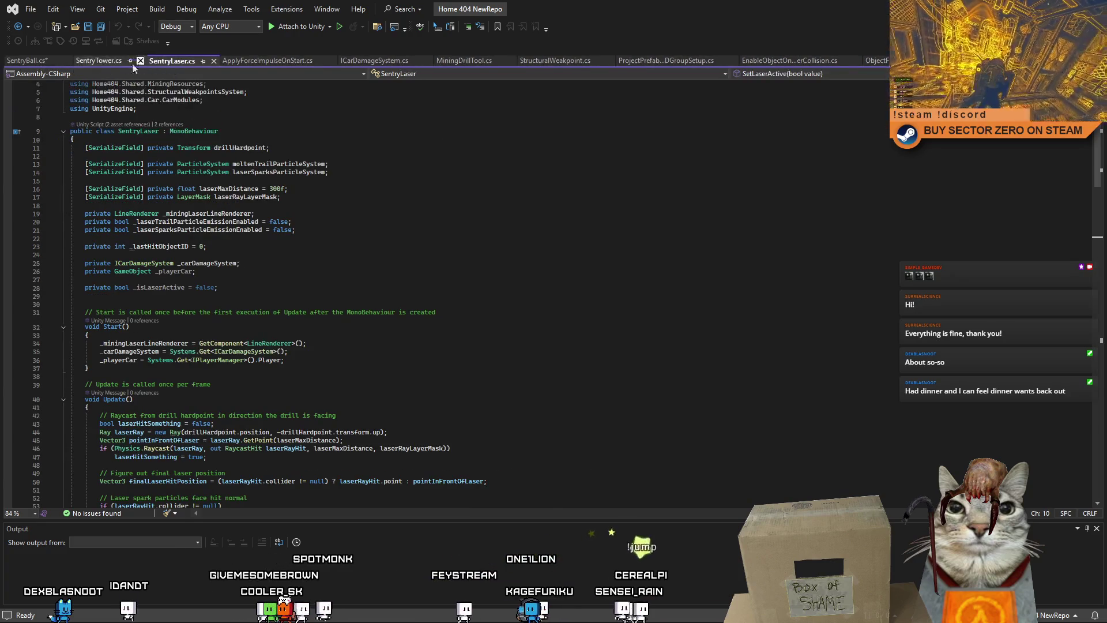
pyautogui.click(99, 61)
pyautogui.click(291, 156)
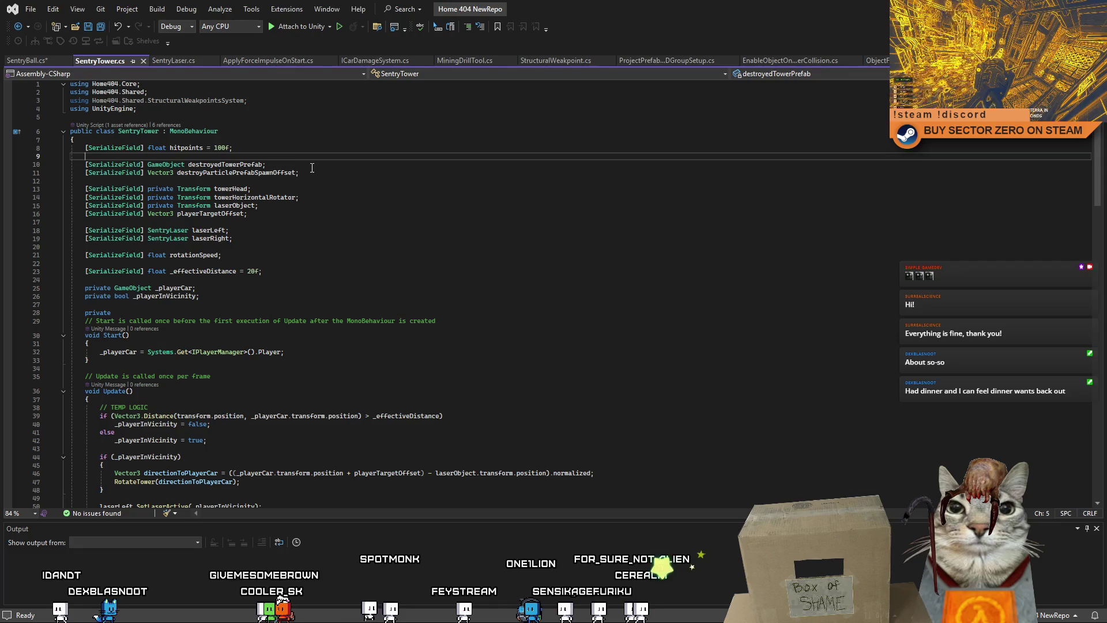
pyautogui.click(352, 165)
pyautogui.click(354, 174)
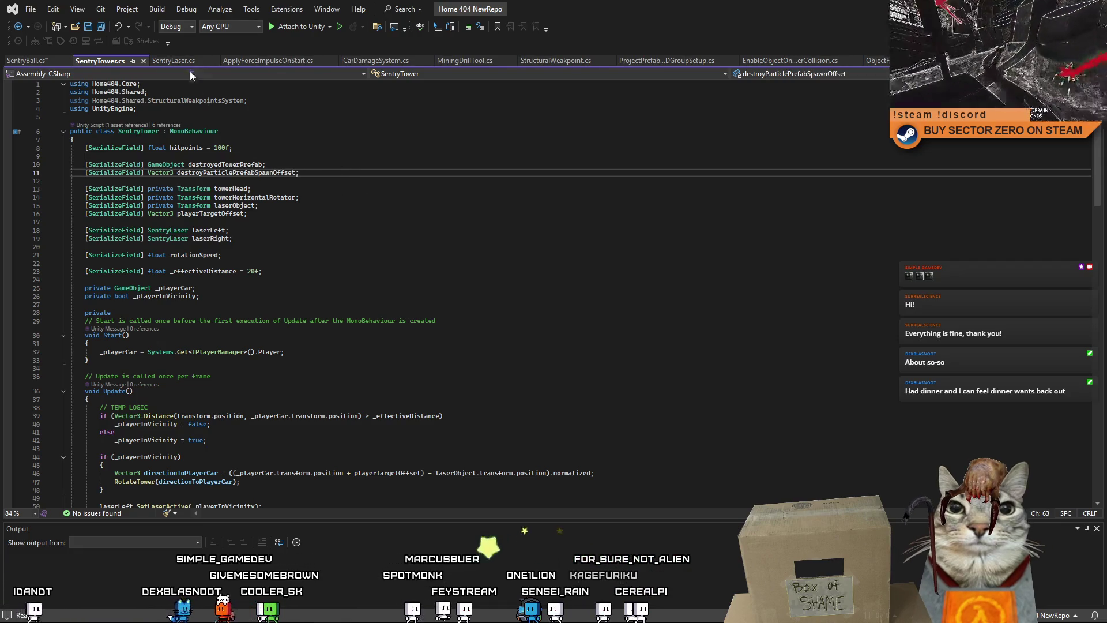
pyautogui.click(172, 61)
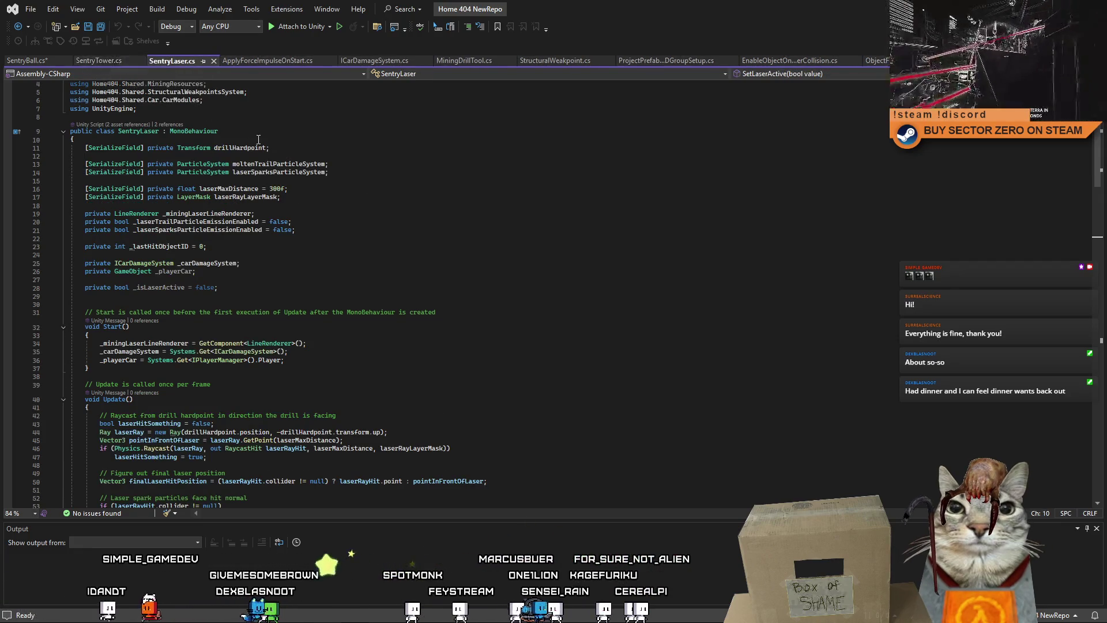
pyautogui.click(299, 196)
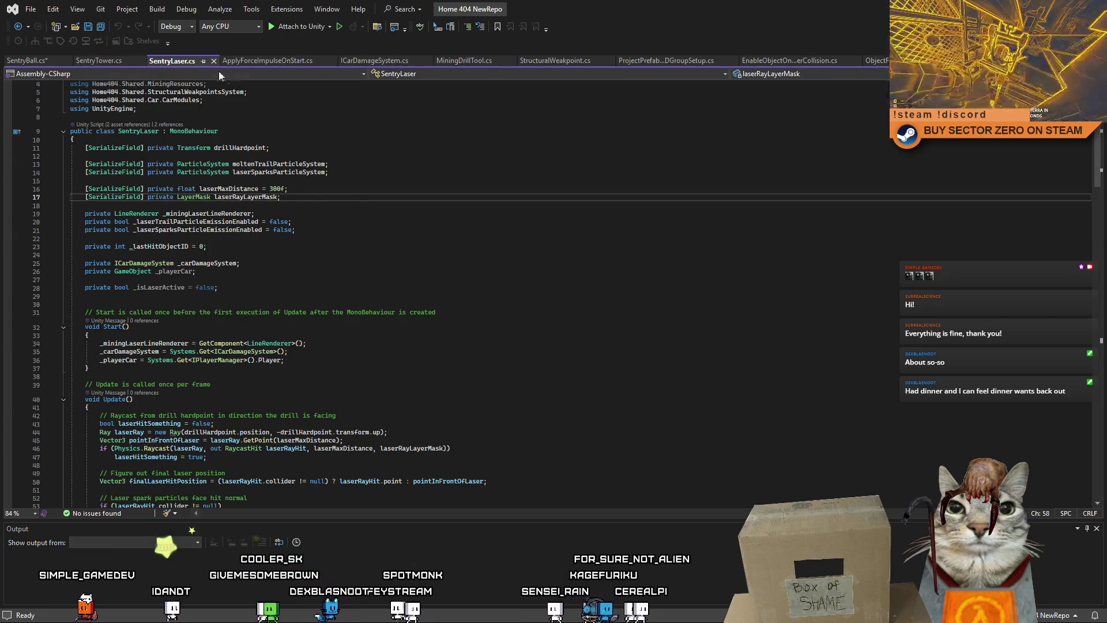
pyautogui.click(133, 60)
pyautogui.press('Down')
pyautogui.press('Down')
pyautogui.press('Down')
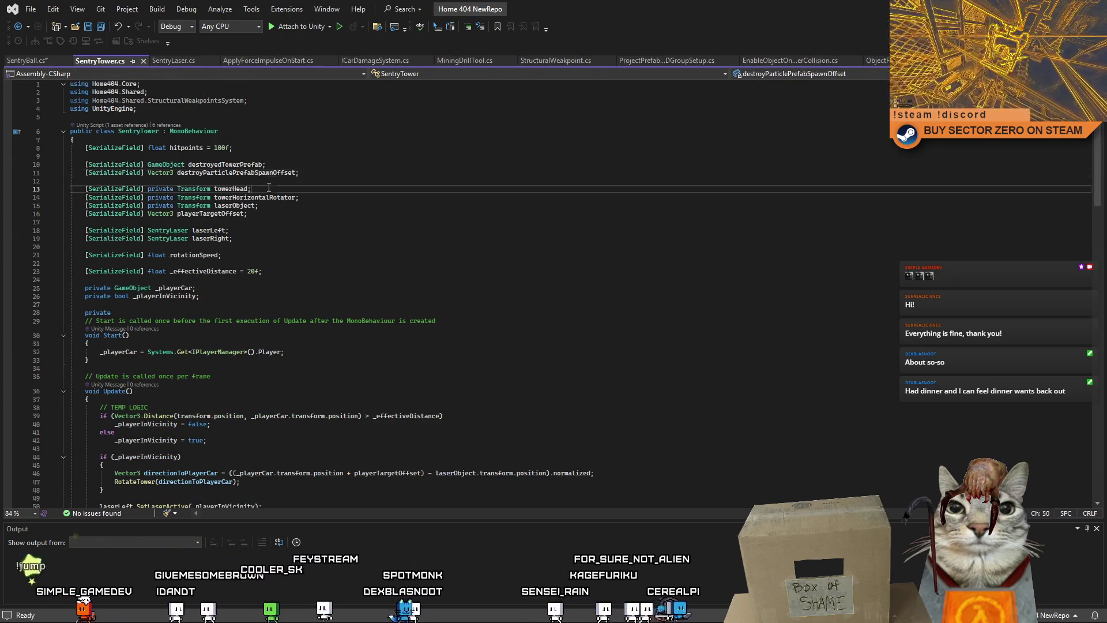
pyautogui.press('Up')
pyautogui.press('Down')
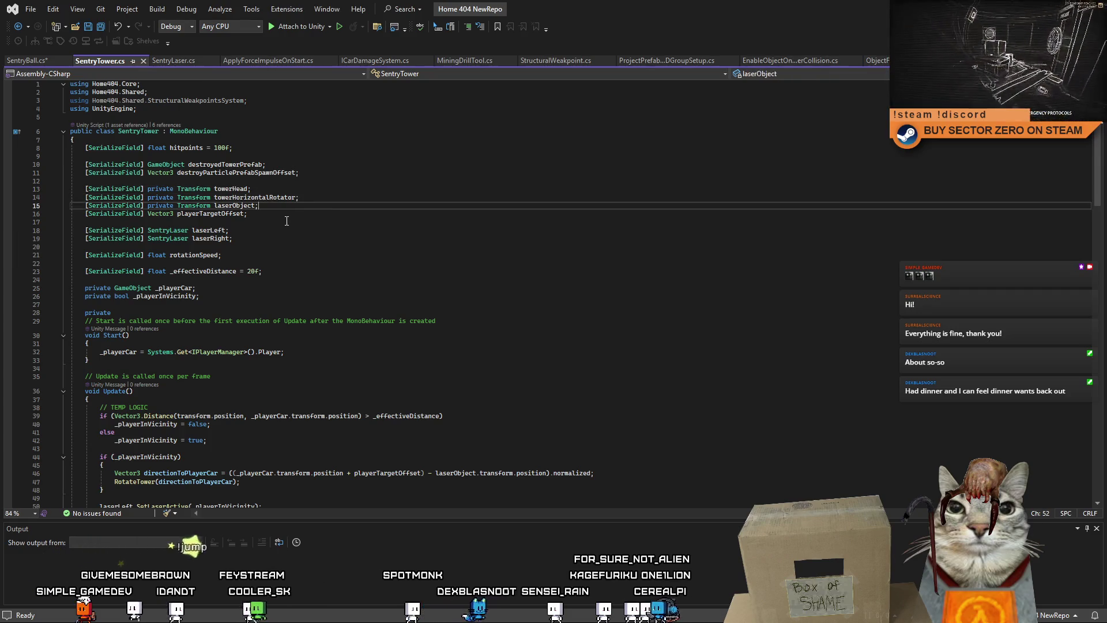
pyautogui.press('Down')
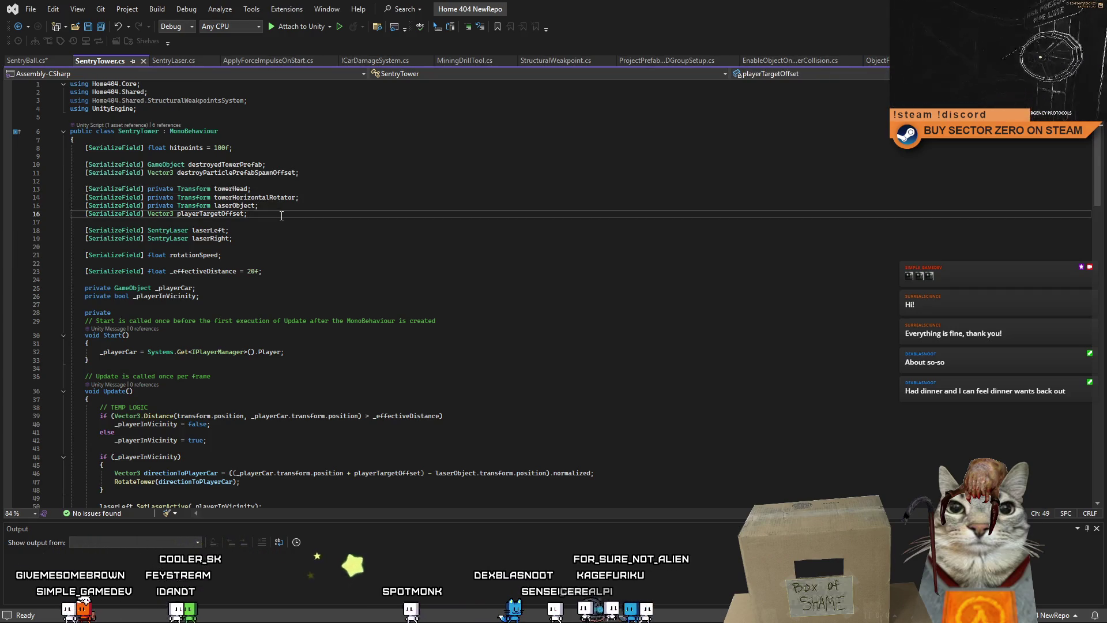
# Inspect the playerTargetOffset field declaration in SentryTower
pyautogui.doubleClick(230, 214)
pyautogui.click(270, 214)
pyautogui.moveTo(276, 216); pyautogui.dragTo(87, 217)
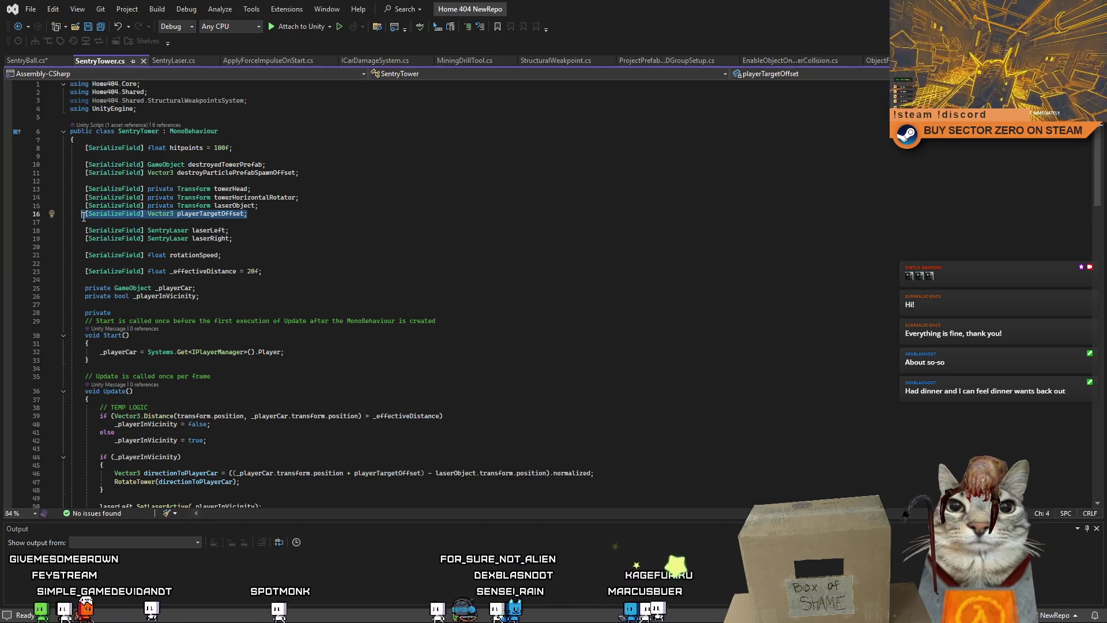
pyautogui.rightClick(86, 217)
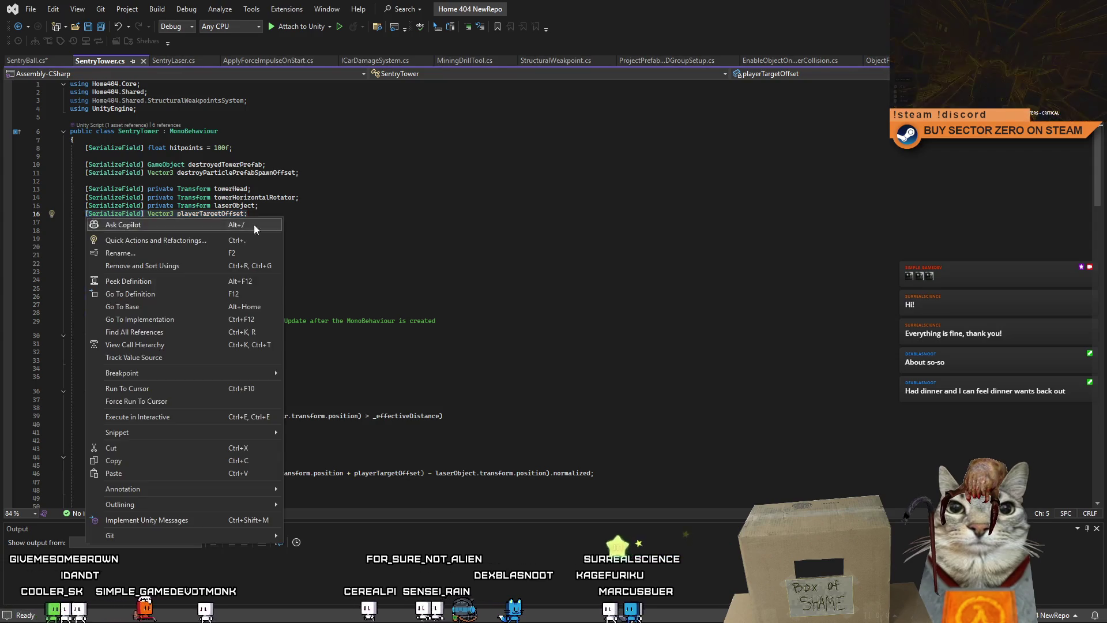
pyautogui.press('Escape')
pyautogui.click(271, 208)
pyautogui.click(271, 213)
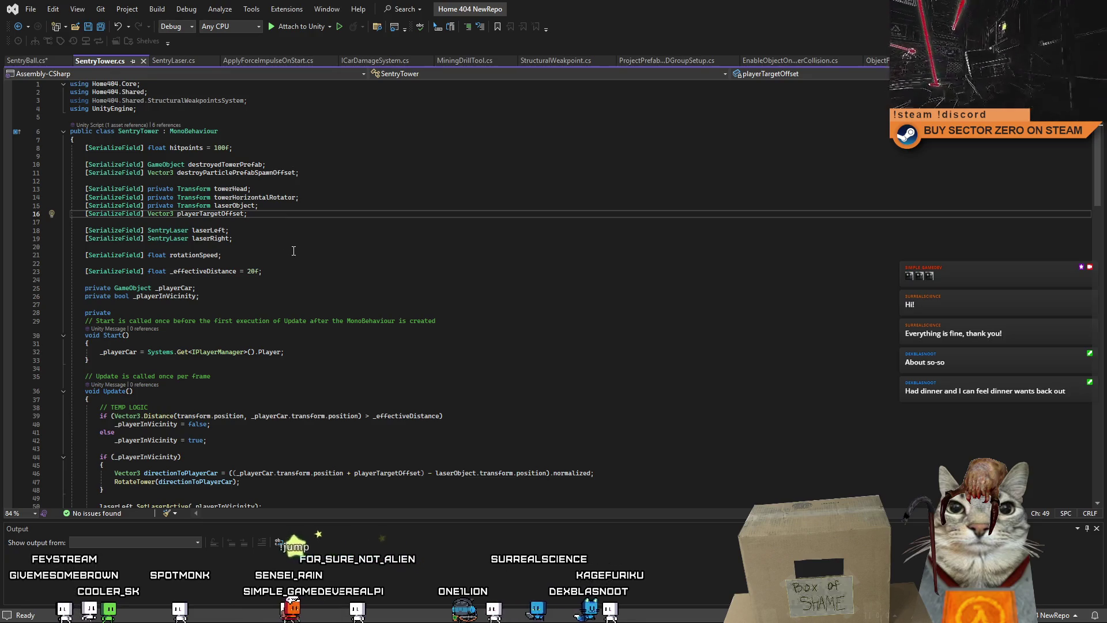
pyautogui.scroll(-1, 294, 248)
# Copy the effectiveDistance field (20f) from SentryTower into SentryBall below hitpoints
pyautogui.moveTo(300, 248); pyautogui.dragTo(101, 248)
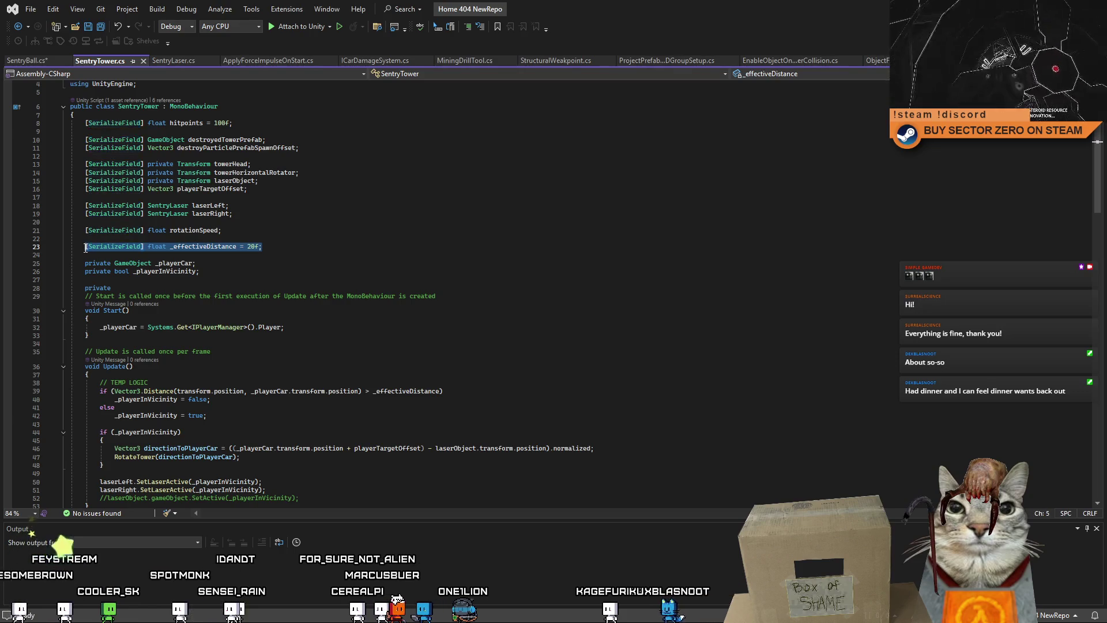
pyautogui.click(35, 60)
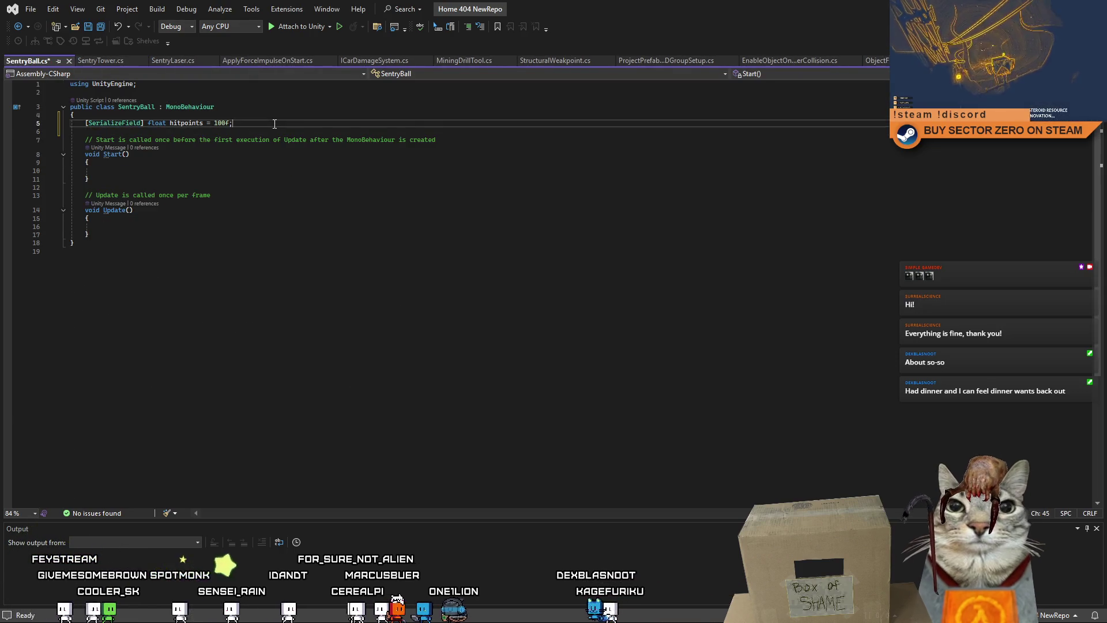
pyautogui.write('[SerializeField] float _effectiveDistance = 20f;')
pyautogui.click(186, 131)
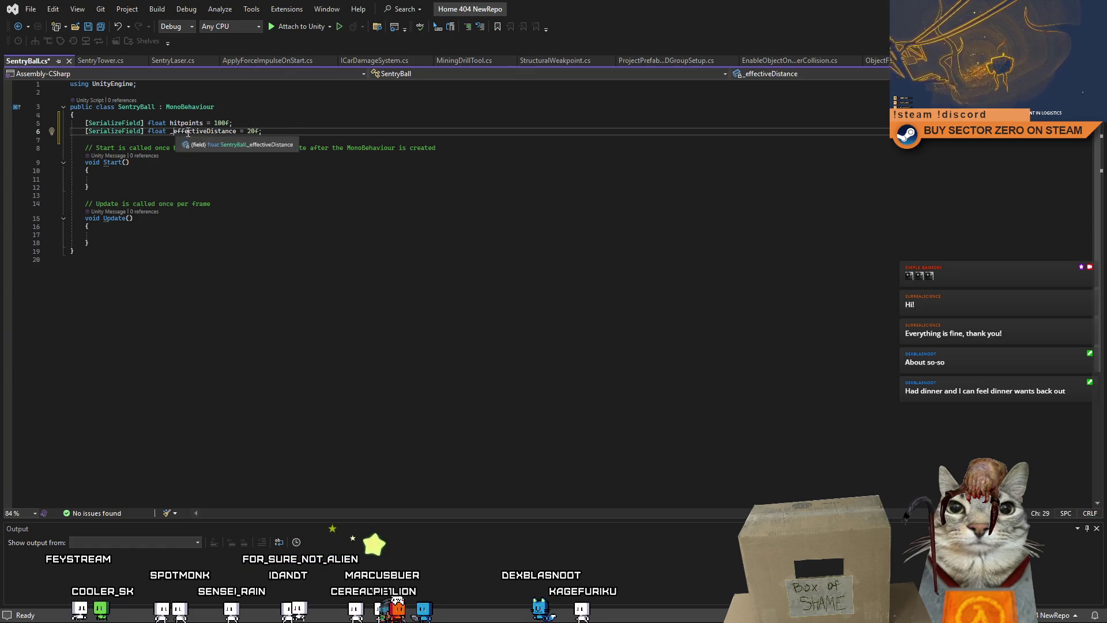
pyautogui.click(330, 127)
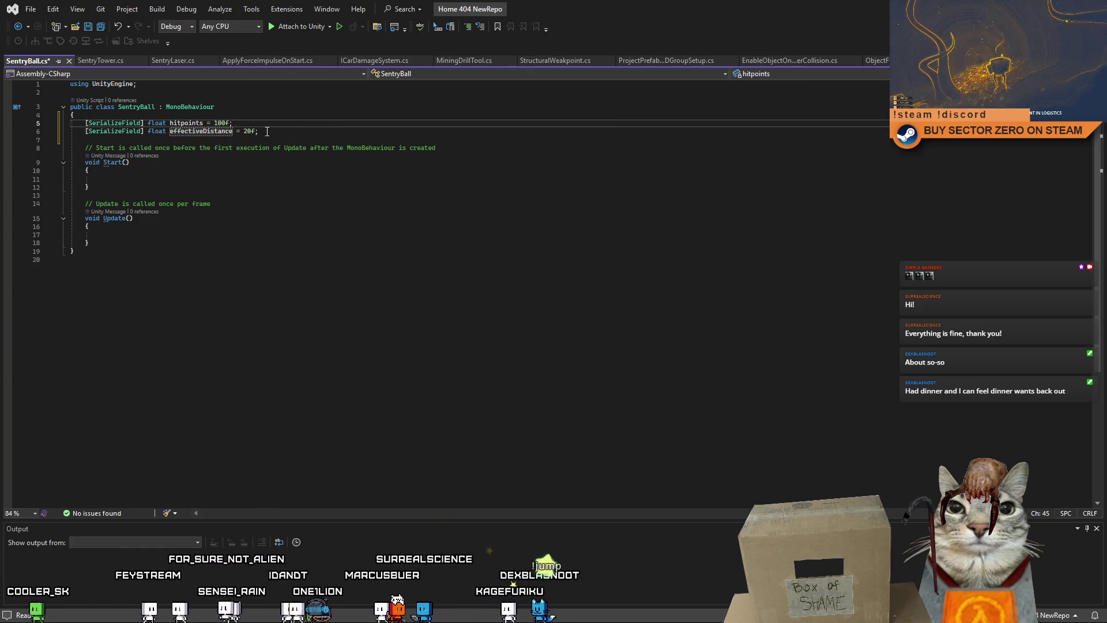
pyautogui.press('Down')
pyautogui.press('Down')
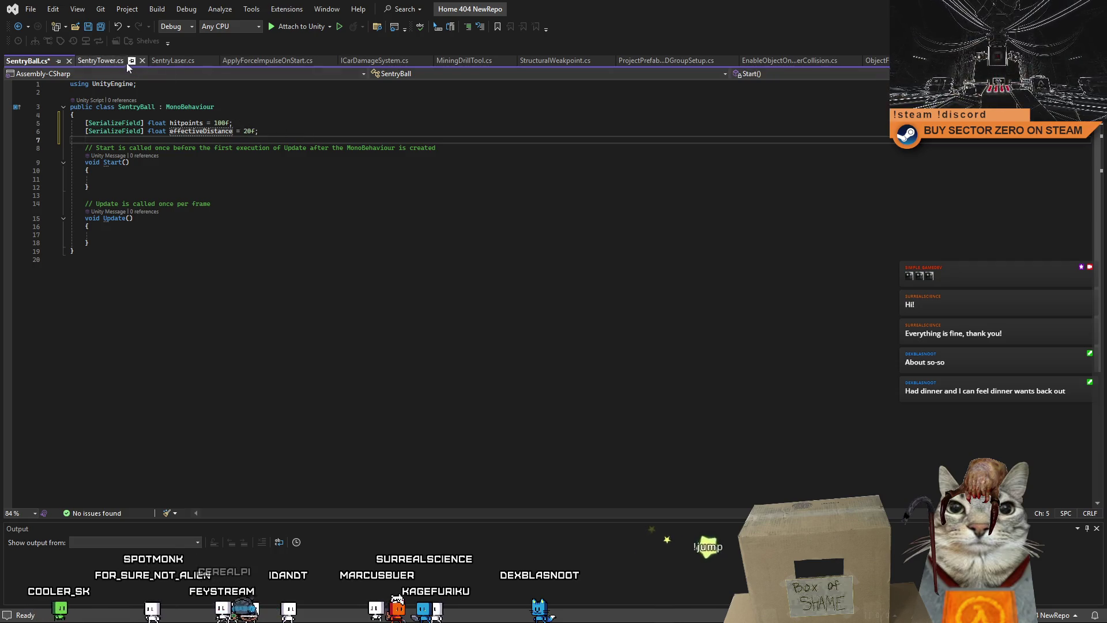
# Copy the _playerCar and _playerInVicinity fields into SentryBall below effectiveDistance
pyautogui.click(108, 60)
pyautogui.click(217, 266)
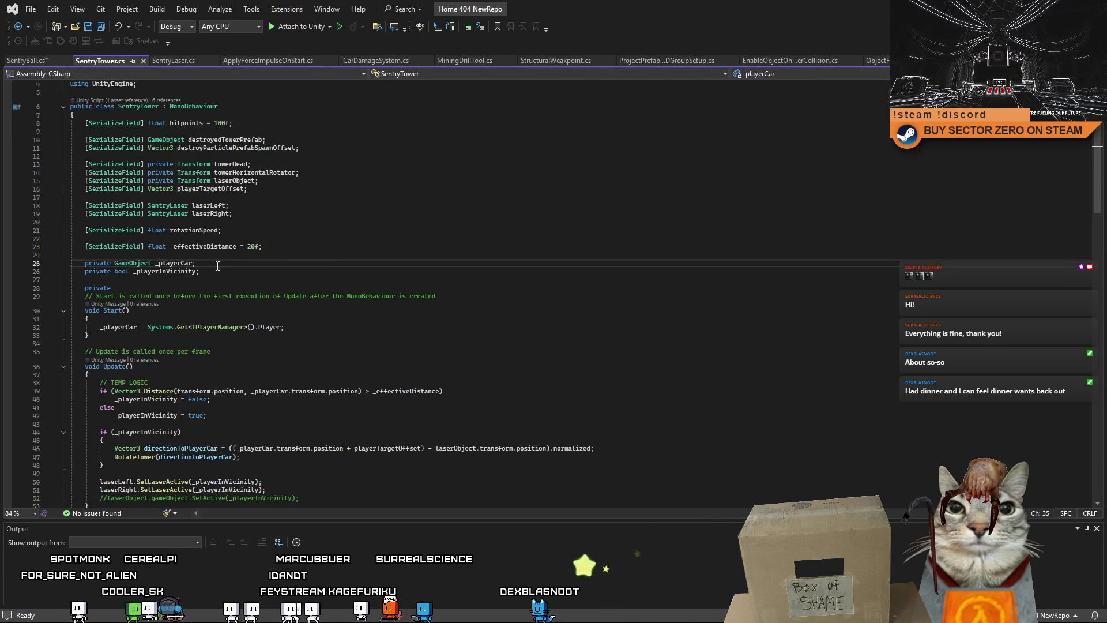
pyautogui.moveTo(207, 273); pyautogui.dragTo(70, 263)
pyautogui.hotkey('ctrl', 'c')
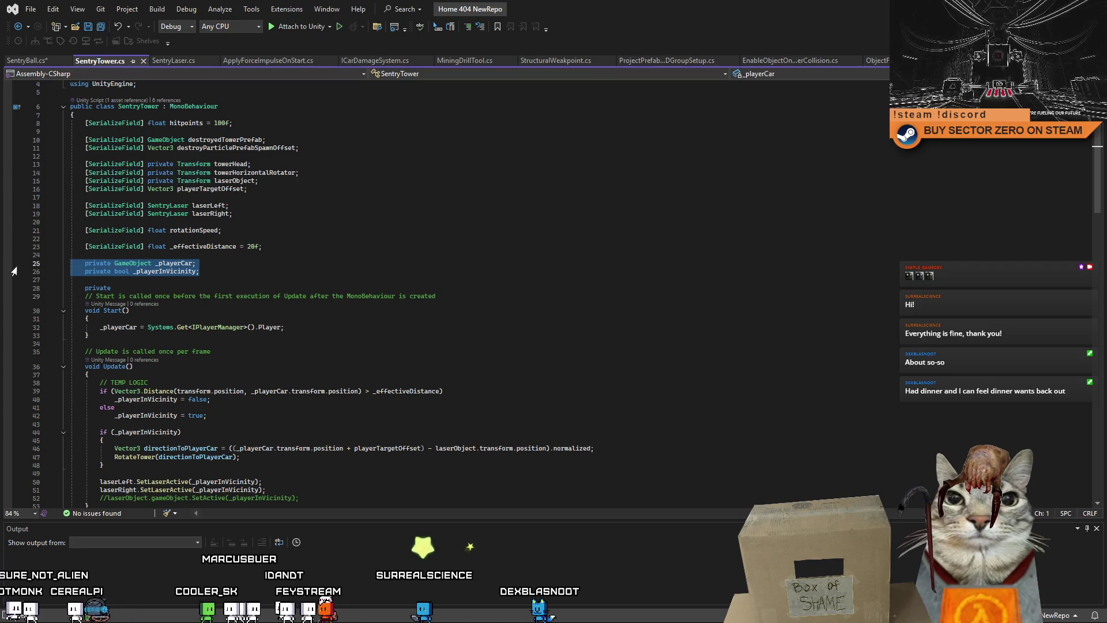
pyautogui.click(27, 61)
pyautogui.click(280, 132)
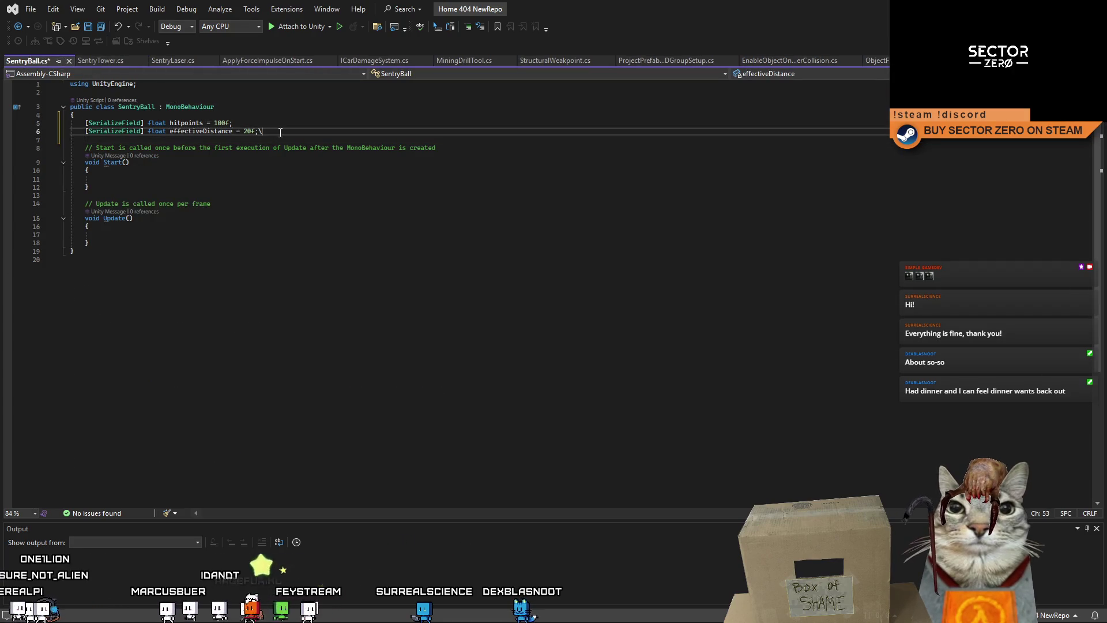
pyautogui.press('Return')
pyautogui.press('Return')
pyautogui.hotkey('ctrl', 'v')
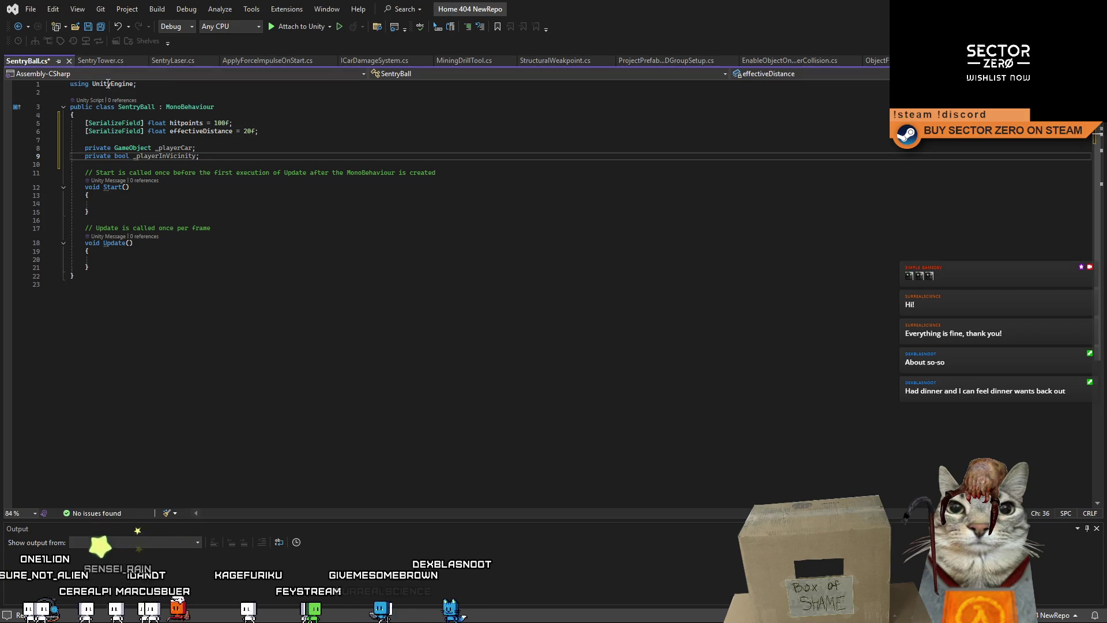
# Delete the stray 'private' line from SentryTower.cs and save the script
pyautogui.click(109, 61)
pyautogui.click(288, 249)
pyautogui.scroll(-2, 298, 250)
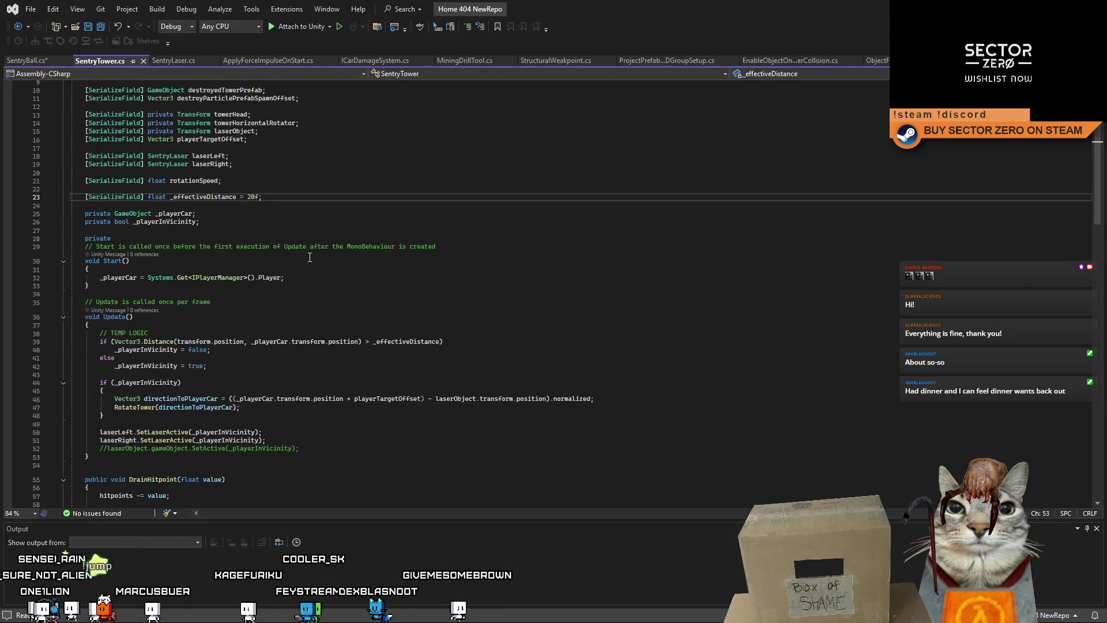
pyautogui.moveTo(110, 286)
pyautogui.mouseDown()
pyautogui.moveTo(87, 248)
pyautogui.moveTo(26, 242)
pyautogui.mouseUp()
pyautogui.click(293, 237)
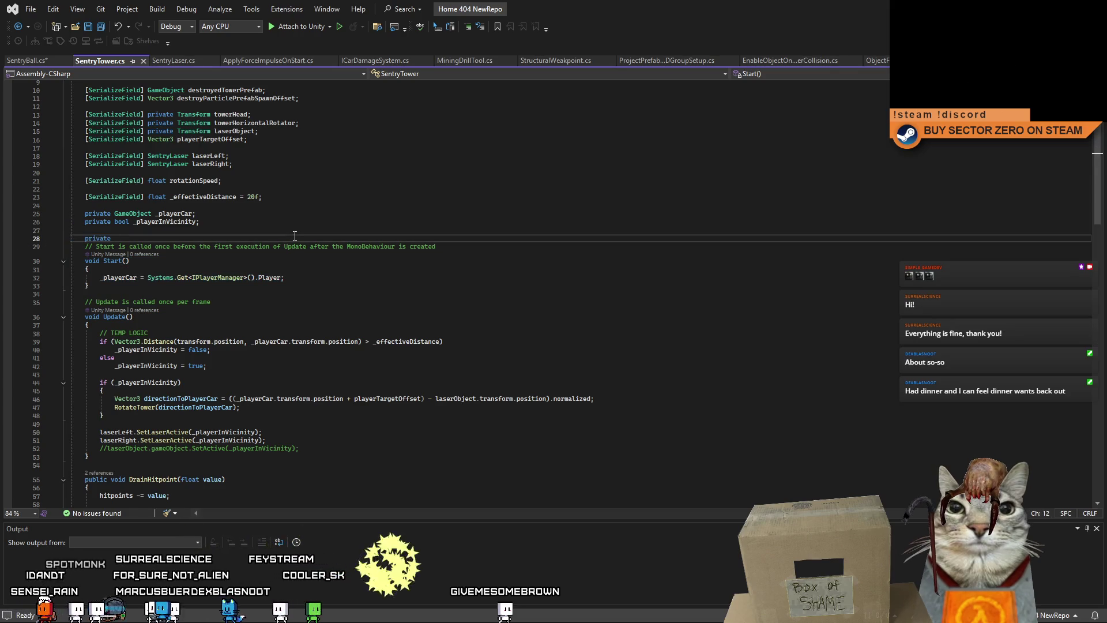
pyautogui.hotkey('ctrl', 'z')
pyautogui.hotkey('ctrl', 'z')
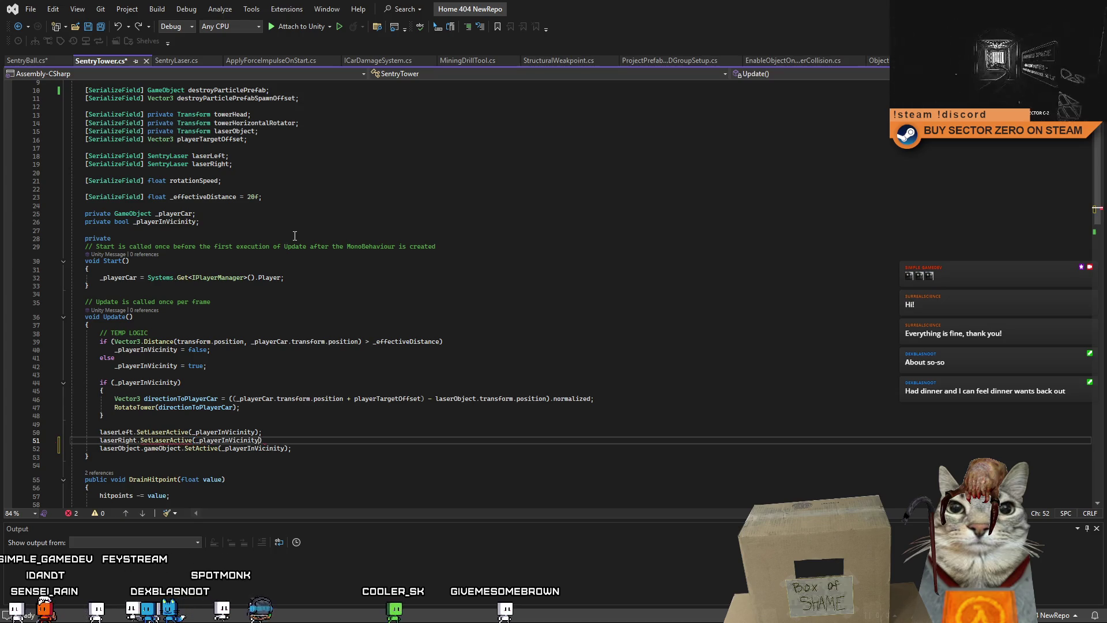
pyautogui.hotkey('ctrl', 'y')
pyautogui.rightClick(293, 237)
pyautogui.press('Escape')
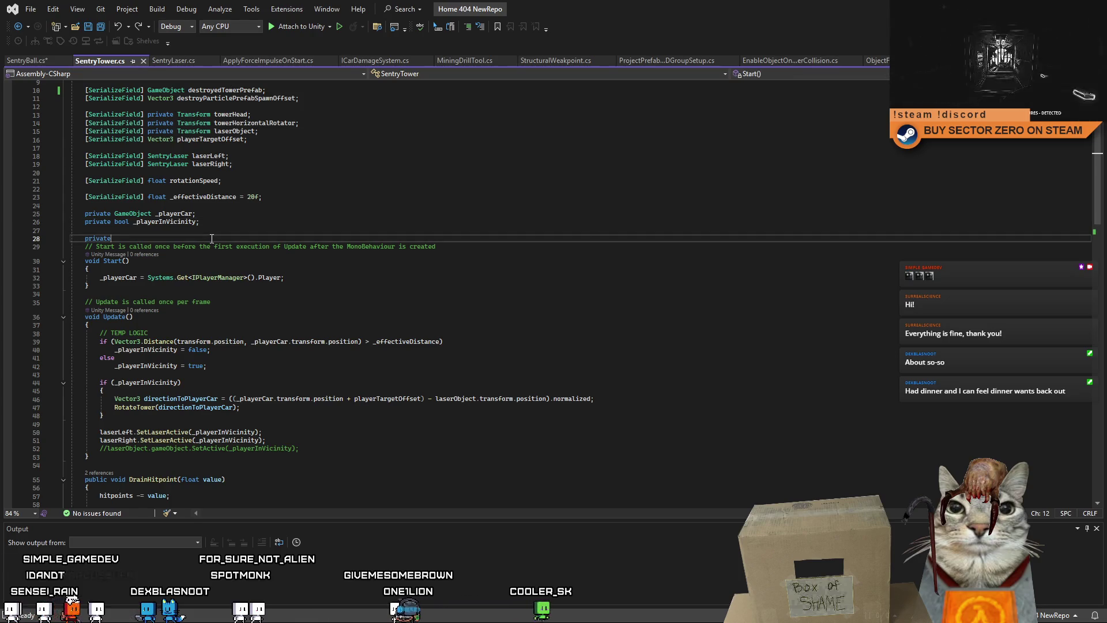
pyautogui.hotkey('shift', 'Home')
pyautogui.press('BackSpace')
pyautogui.press('BackSpace')
pyautogui.click(294, 219)
pyautogui.hotkey('ctrl', 's')
pyautogui.moveTo(25, 215); pyautogui.dragTo(24, 229)
pyautogui.click(35, 60)
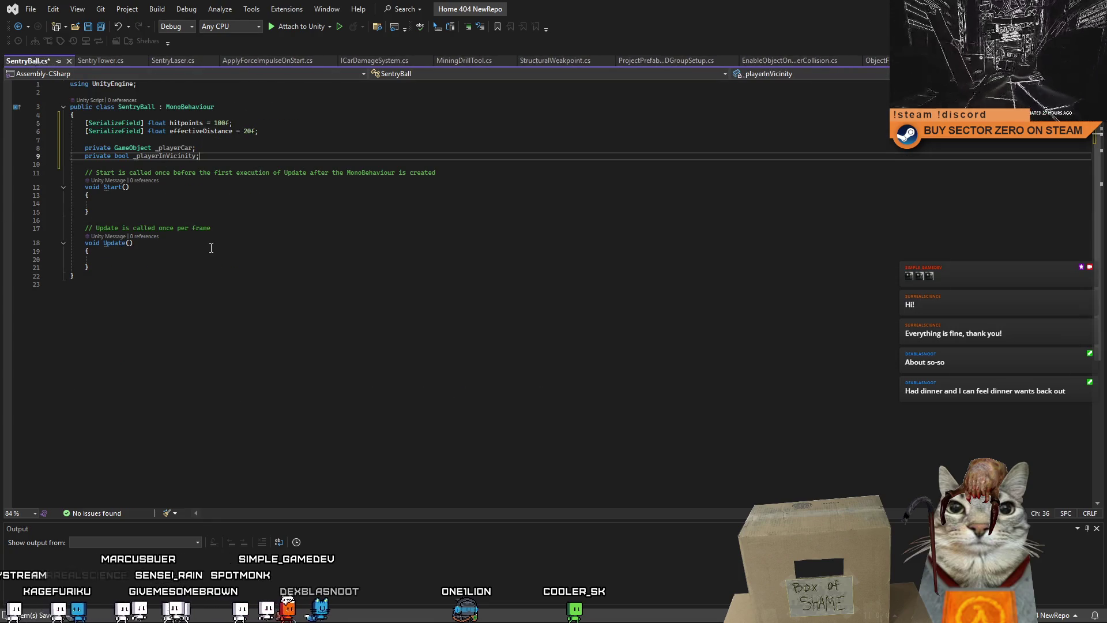
# Replace SentryBall's empty Start method with SentryTower's Start that fetches the player car
pyautogui.click(92, 60)
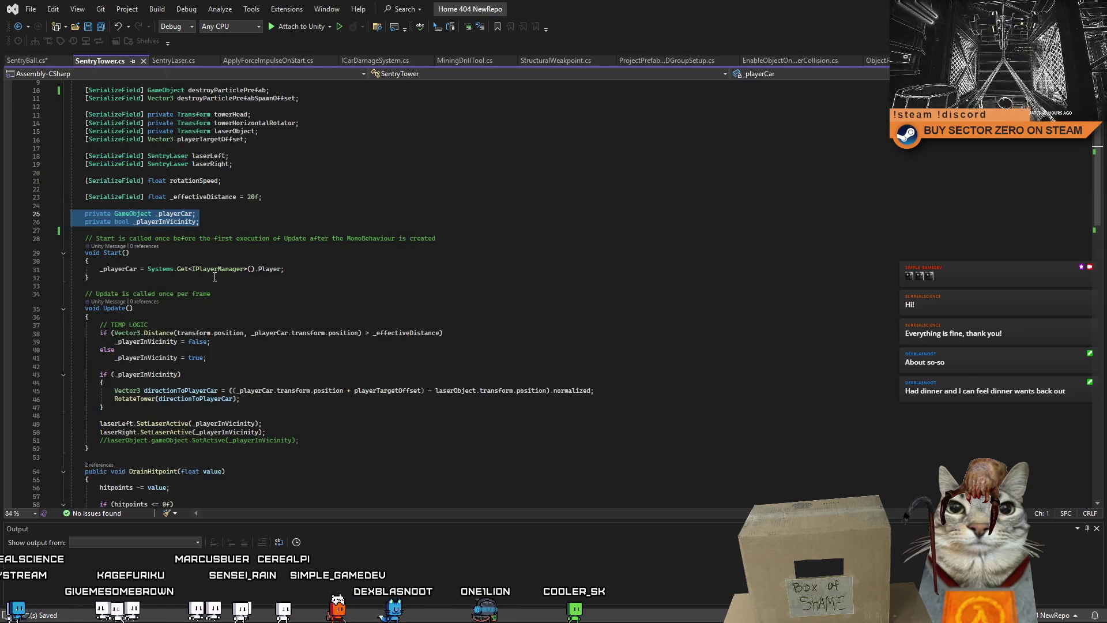
pyautogui.moveTo(52, 280); pyautogui.dragTo(51, 257)
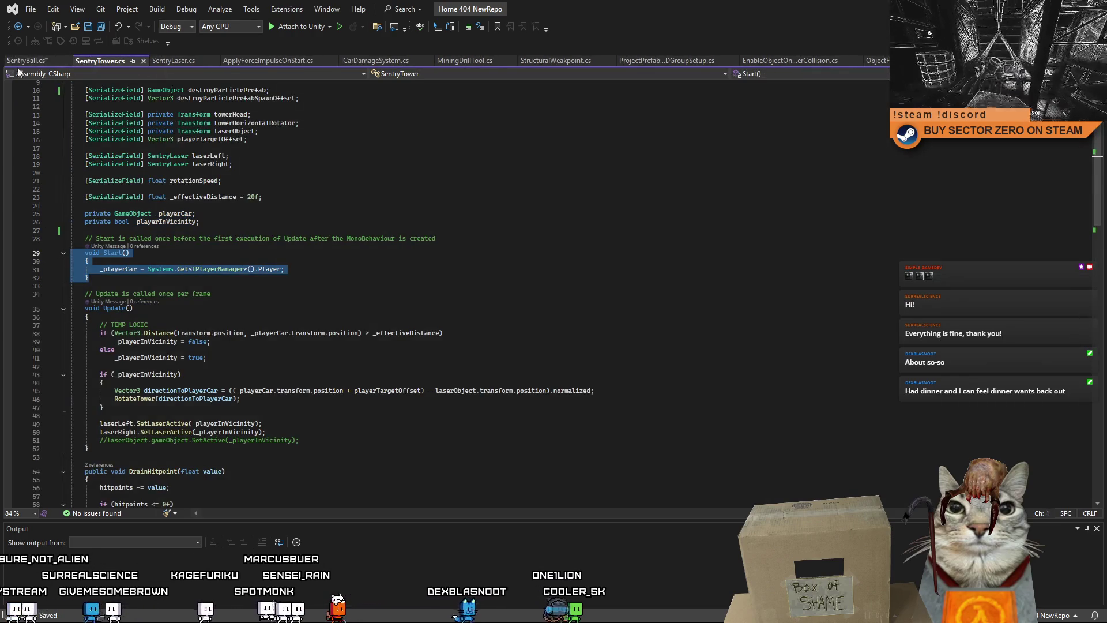
pyautogui.click(25, 60)
pyautogui.moveTo(88, 212); pyautogui.dragTo(70, 173)
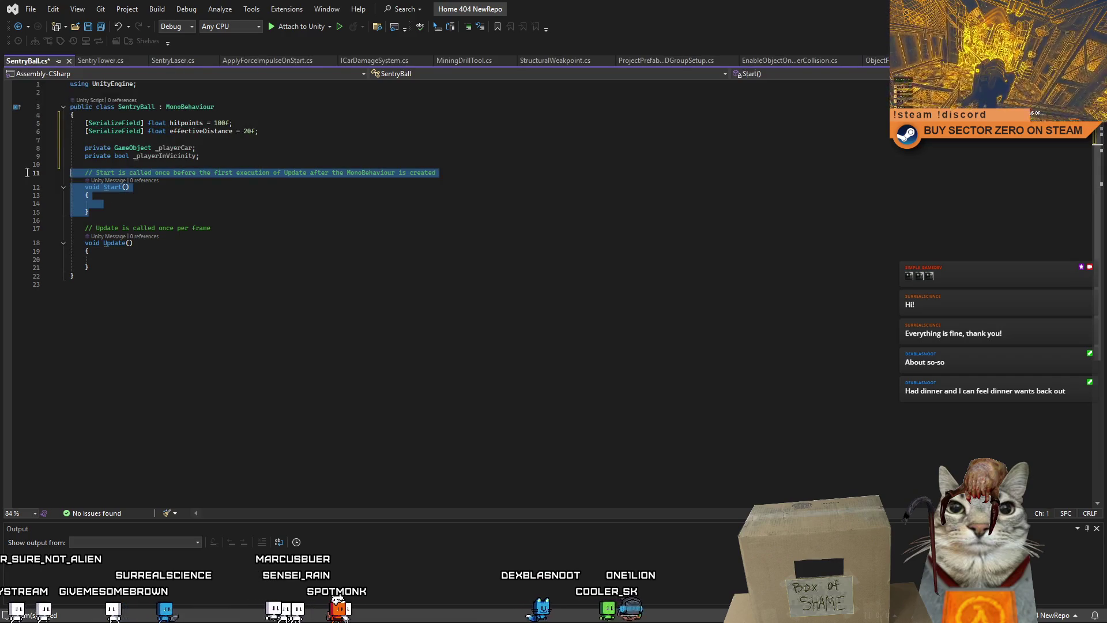
pyautogui.write('void Start()     {         _playerCar = Systems.Get<IPlayerManager>().Player;     }')
# Replace SentryBall's empty Update method with SentryTower's full Update method
pyautogui.click(95, 61)
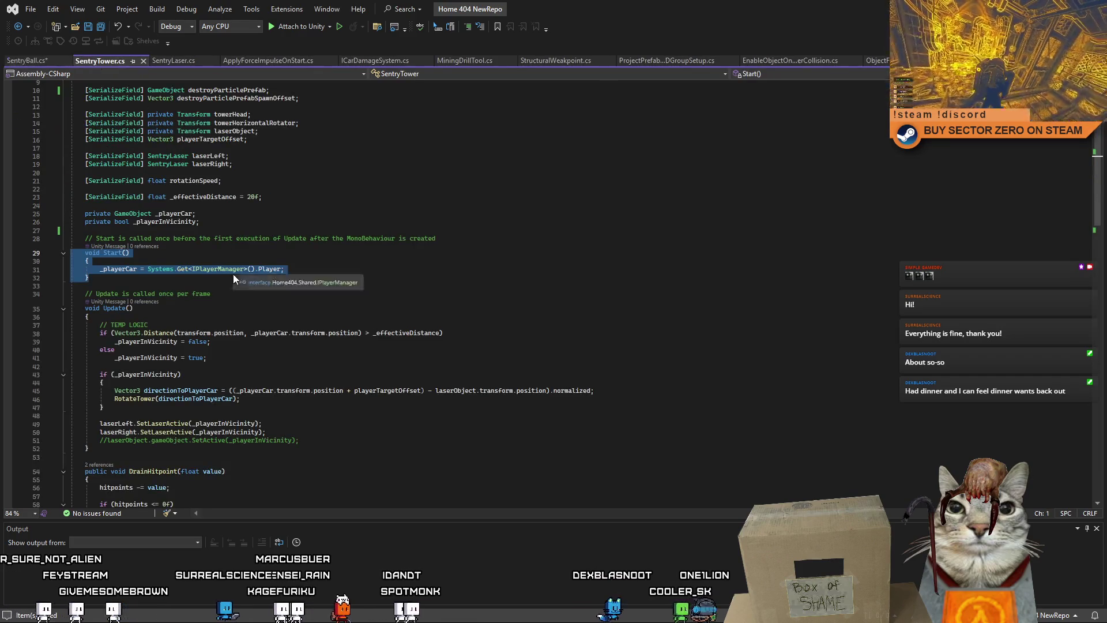
pyautogui.scroll(-4, 233, 275)
pyautogui.moveTo(85, 210)
pyautogui.mouseDown()
pyautogui.moveTo(133, 300)
pyautogui.moveTo(142, 352)
pyautogui.mouseUp()
pyautogui.hotkey('ctrl', 'c')
pyautogui.click(35, 60)
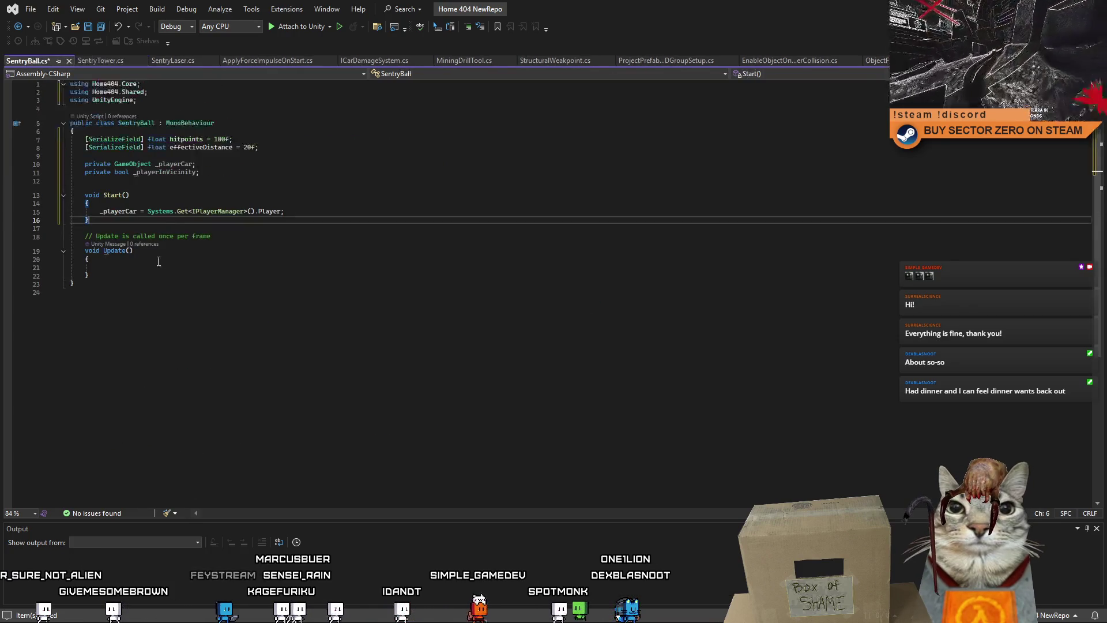
pyautogui.moveTo(97, 271); pyautogui.dragTo(70, 235)
pyautogui.hotkey('ctrl', 'v')
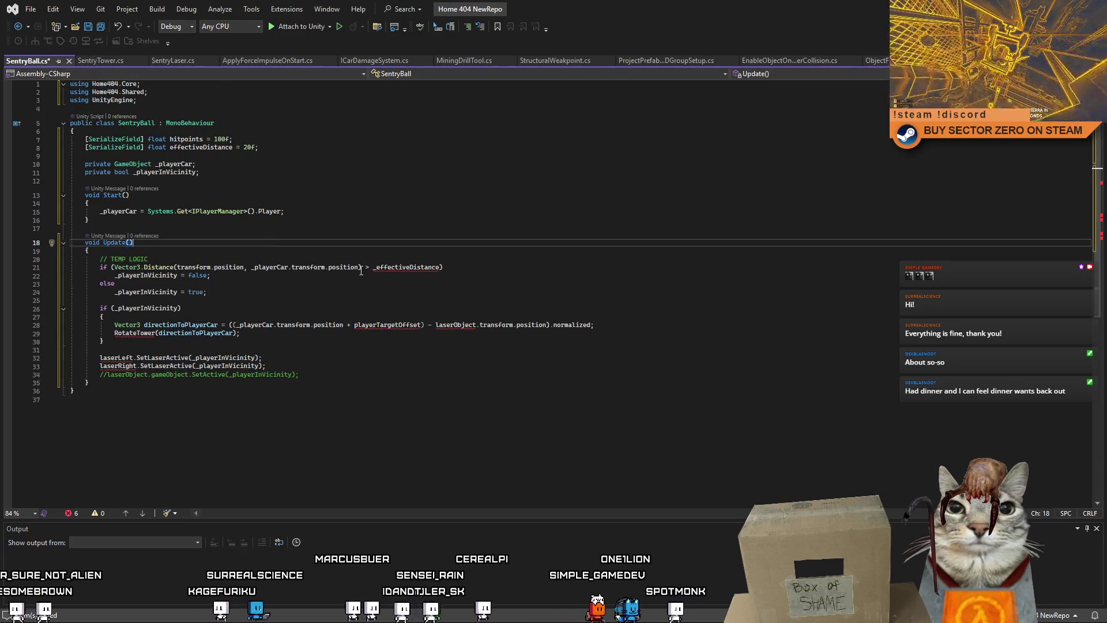
# Rename the _effectiveDistance reference in Update to effectiveDistance
pyautogui.doubleClick(396, 266)
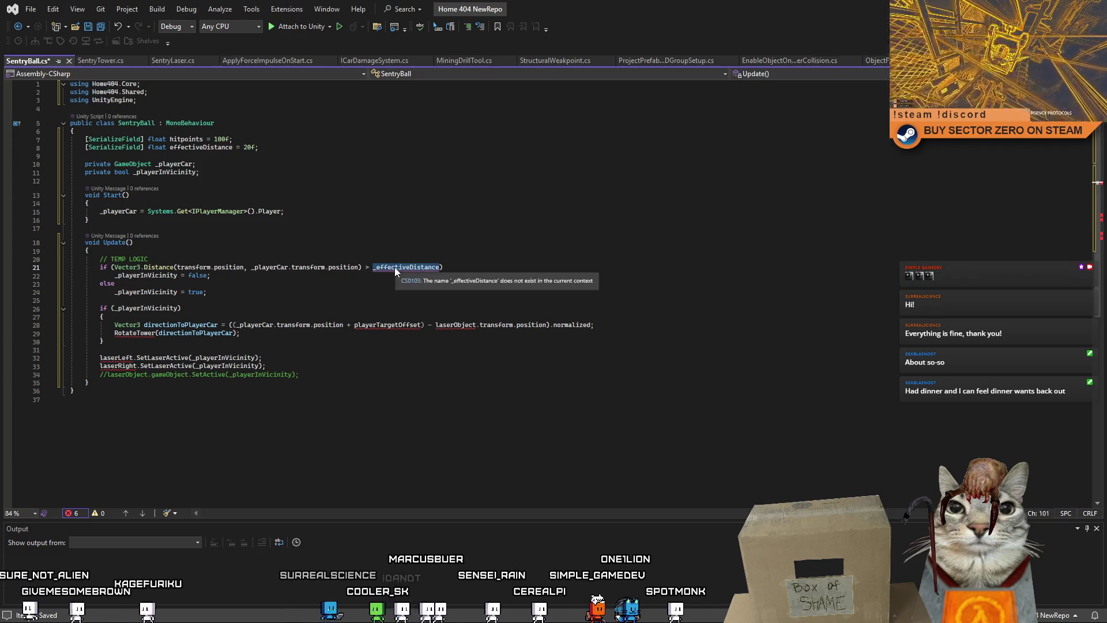
pyautogui.click(206, 147)
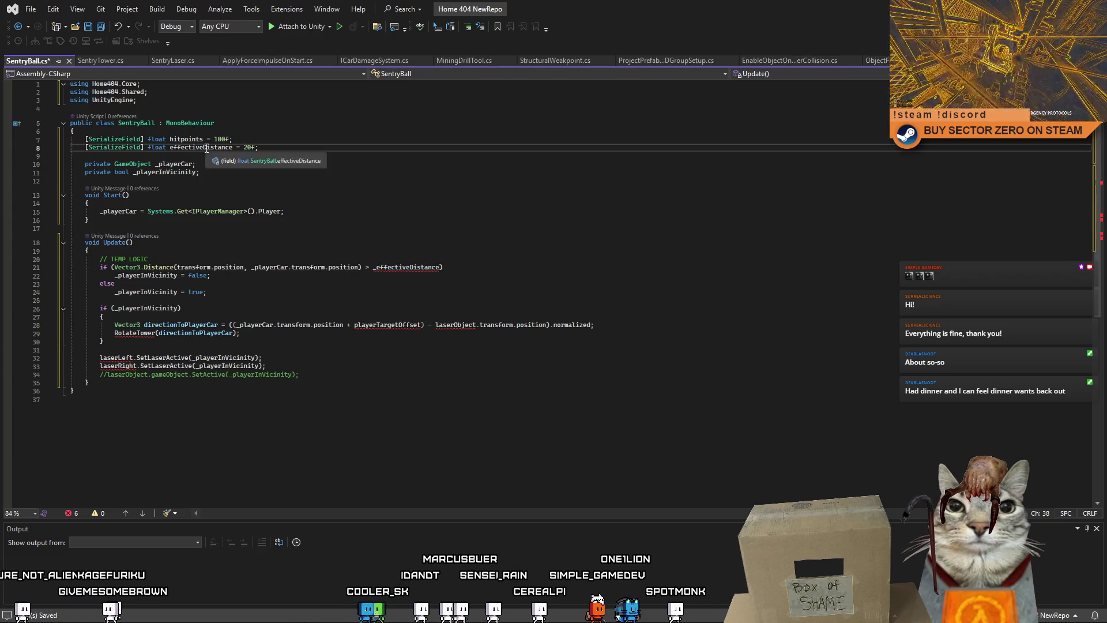
pyautogui.doubleClick(409, 267)
pyautogui.write('effectiveDistance')
pyautogui.press('Down')
pyautogui.press('Down')
pyautogui.press('Down')
# Delete the aiming, RotateTower and laser activation lines from Update, leaving an empty if-block
pyautogui.click(235, 306)
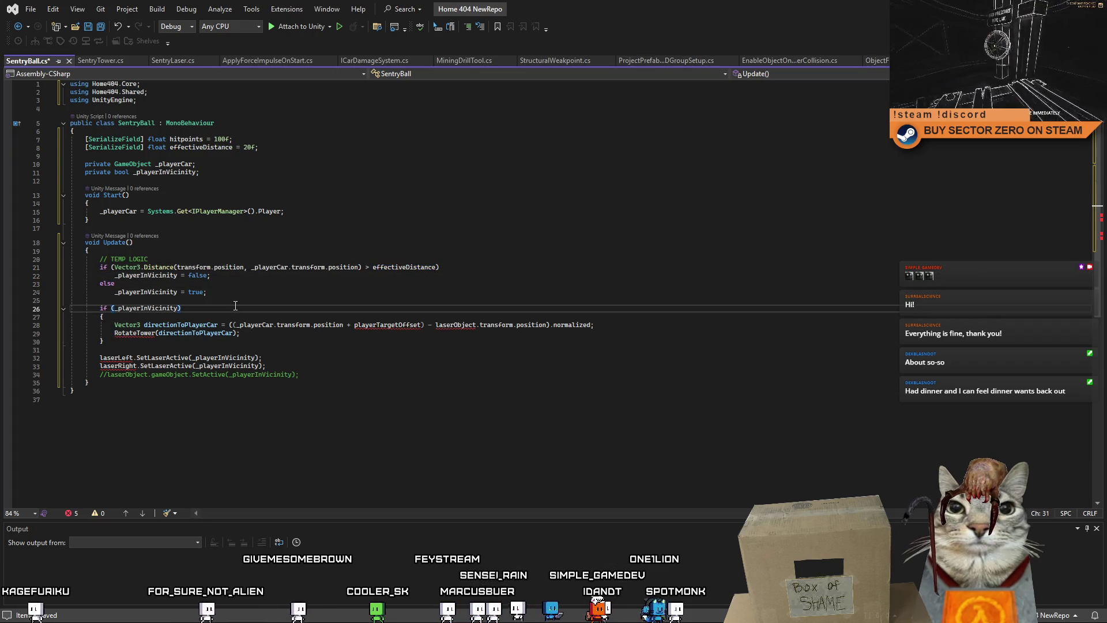
pyautogui.moveTo(271, 335); pyautogui.dragTo(52, 326)
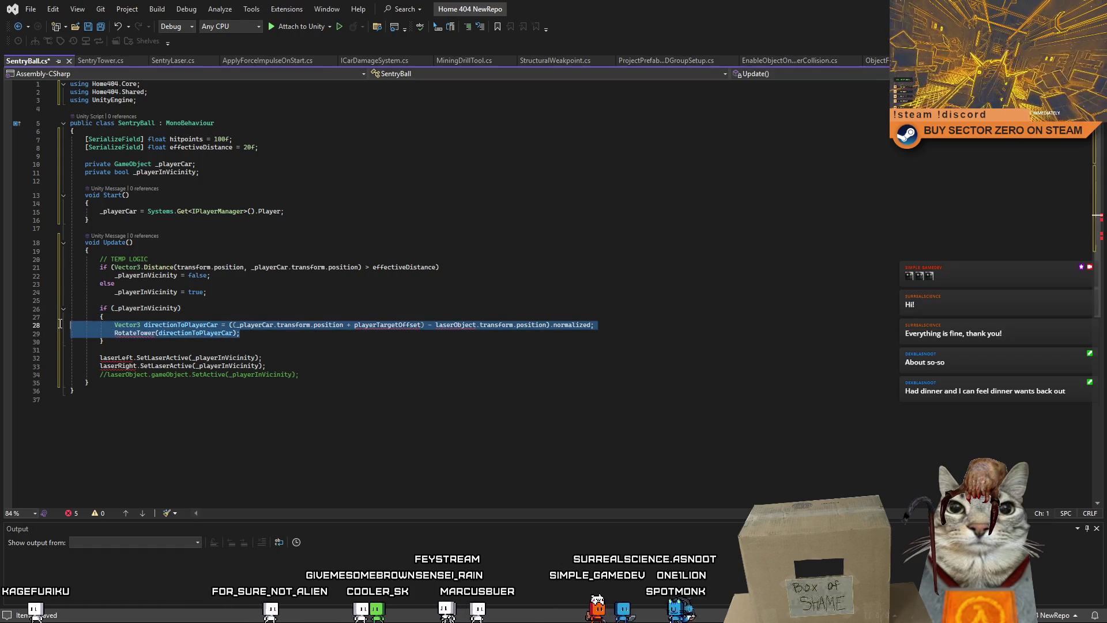
pyautogui.press('Delete')
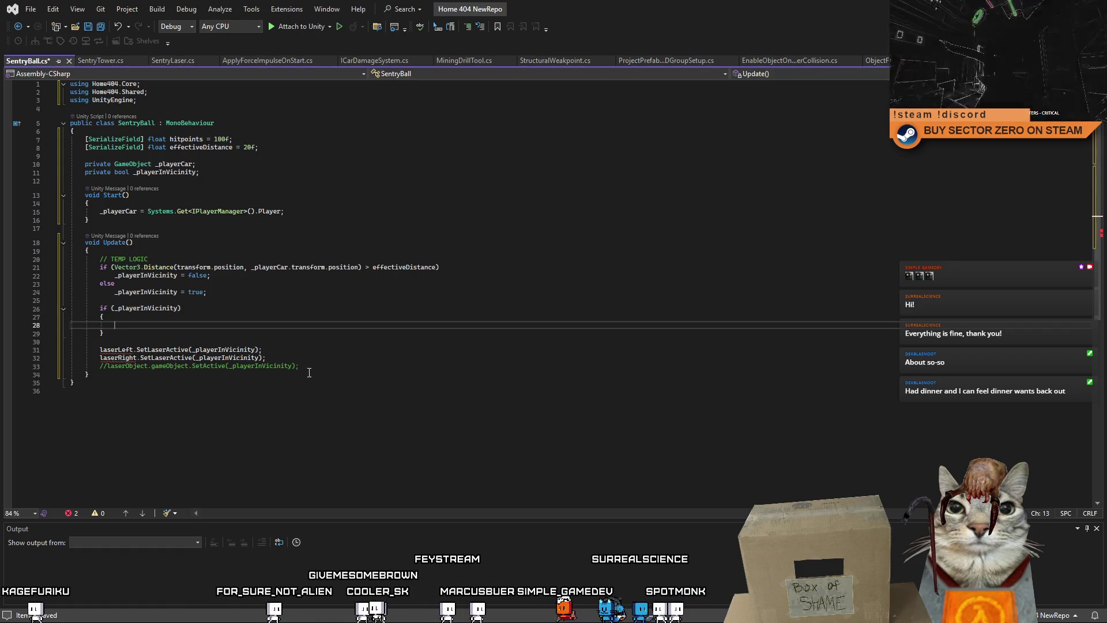
pyautogui.moveTo(300, 366); pyautogui.dragTo(24, 340)
pyautogui.press('BackSpace')
pyautogui.press('BackSpace')
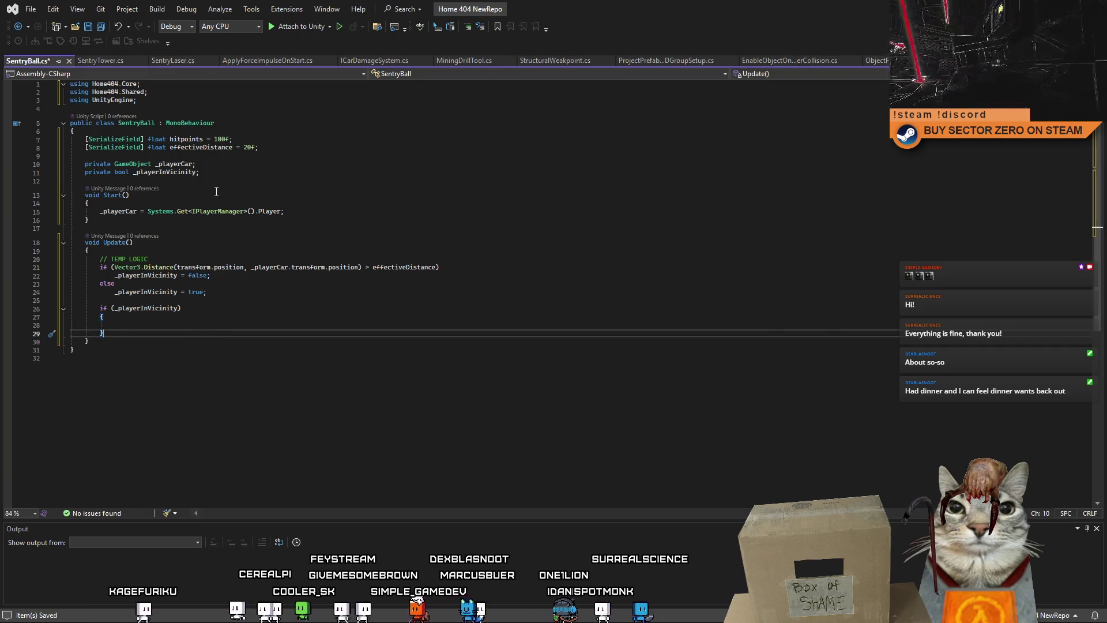
pyautogui.click(205, 148)
# Add an explosionDistance field set to 5f below effectiveDistance
pyautogui.moveTo(280, 148); pyautogui.dragTo(58, 150)
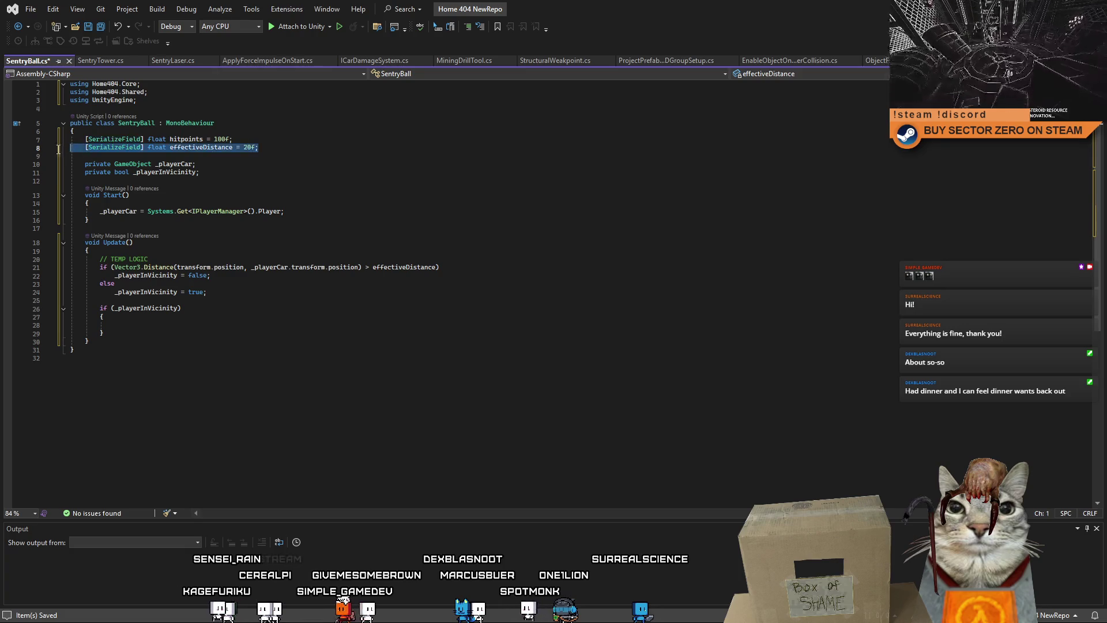
pyautogui.click(322, 146)
pyautogui.press('Return')
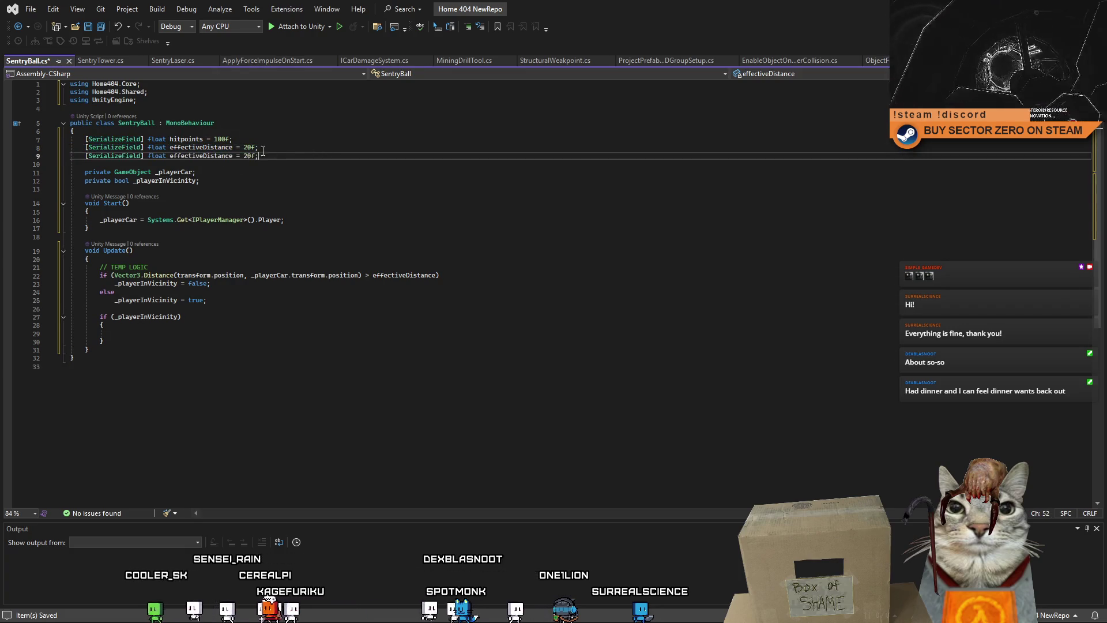
pyautogui.doubleClick(212, 156)
pyautogui.write('e')
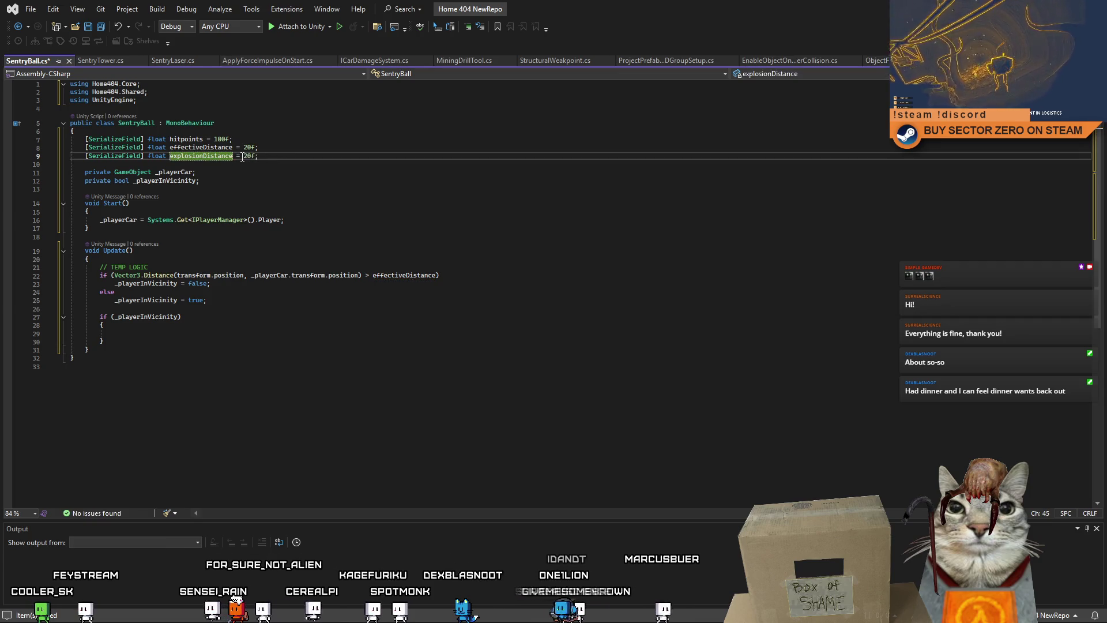
pyautogui.click(245, 157)
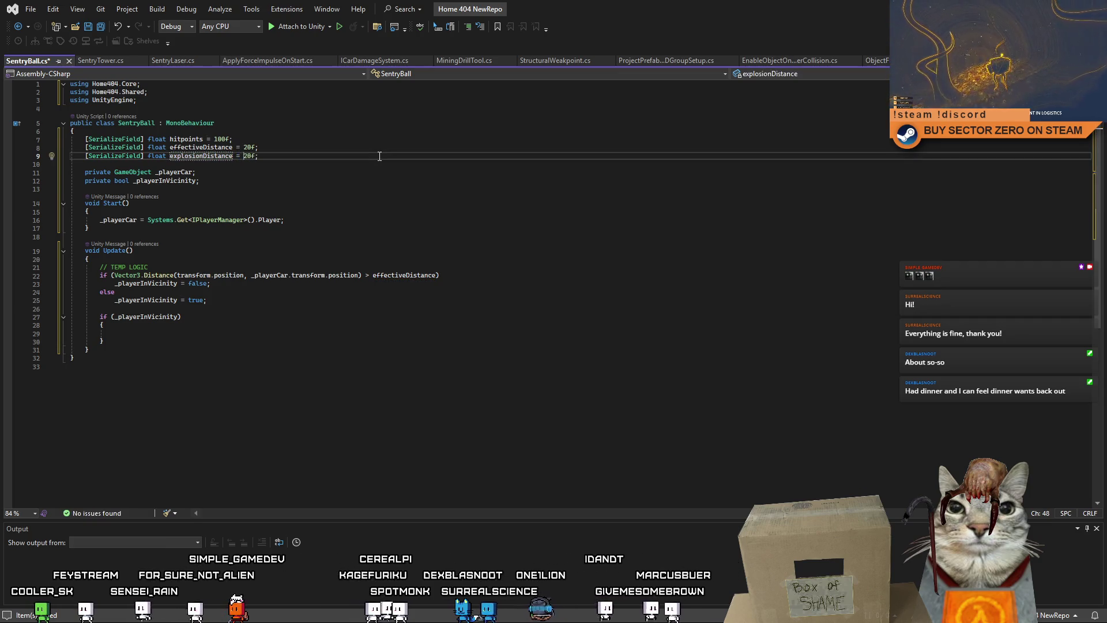
pyautogui.press('Right')
pyautogui.press('Right')
pyautogui.press('Delete')
pyautogui.press('Delete')
pyautogui.write('5')
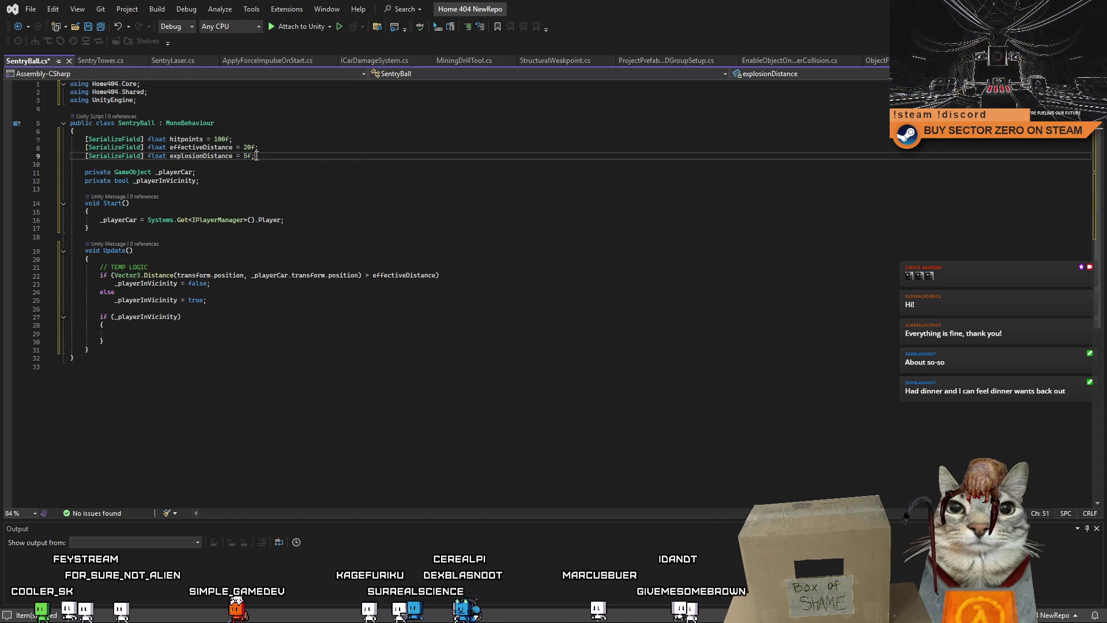
pyautogui.press('Down')
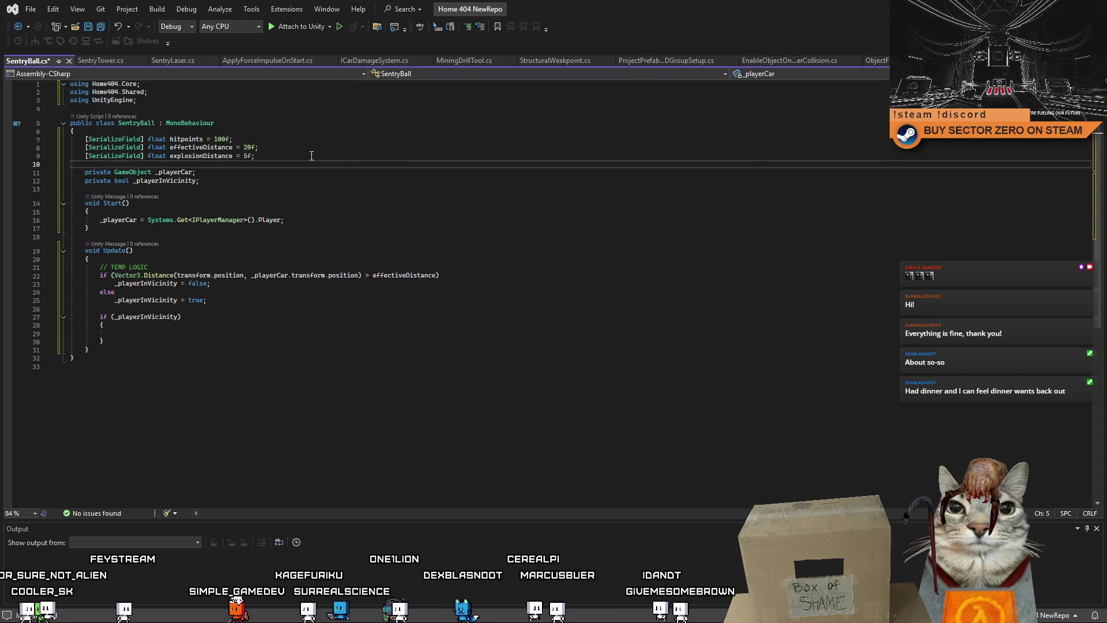
# Add 'private bool _isExploding = false;' and initialise _playerInVicinity to false
pyautogui.press('Down')
pyautogui.click(262, 180)
pyautogui.press('Return')
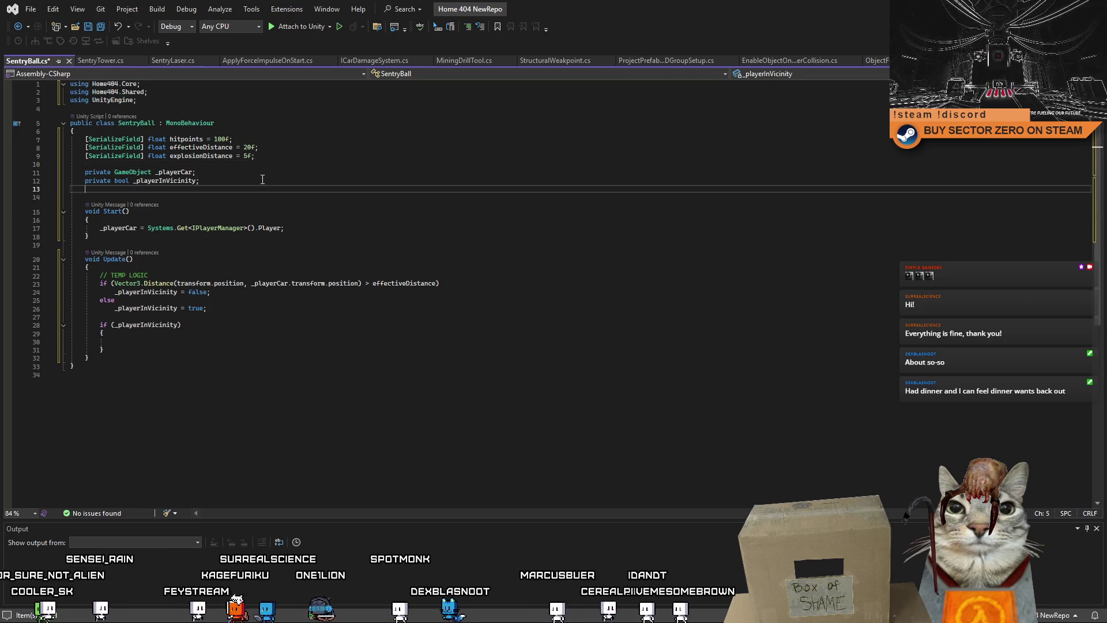
pyautogui.write('private bool _isE')
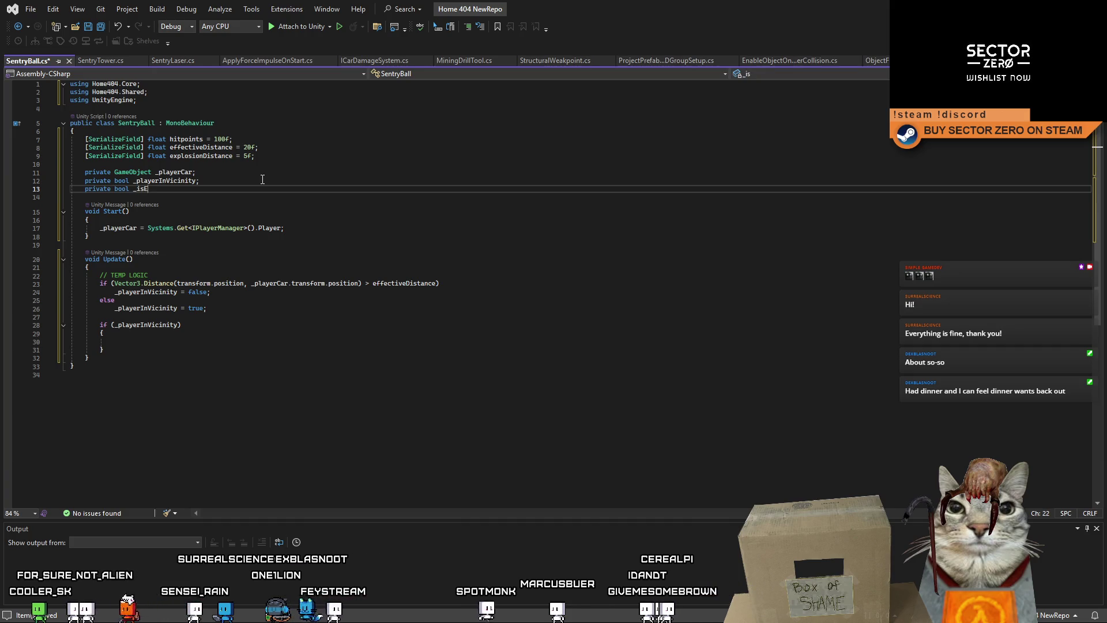
pyautogui.write('xploding = false;')
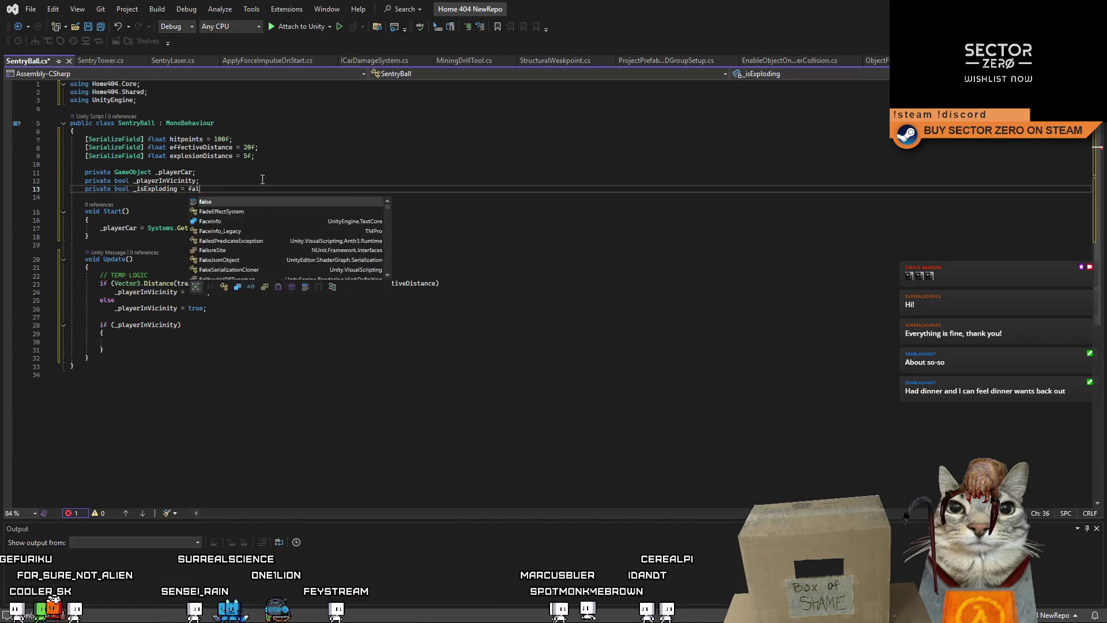
pyautogui.click(262, 179)
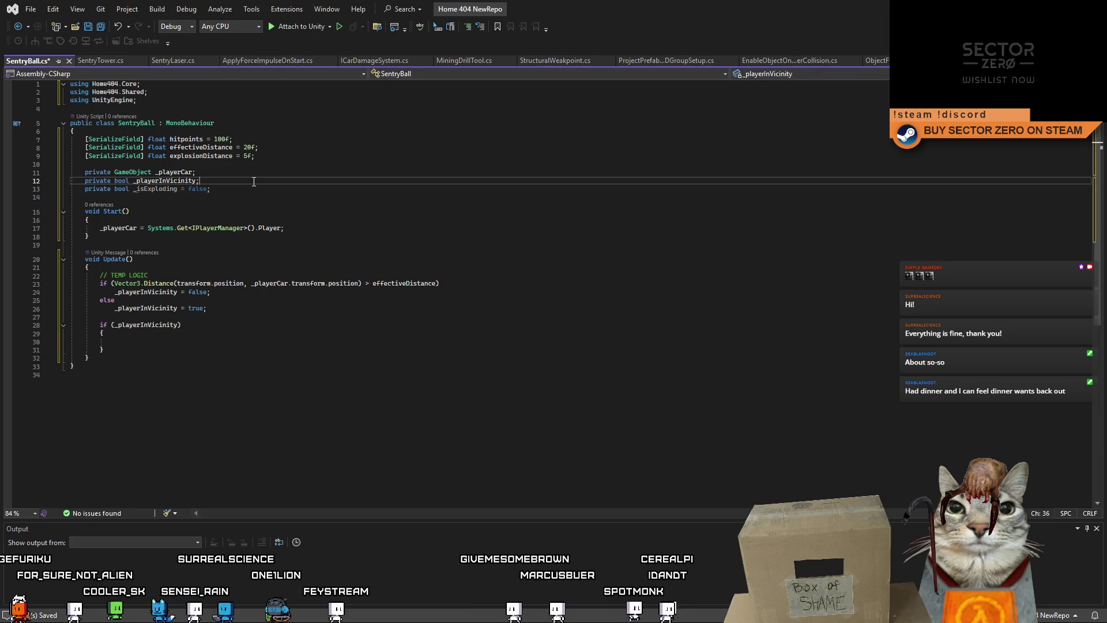
pyautogui.write('false;')
pyautogui.click(283, 199)
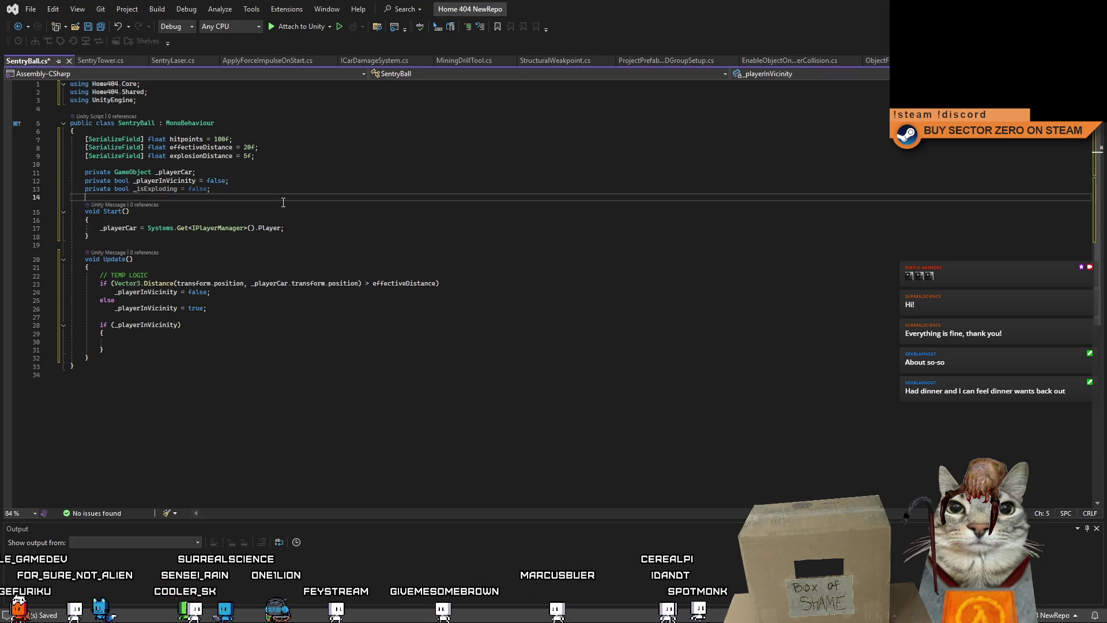
pyautogui.click(232, 334)
pyautogui.click(223, 344)
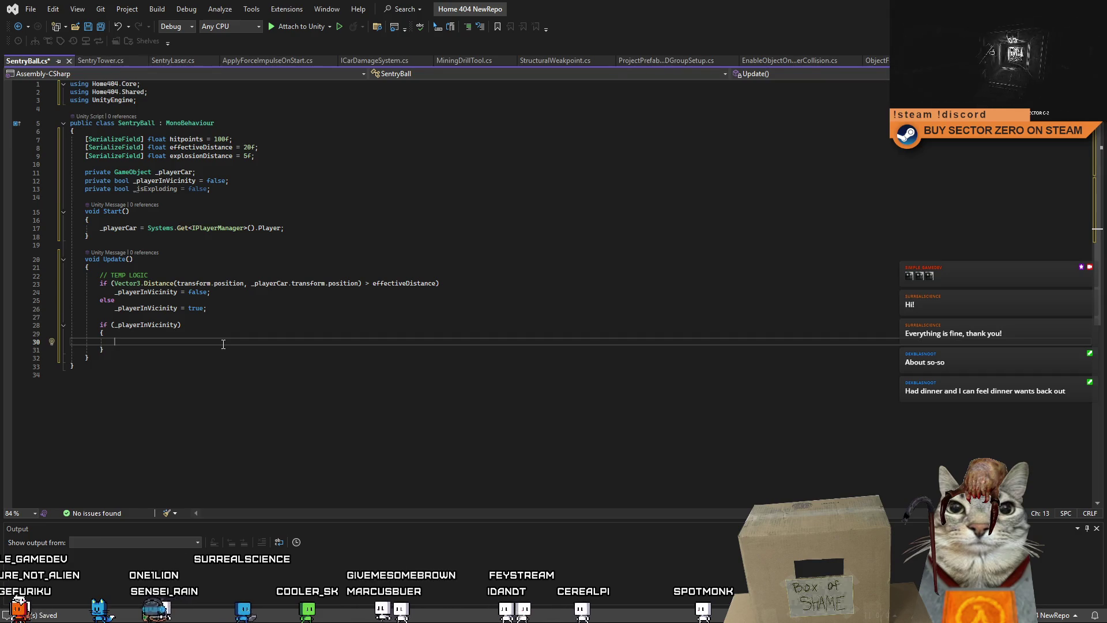
pyautogui.click(169, 358)
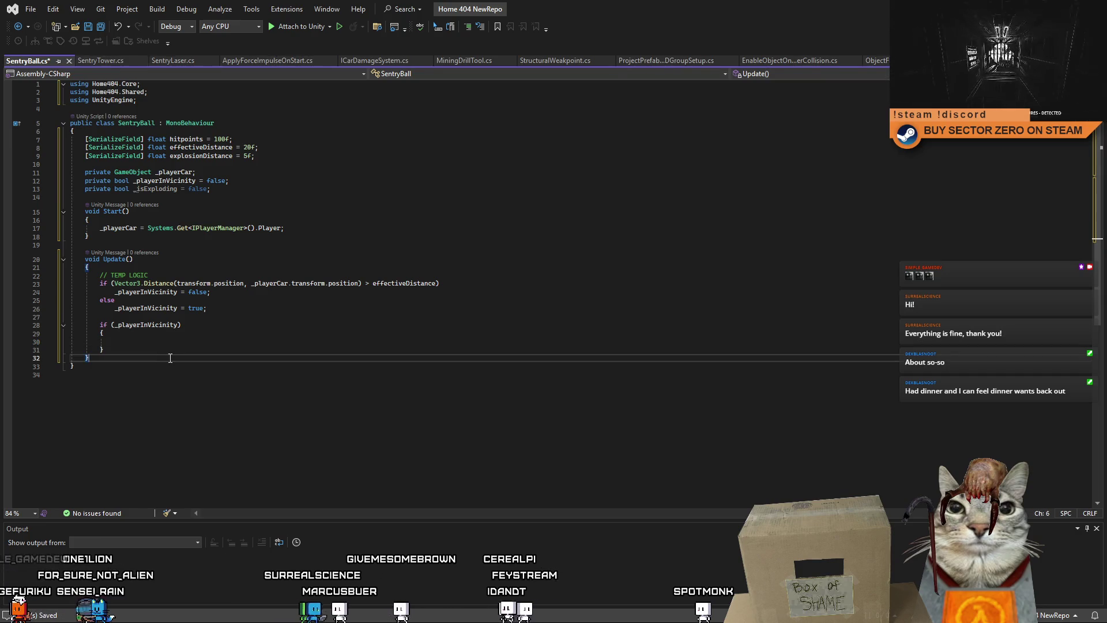
# Copy the DrainHitpoint(float value) method from SentryTower.cs and paste it below Update() in SentryBall.cs
pyautogui.click(102, 60)
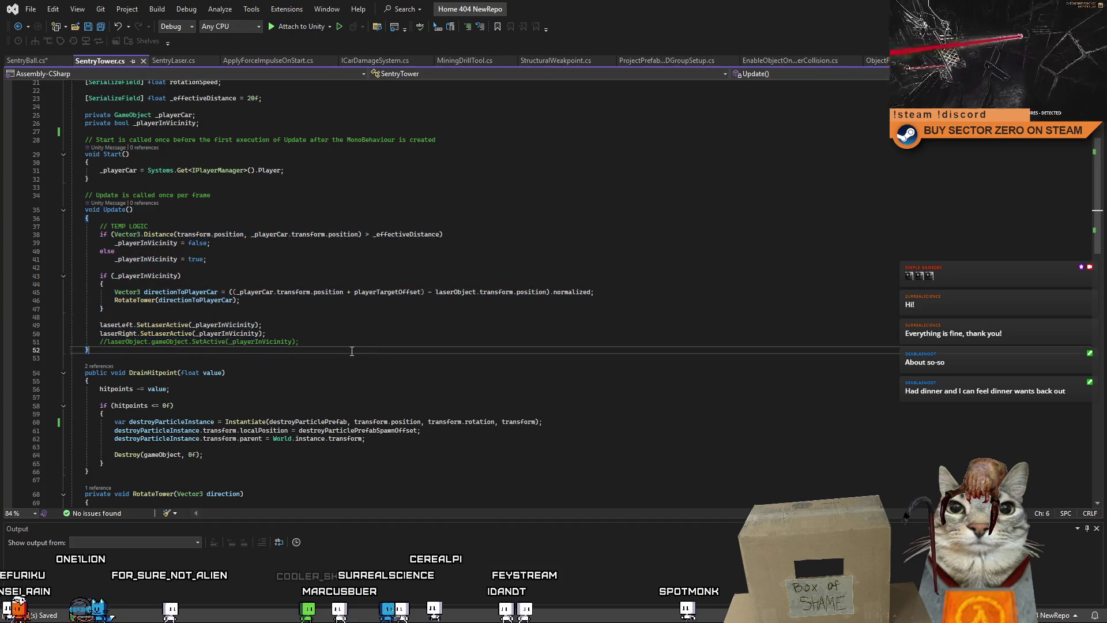
pyautogui.scroll(-5, 343, 358)
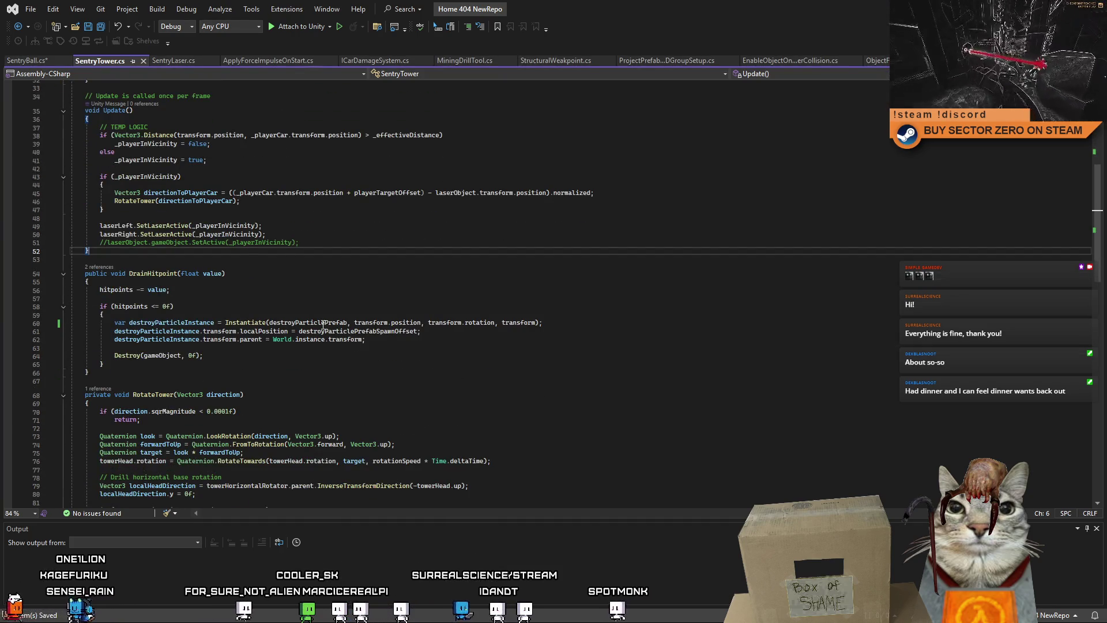
pyautogui.click(85, 275)
pyautogui.moveTo(86, 278); pyautogui.dragTo(127, 374)
pyautogui.hotkey('ctrl', 'c')
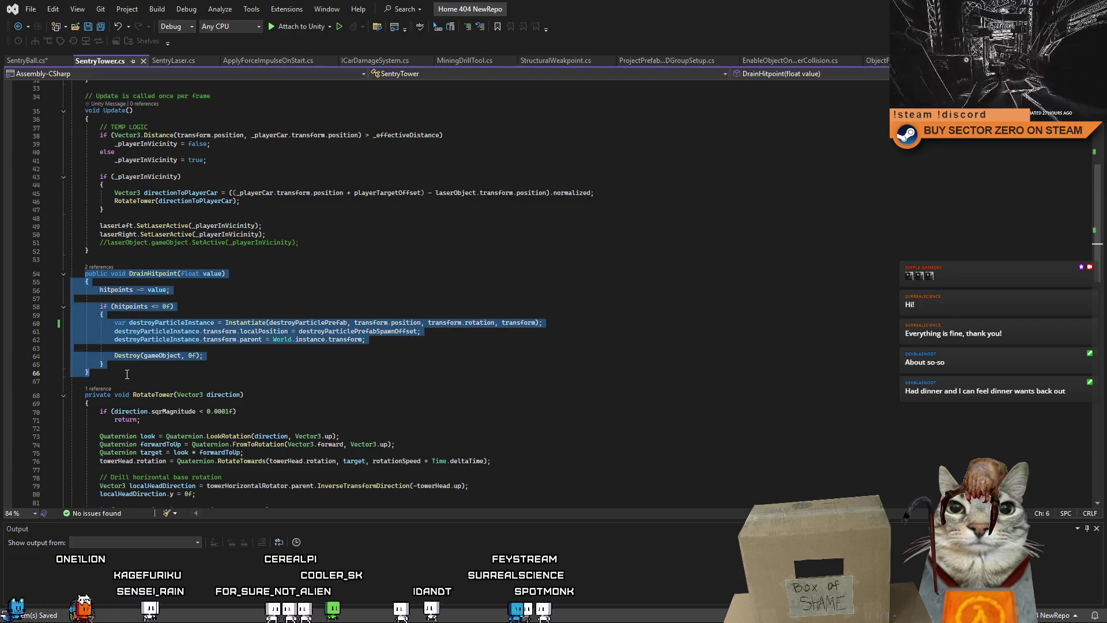
pyautogui.hotkey('ctrl', 'Tab')
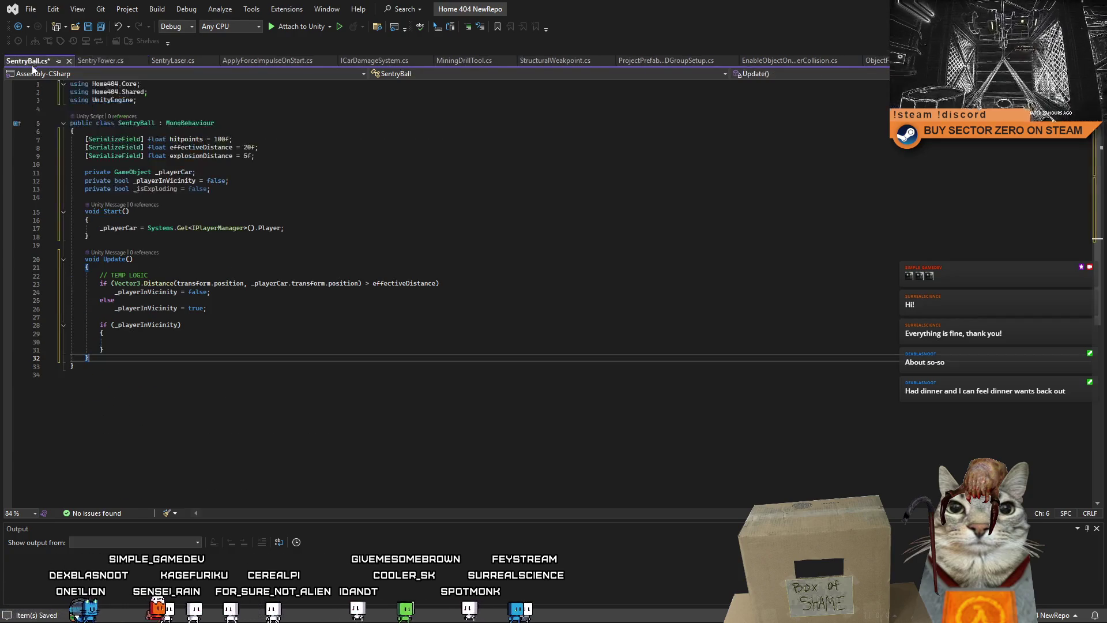
pyautogui.press('Return')
pyautogui.hotkey('ctrl', 'v')
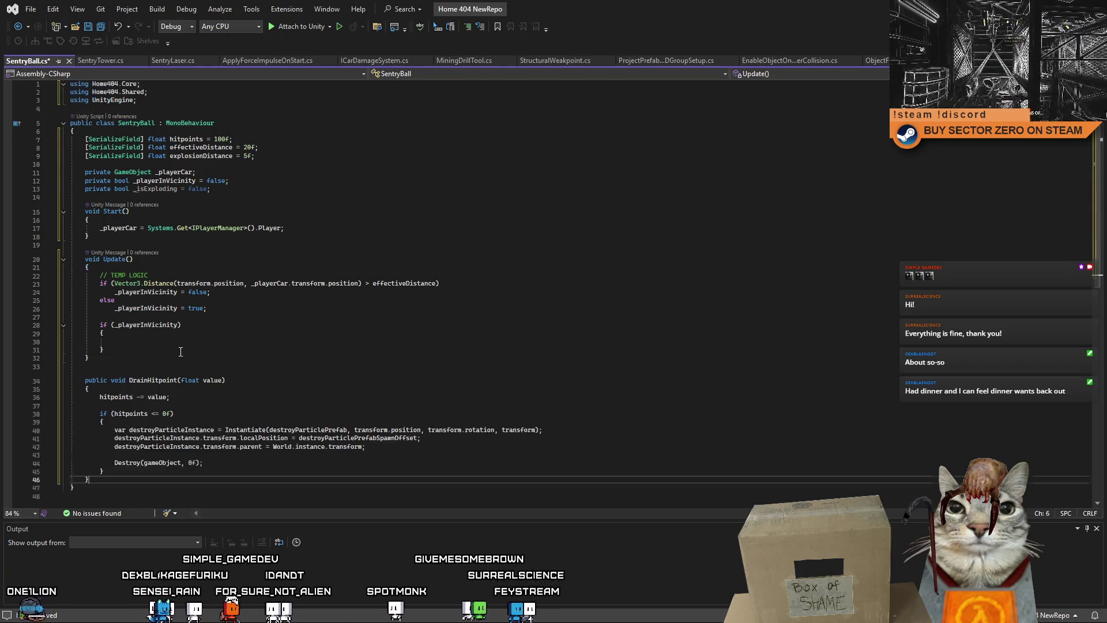
pyautogui.click(173, 350)
pyautogui.scroll(-2, 242, 355)
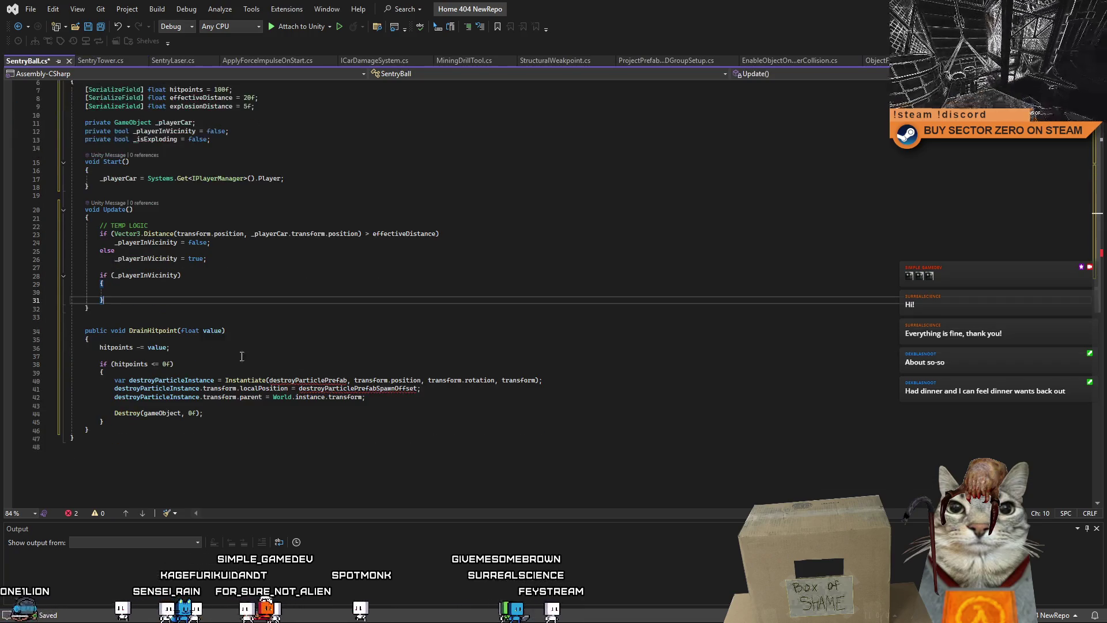
pyautogui.click(350, 345)
pyautogui.click(218, 428)
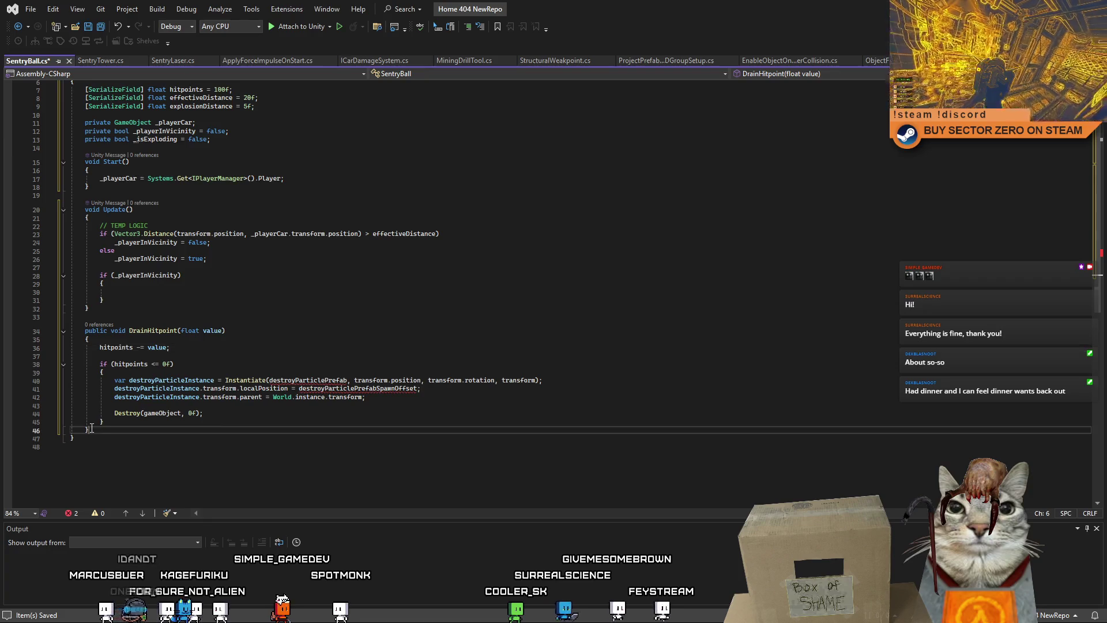
# Add an empty private void SentryBallDetonate() method stub at the end of SentryBall.cs
pyautogui.press('Return')
pyautogui.press('Return')
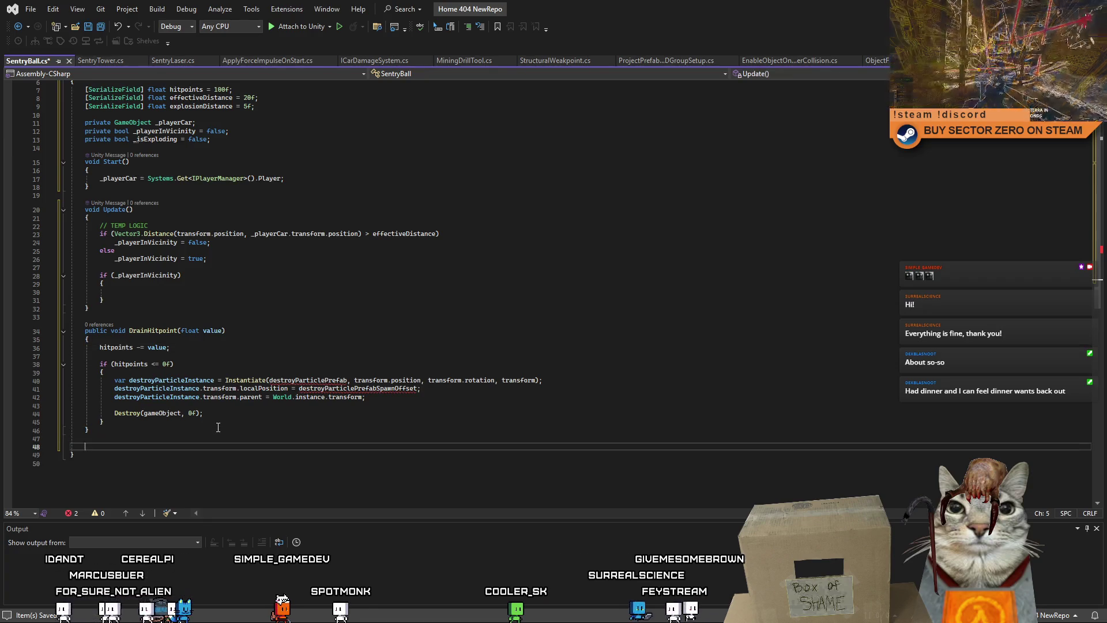
pyautogui.write('private void ')
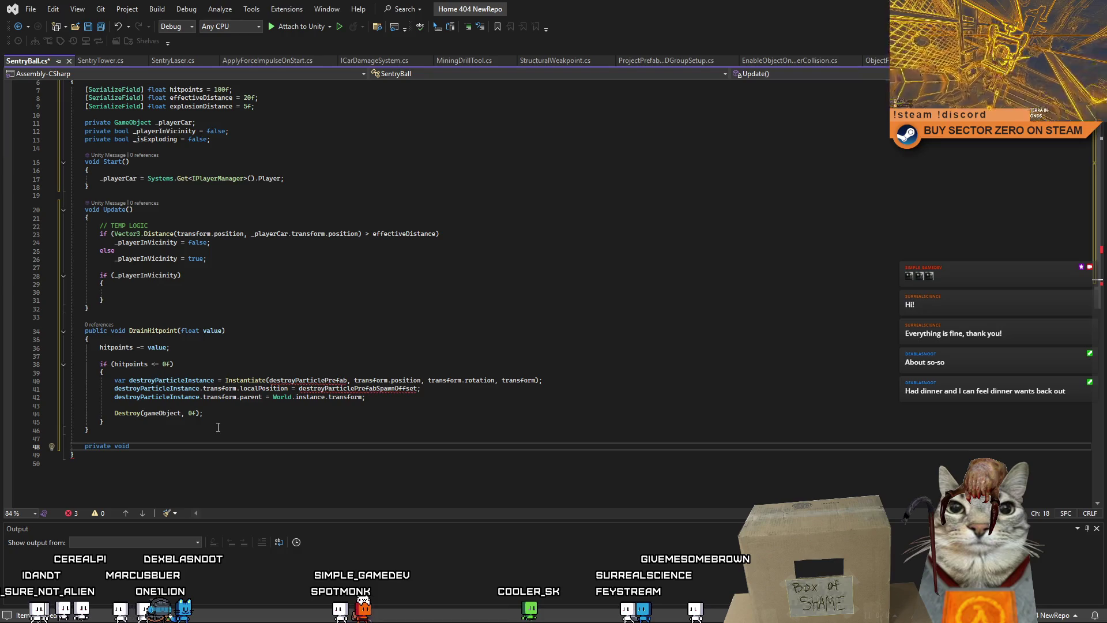
pyautogui.write('Sentry')
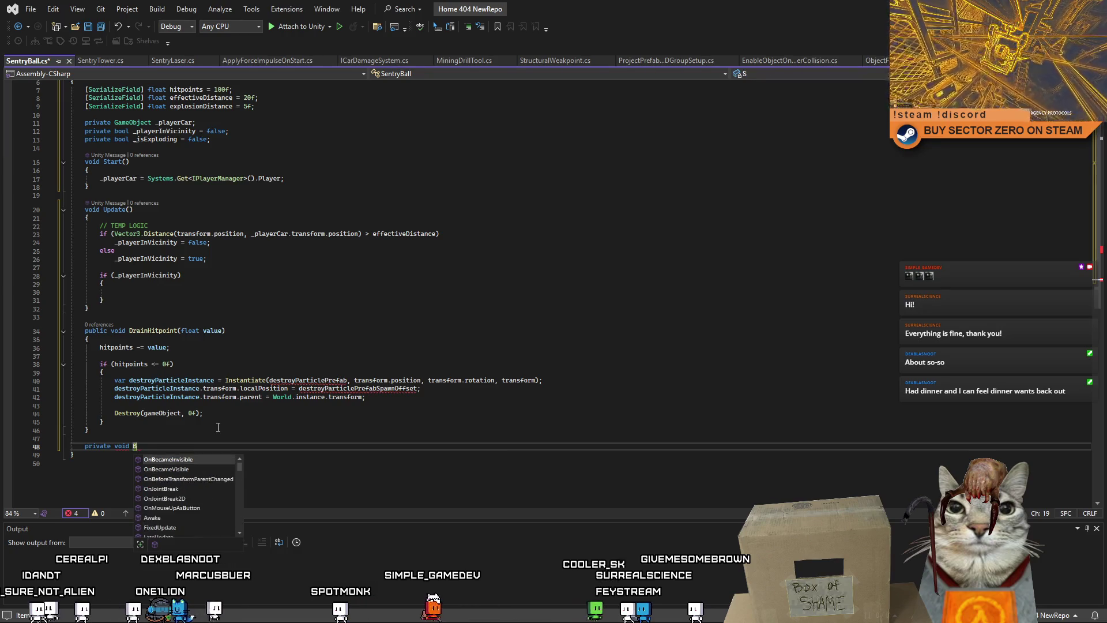
pyautogui.write('BallDetonate')
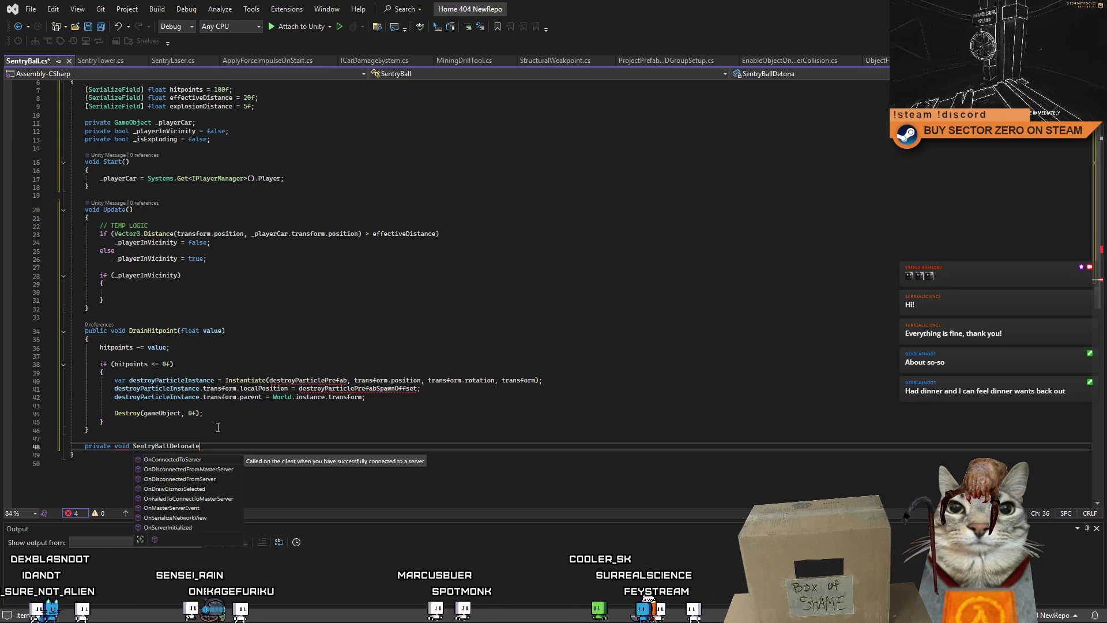
pyautogui.write('()')
pyautogui.press('Return')
pyautogui.write('{')
pyautogui.press('Return')
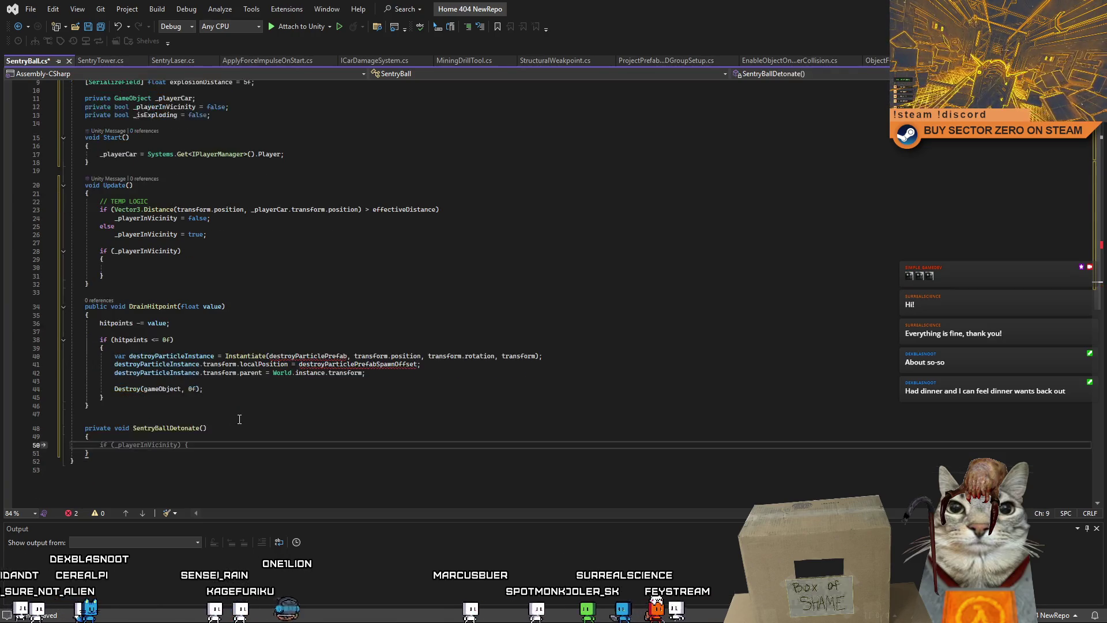
# Copy the prefab field declaration from SentryTower.cs and return to SentryBall's float fields
pyautogui.click(100, 62)
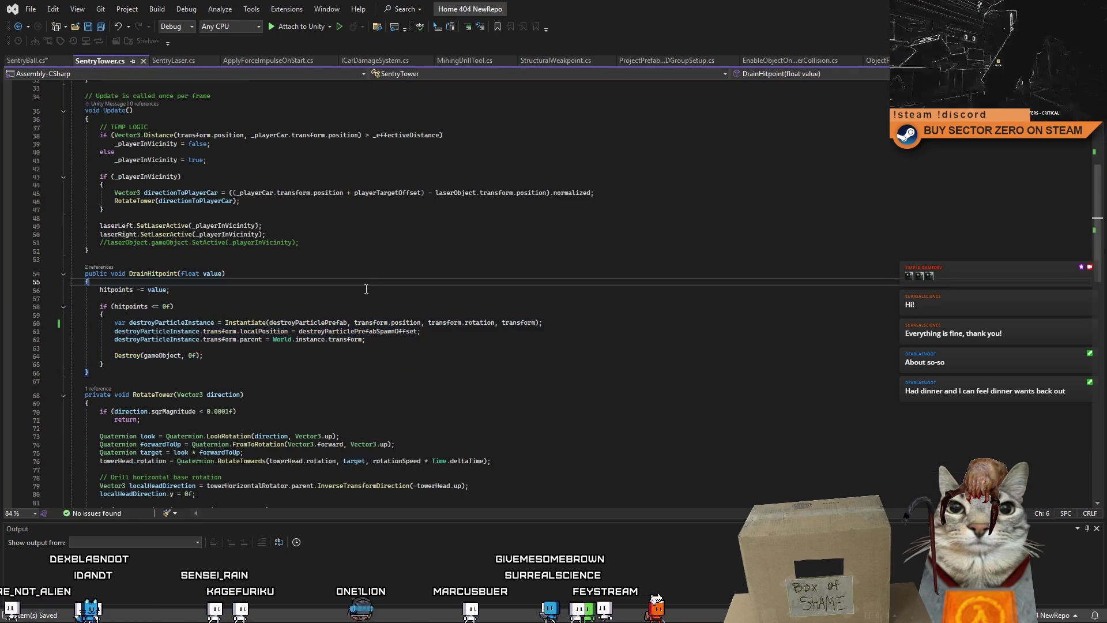
pyautogui.scroll(10, 295, 252)
pyautogui.click(249, 149)
pyautogui.moveTo(269, 141); pyautogui.dragTo(22, 143)
pyautogui.hotkey('ctrl', 'c')
pyautogui.click(37, 60)
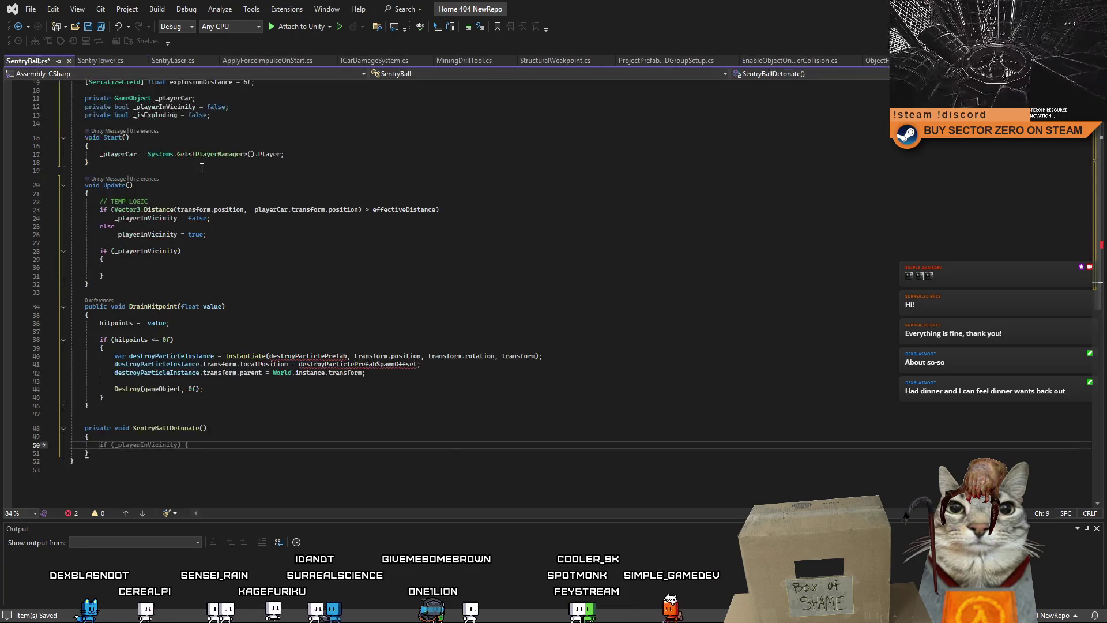
pyautogui.scroll(4, 288, 259)
pyautogui.click(289, 131)
# Paste the destroyParticlePrefab GameObject field into SentryBall's declarations
pyautogui.click(289, 159)
pyautogui.press('Return')
pyautogui.press('Return')
pyautogui.hotkey('ctrl', 'v')
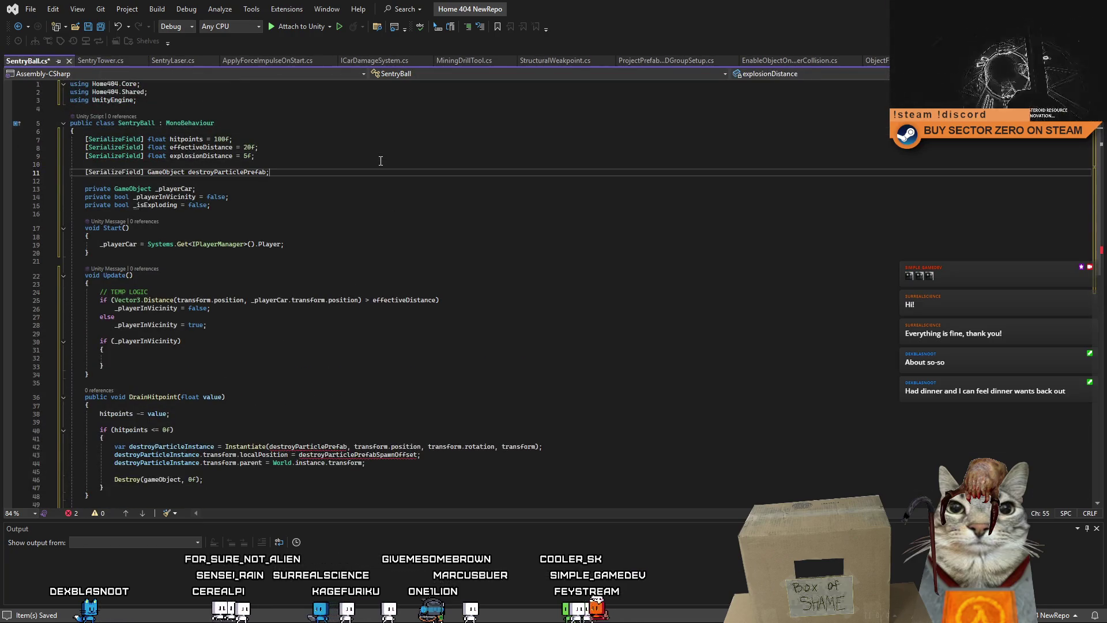
# Delete the spawn offset assignment and its leftover empty line from the Start method
pyautogui.click(361, 239)
pyautogui.scroll(-5, 364, 299)
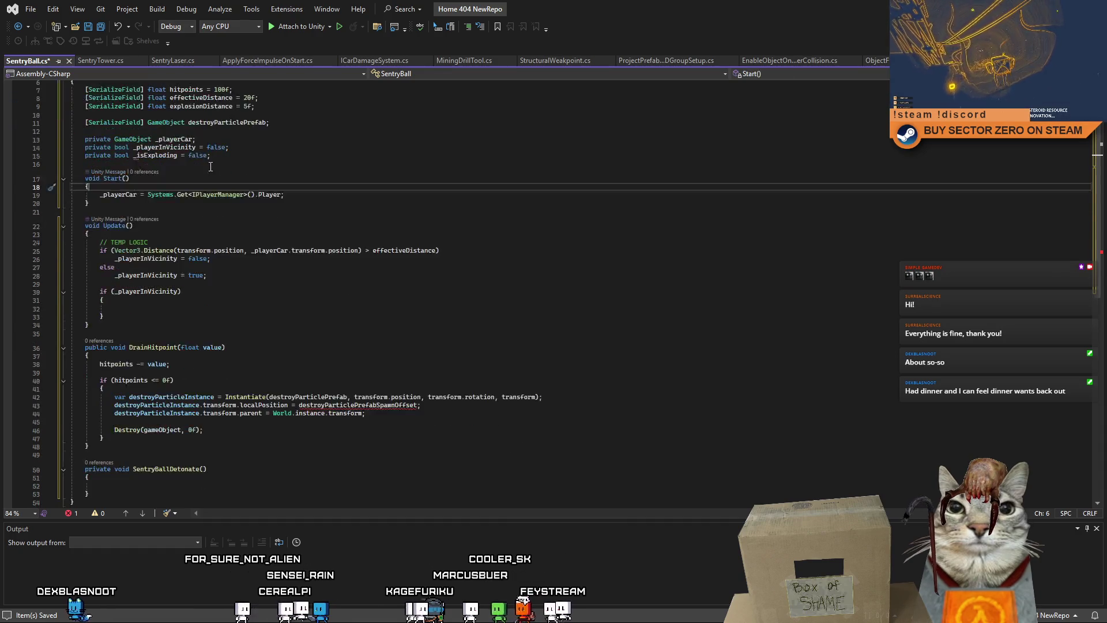
pyautogui.moveTo(421, 356); pyautogui.dragTo(85, 356)
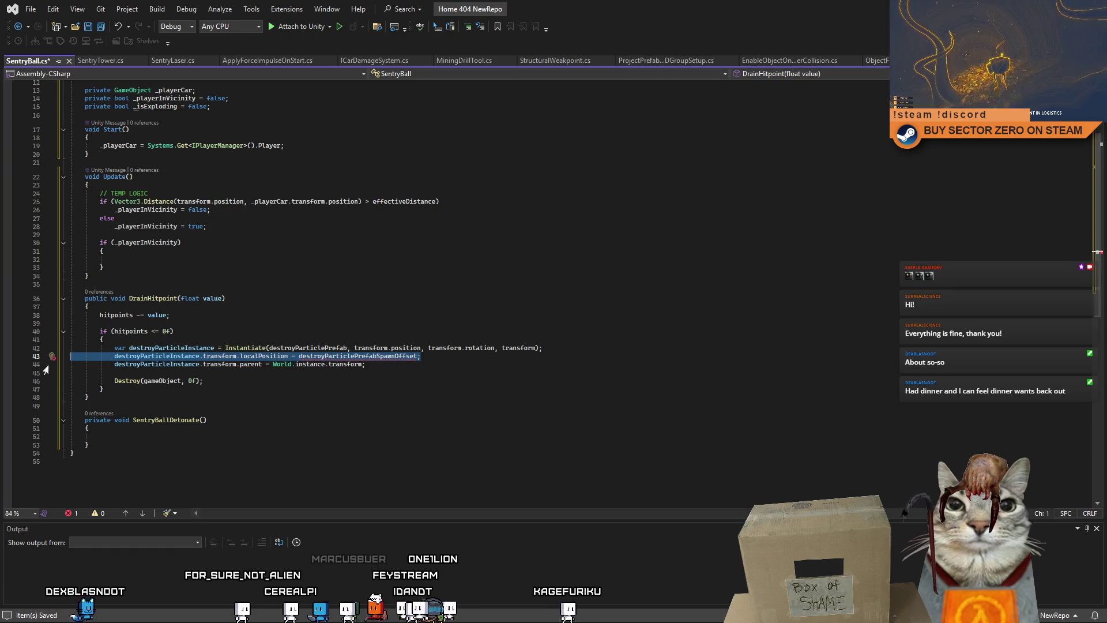
pyautogui.click(339, 436)
pyautogui.moveTo(446, 360); pyautogui.dragTo(45, 357)
pyautogui.press('Delete')
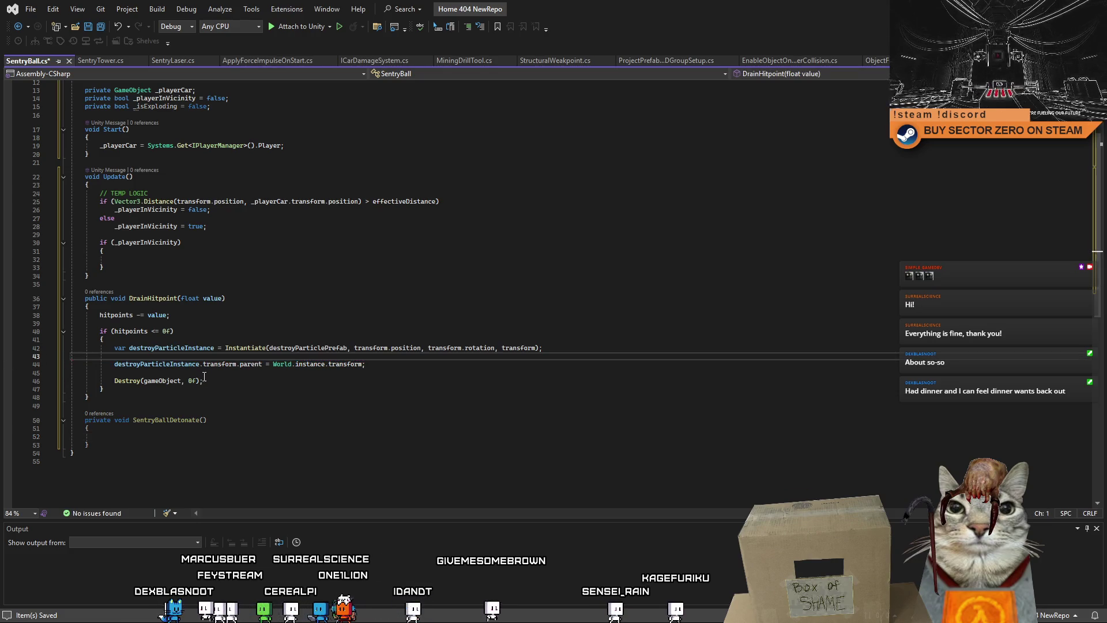
pyautogui.press('Delete')
# Rename the destroyParticlePrefab field to destroyedPrefab across the script, updating the Instantiate call
pyautogui.scroll(4, 288, 181)
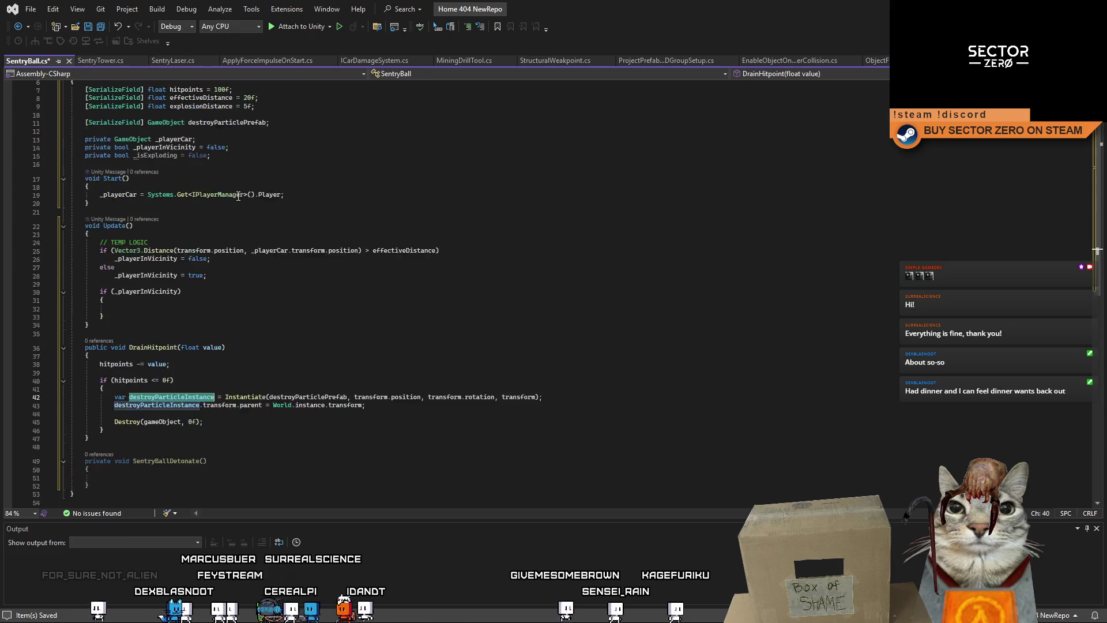
pyautogui.click(330, 186)
pyautogui.doubleClick(241, 173)
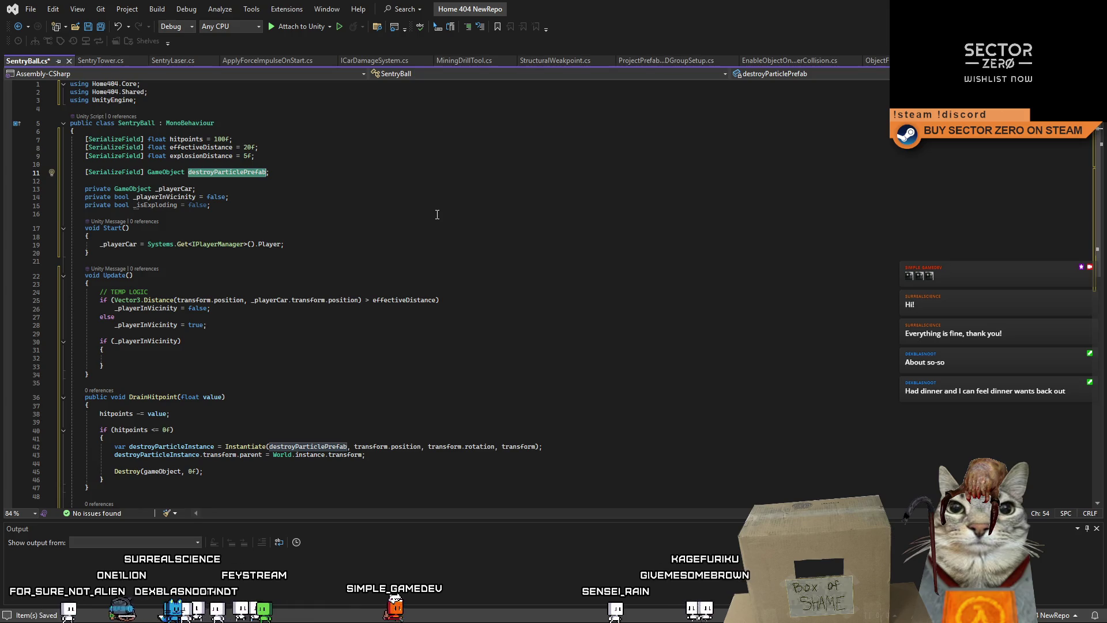
pyautogui.hotkey('ctrl', 'r')
pyautogui.hotkey('ctrl', 'r')
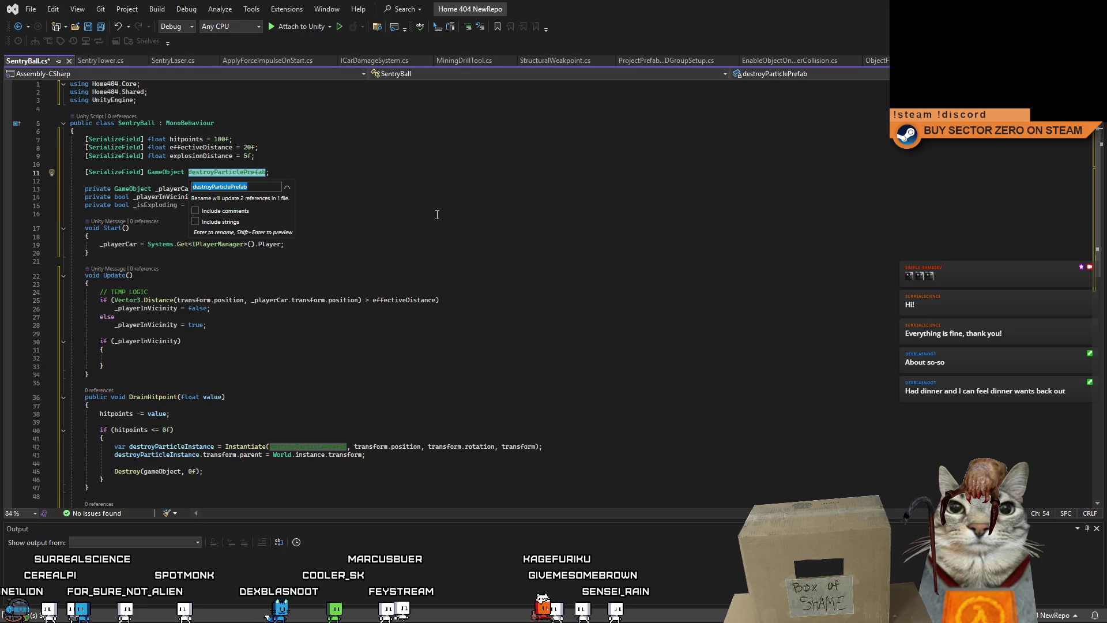
pyautogui.write('des')
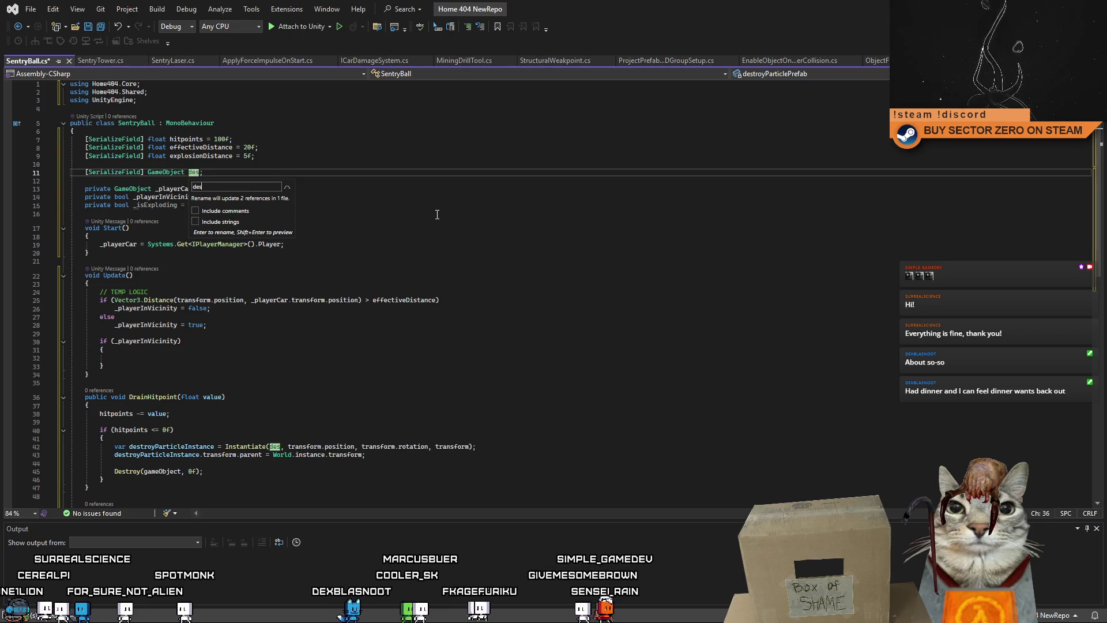
pyautogui.press('Return')
pyautogui.click(349, 283)
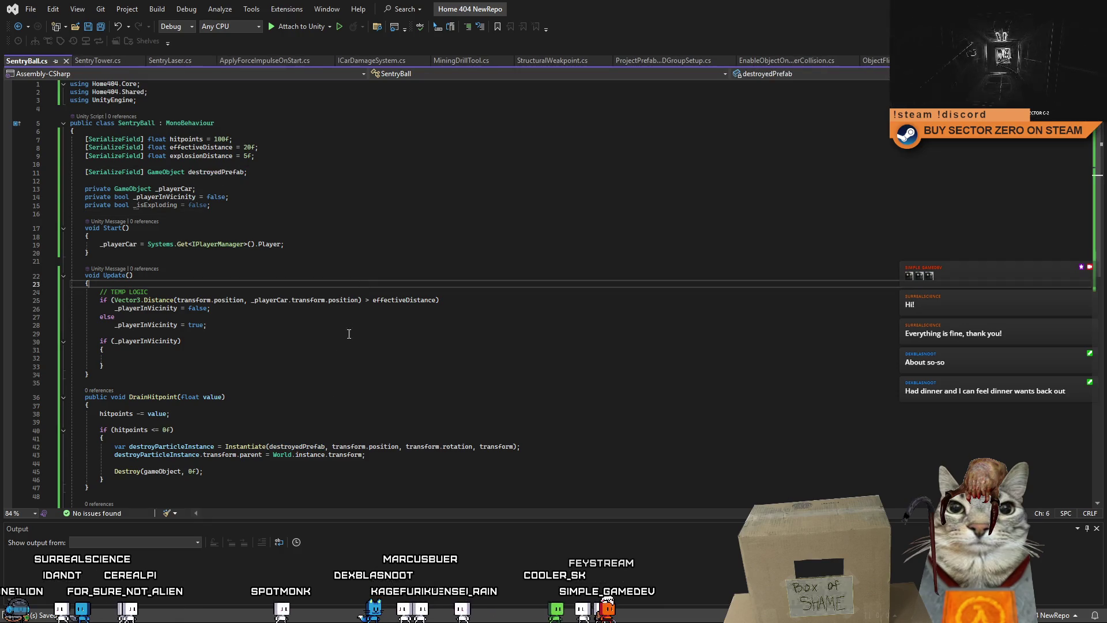
pyautogui.scroll(-2, 349, 334)
pyautogui.click(198, 446)
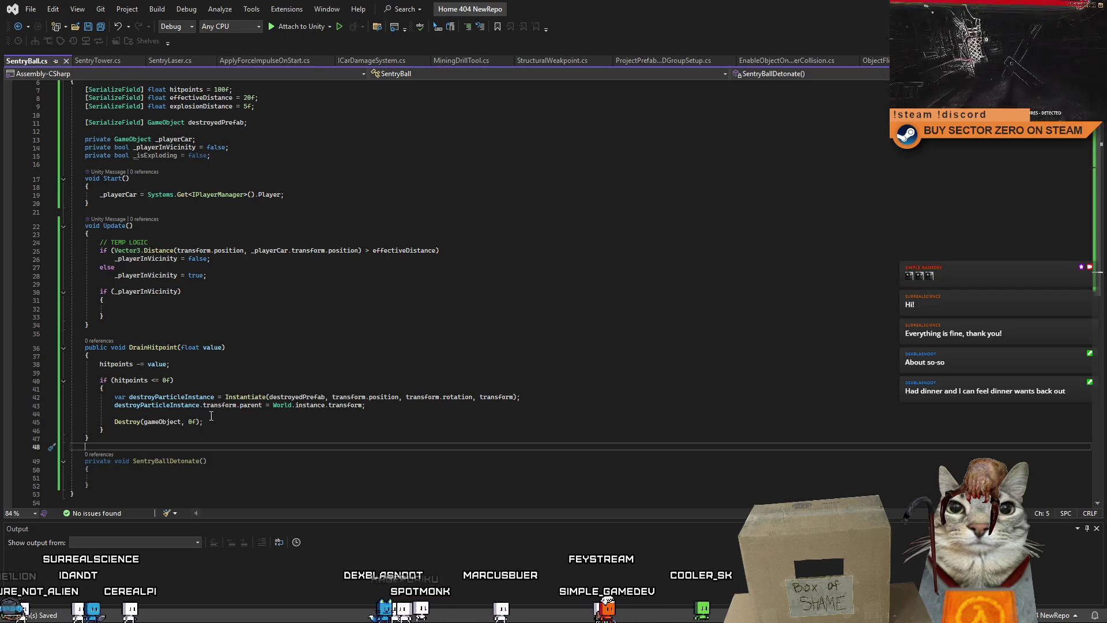
pyautogui.click(16, 414)
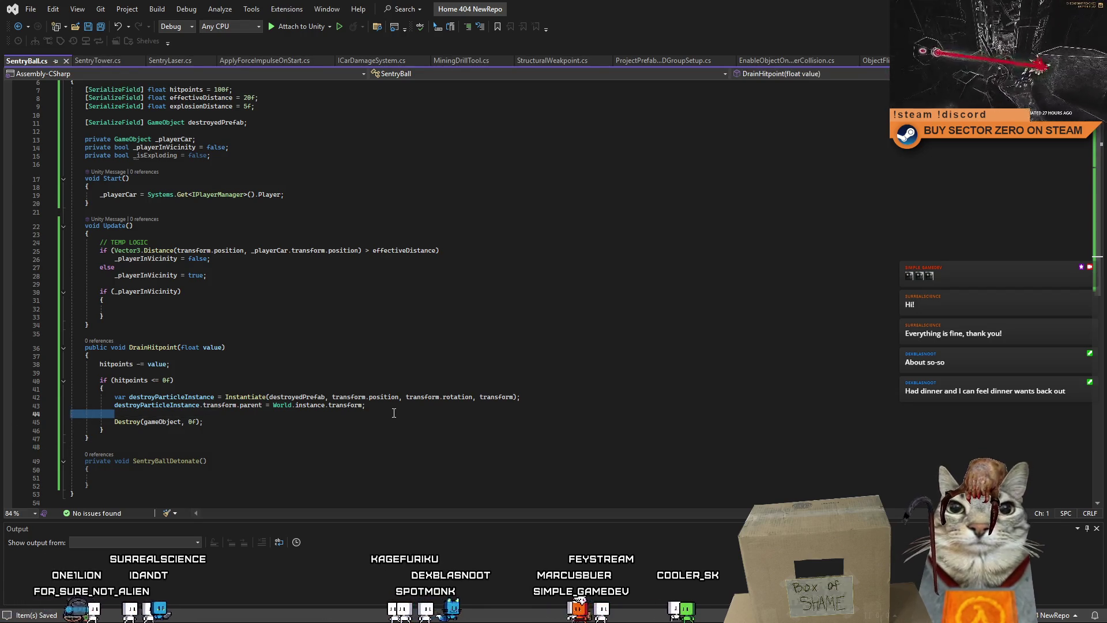
# Move the Instantiate, parent and Destroy lines into the SentryBallDetonate method body
pyautogui.hotkey('shift', 'End')
pyautogui.hotkey('shift', 'Up')
pyautogui.hotkey('shift', 'Up')
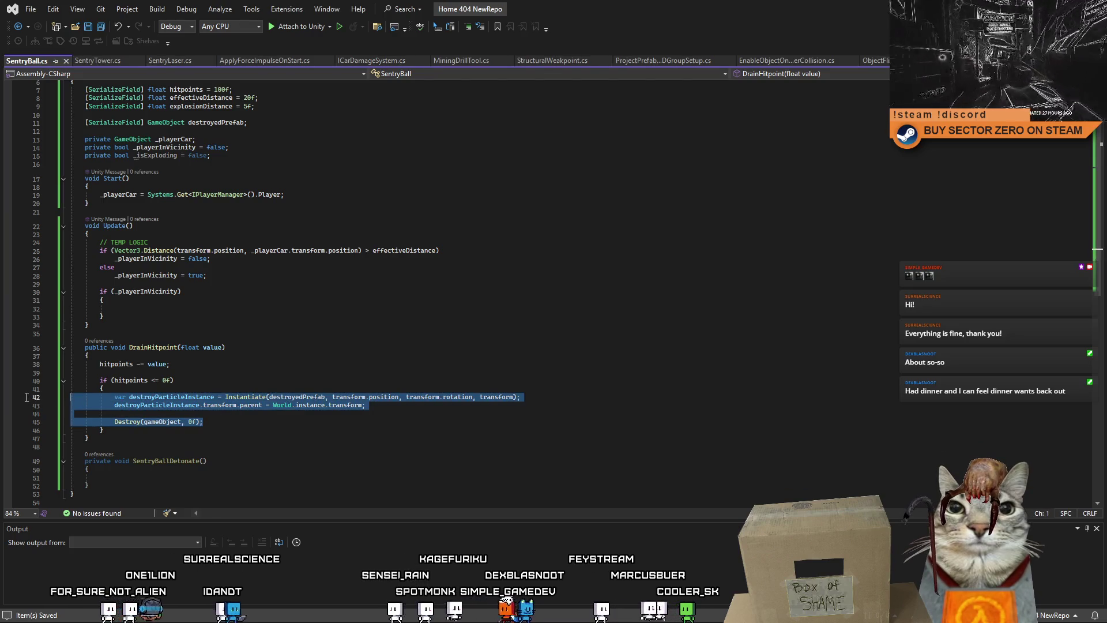
pyautogui.hotkey('ctrl', 'x')
pyautogui.click(162, 454)
pyautogui.hotkey('ctrl', 'v')
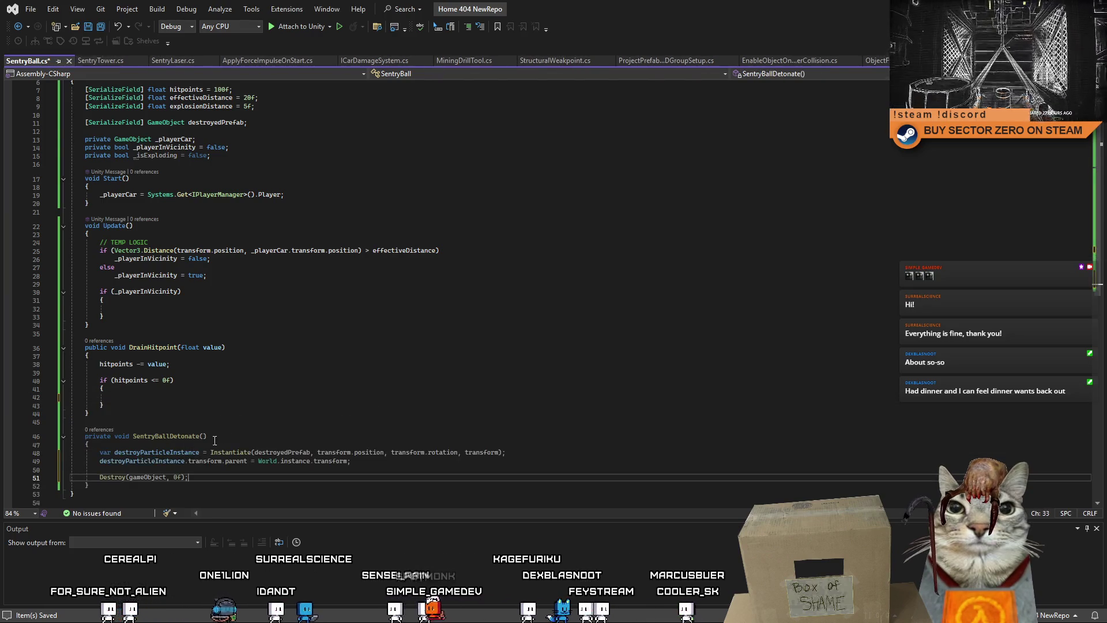
# Call SentryBallDetonate() inside DrainHitpoint's zero-hitpoints check
pyautogui.click(217, 396)
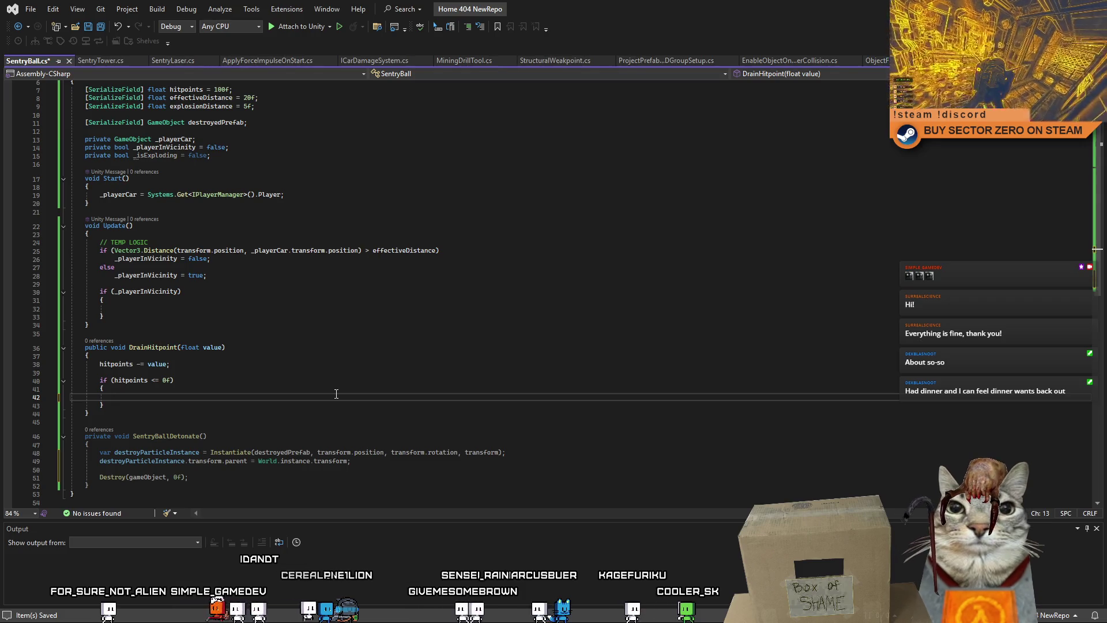
pyautogui.write('_isExploding = true;')
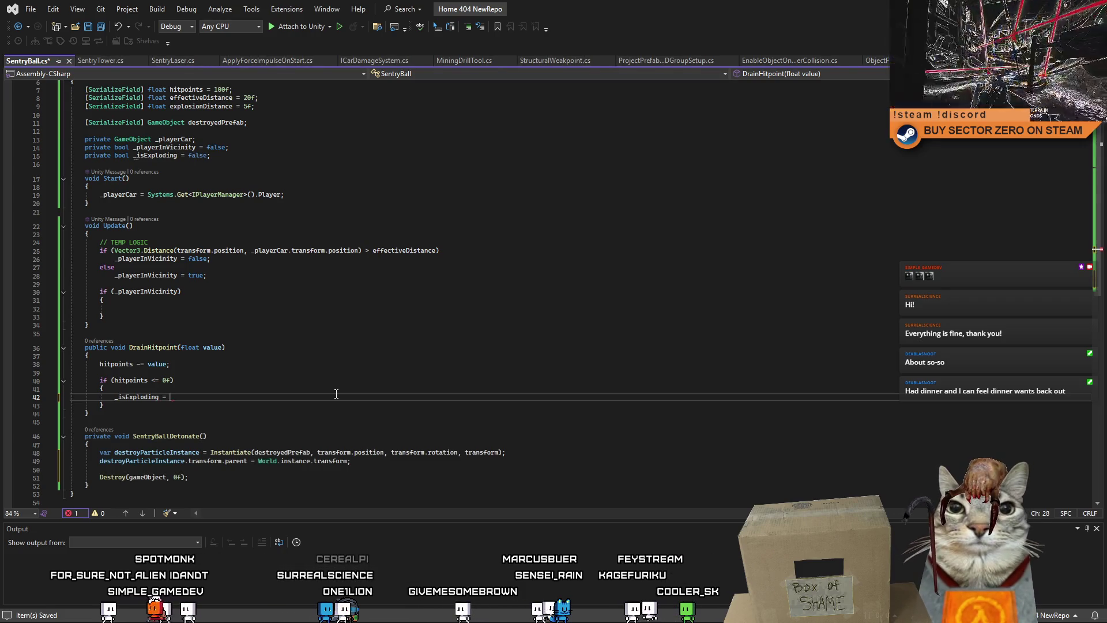
pyautogui.press('Up')
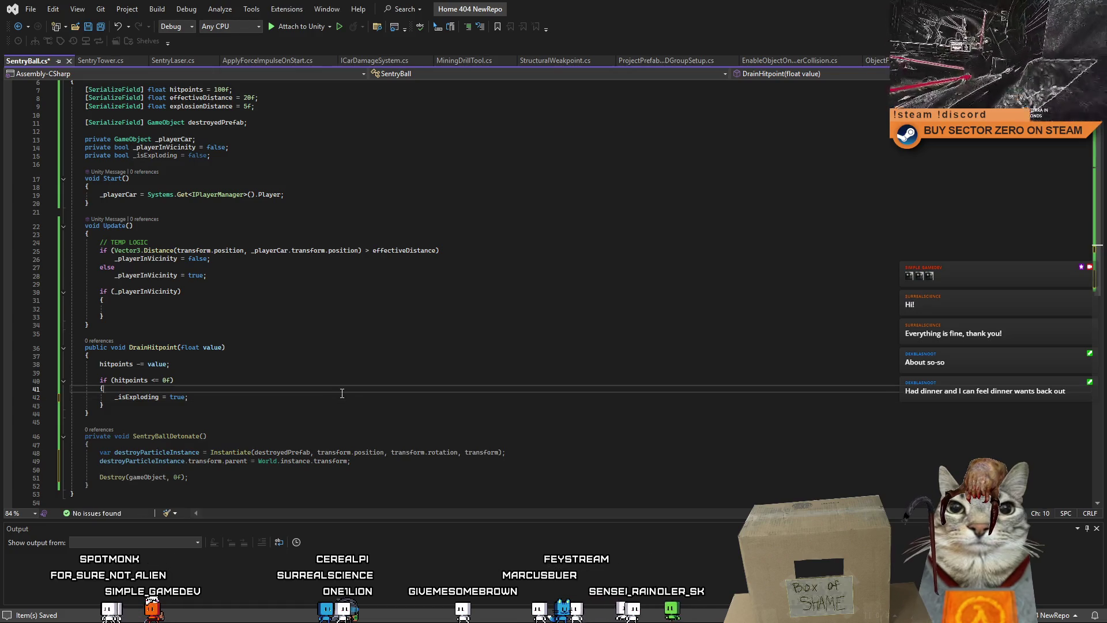
pyautogui.click(277, 397)
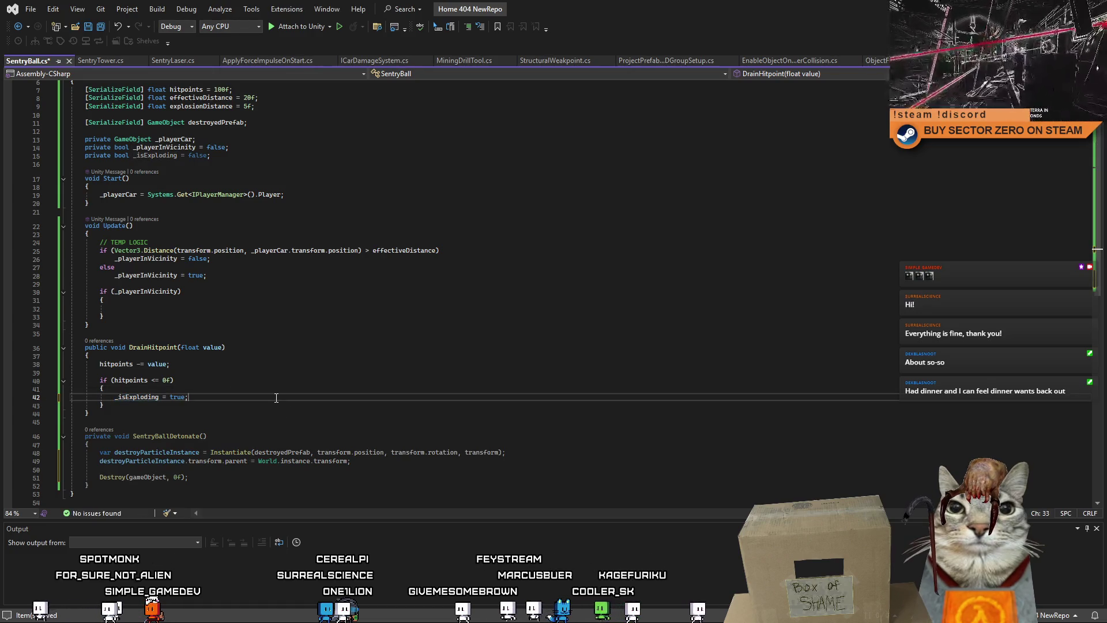
pyautogui.doubleClick(177, 436)
pyautogui.hotkey('ctrl', 'c')
pyautogui.click(219, 399)
pyautogui.press('Return')
pyautogui.hotkey('ctrl', 'v')
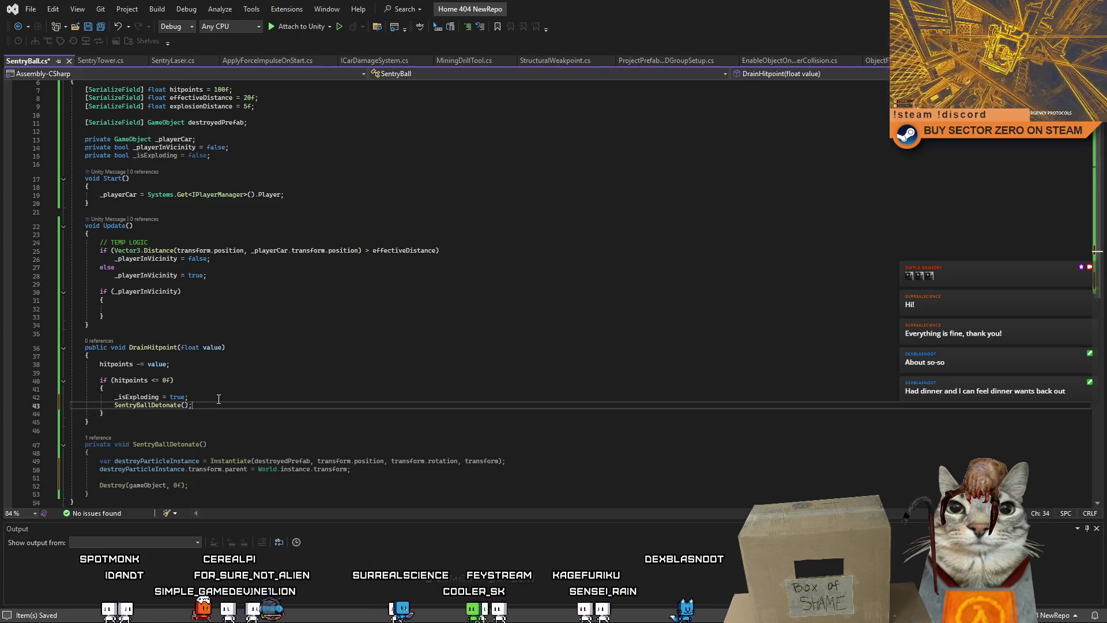
# Remove the _isExploding = true assignment and the _isExploding field declaration
pyautogui.click(137, 398)
pyautogui.doubleClick(137, 398)
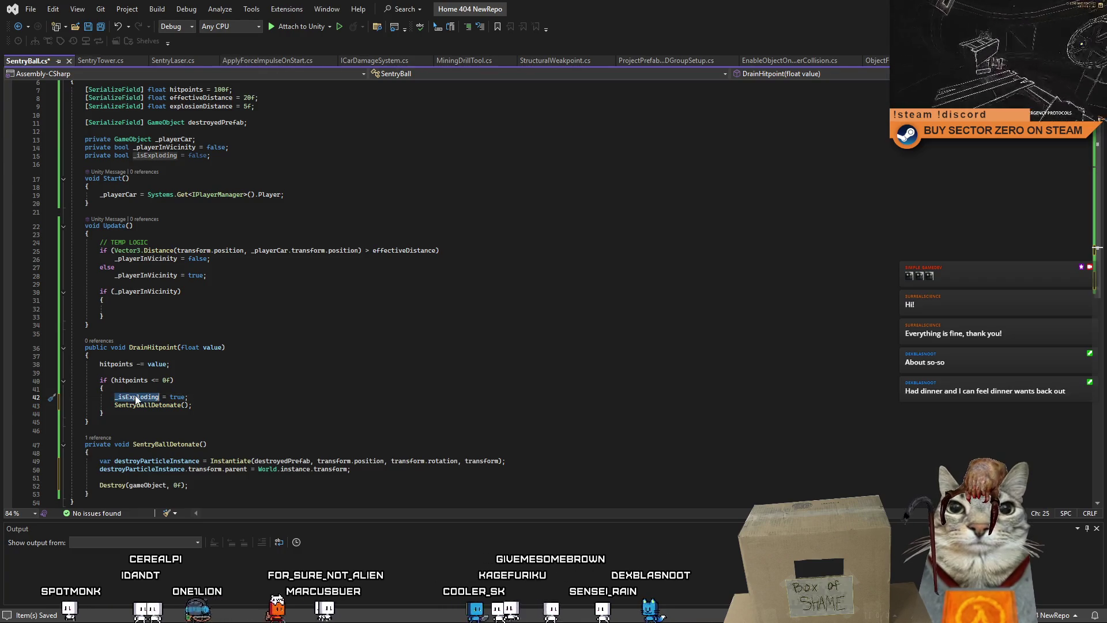
pyautogui.scroll(-4, 137, 398)
pyautogui.scroll(3, 78, 329)
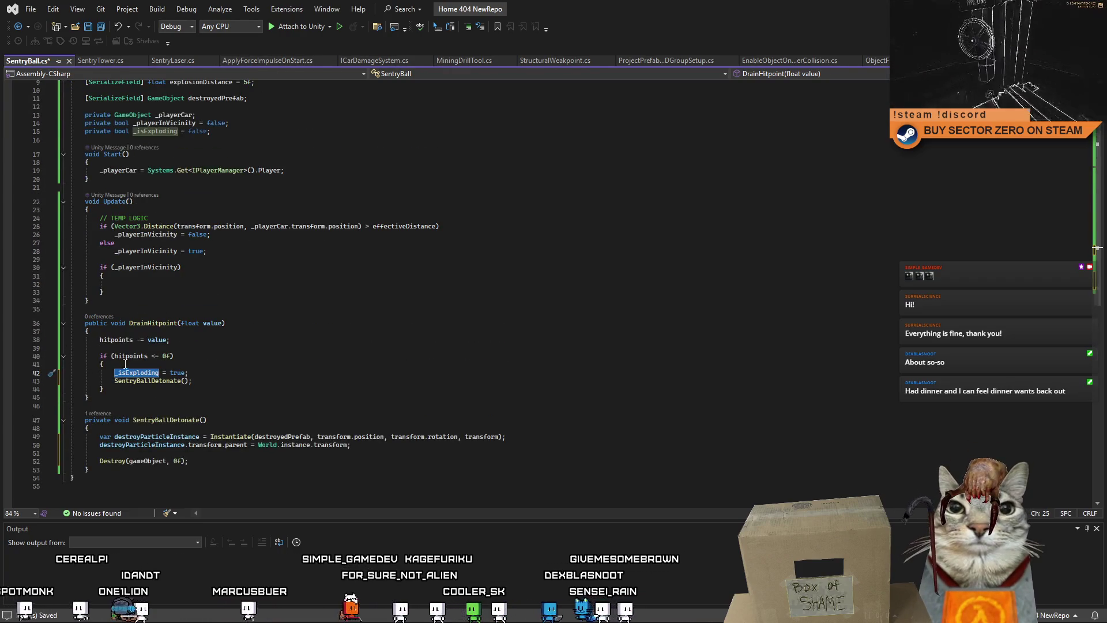
pyautogui.click(316, 402)
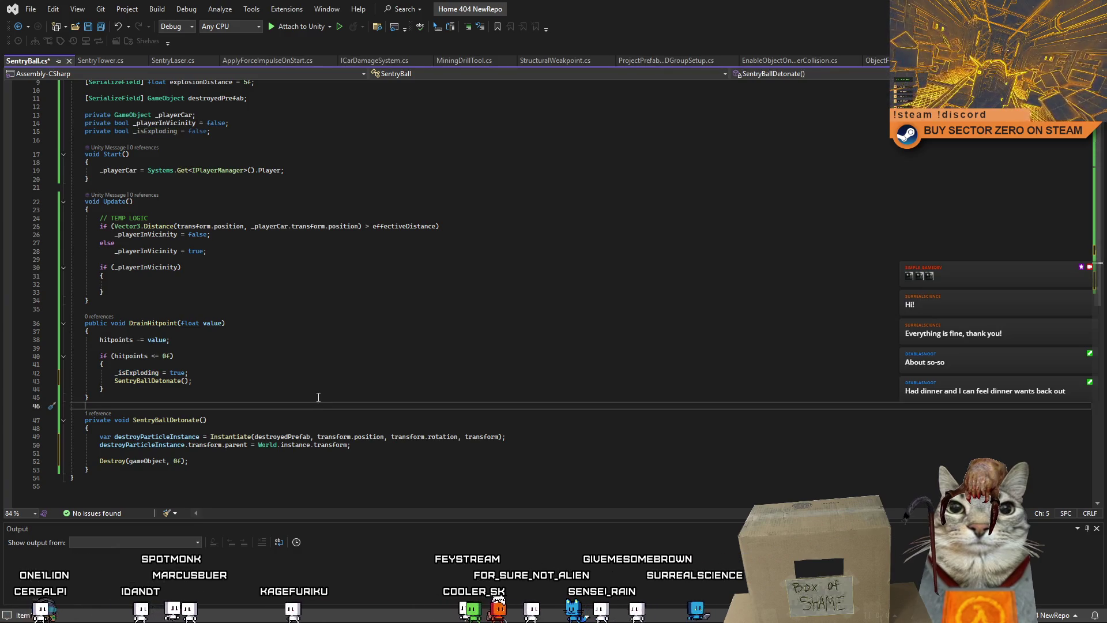
pyautogui.doubleClick(144, 375)
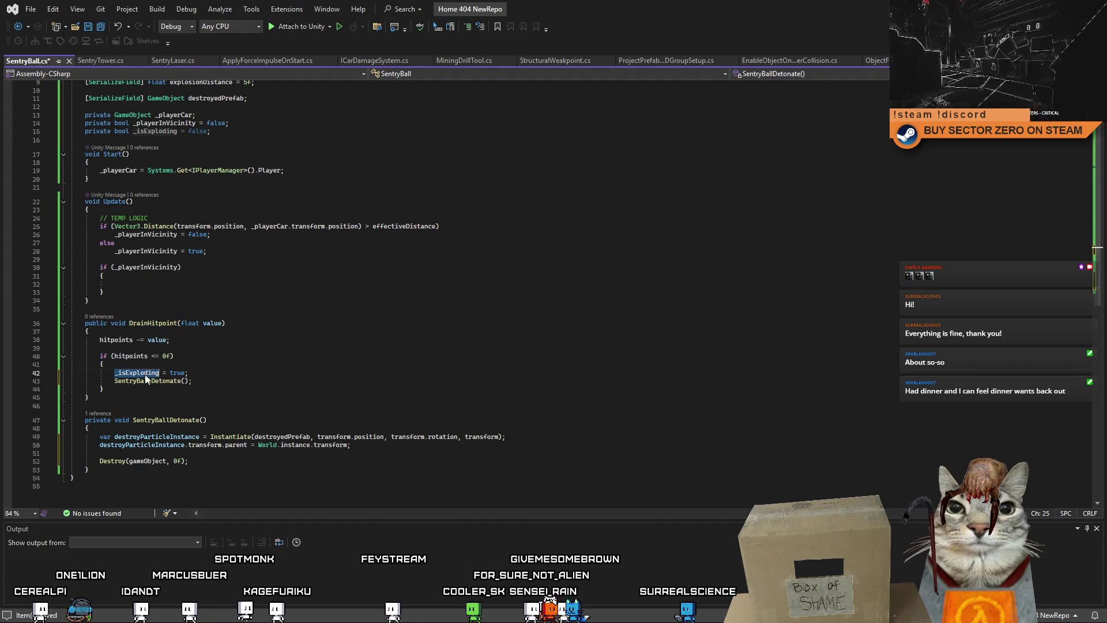
pyautogui.click(299, 379)
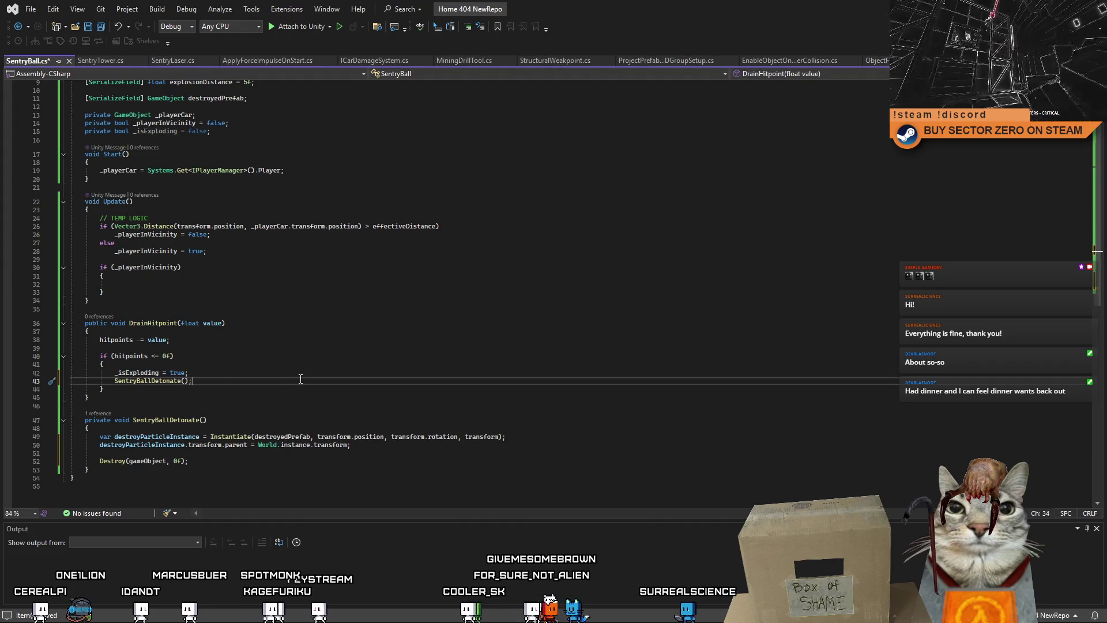
pyautogui.moveTo(196, 374); pyautogui.dragTo(10, 372)
pyautogui.press('Delete')
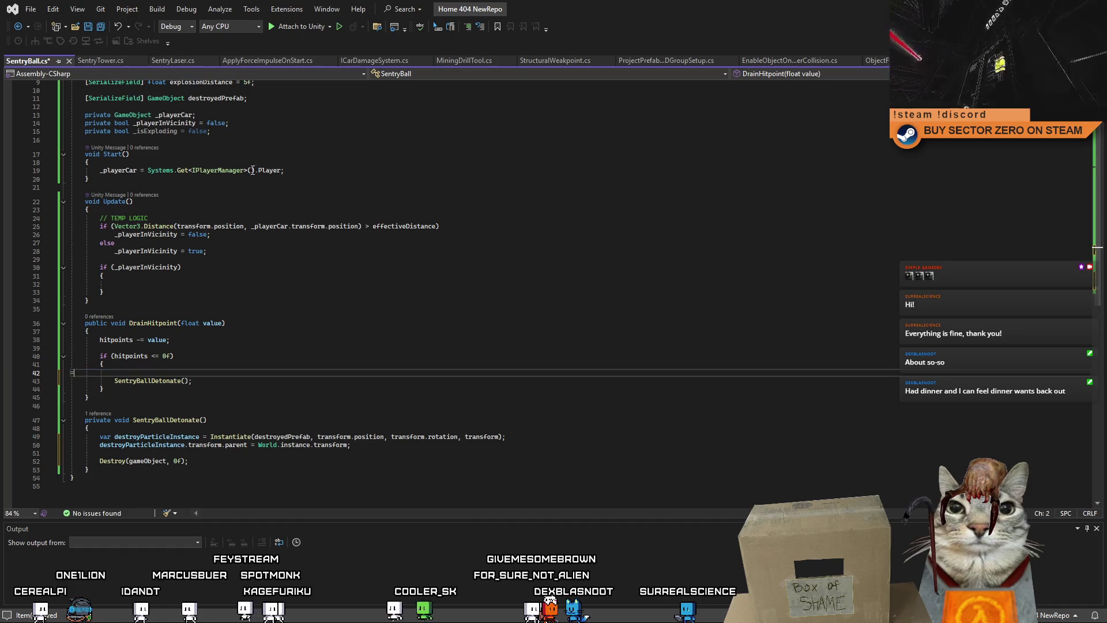
pyautogui.press('BackSpace')
pyautogui.tripleClick(240, 131)
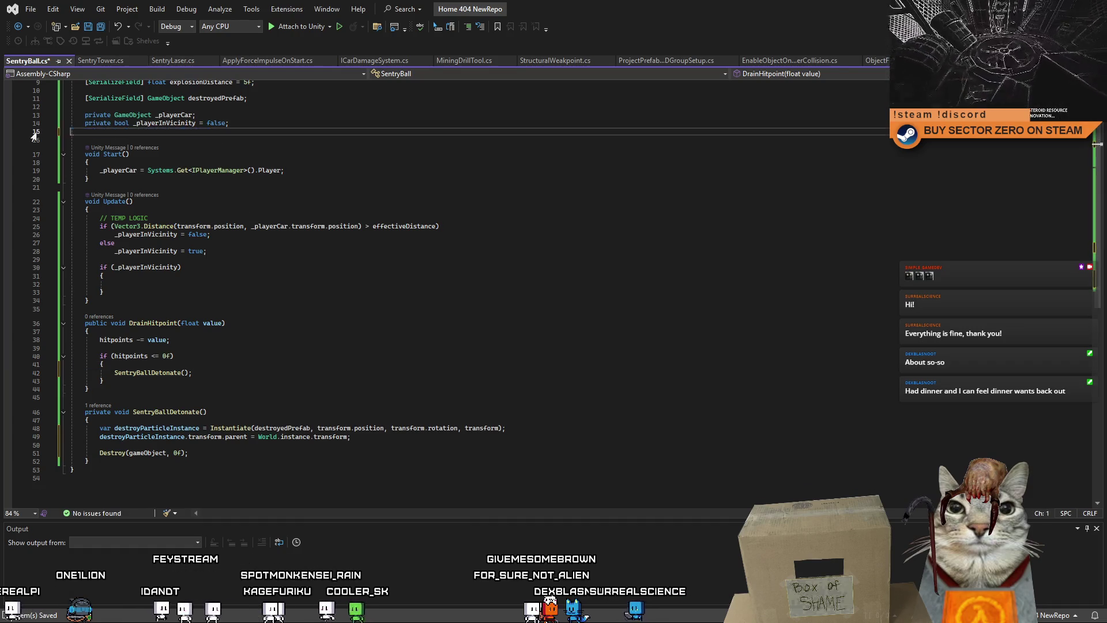
pyautogui.press('Delete')
pyautogui.click(435, 301)
pyautogui.click(440, 276)
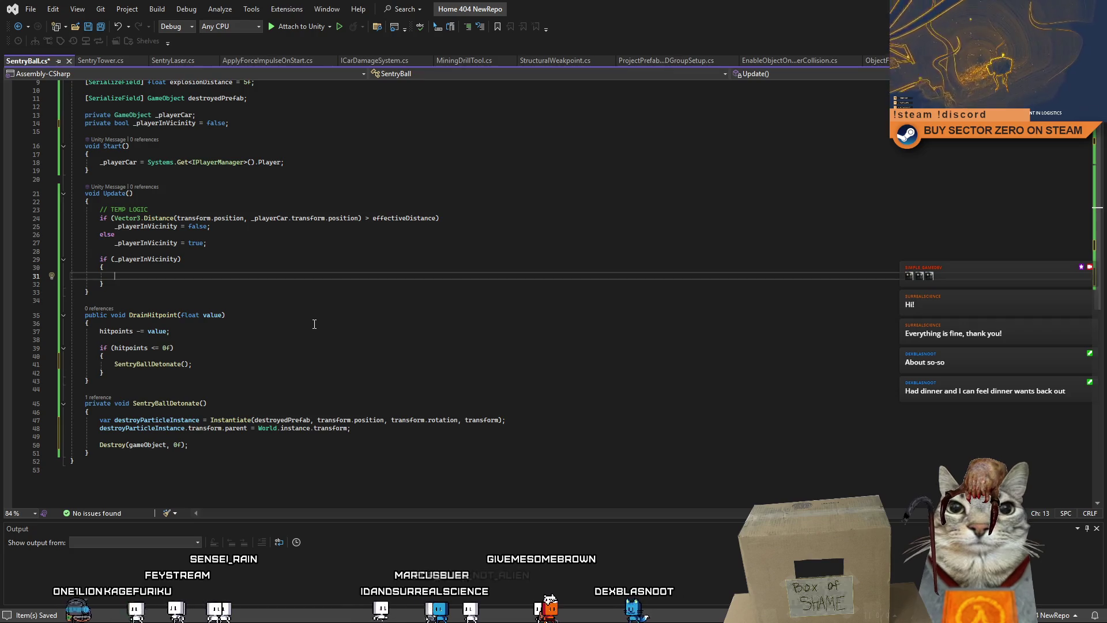
# Copy the explosionDistance declaration below itself and rename the copy movementForce, keeping 5f
pyautogui.scroll(1, 346, 337)
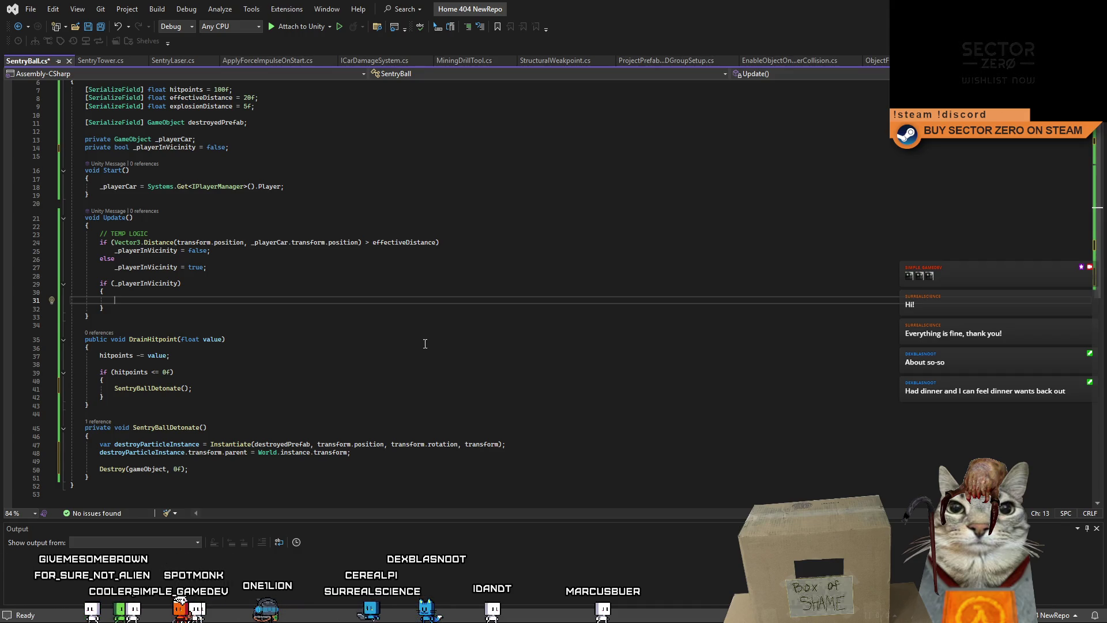
pyautogui.scroll(1, 430, 345)
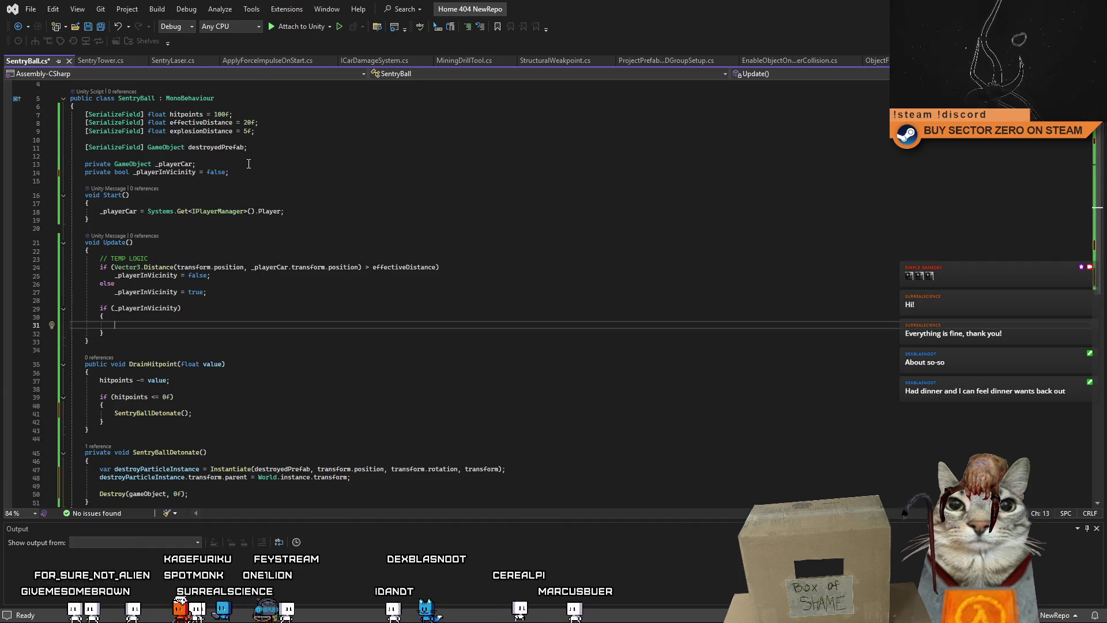
pyautogui.click(304, 132)
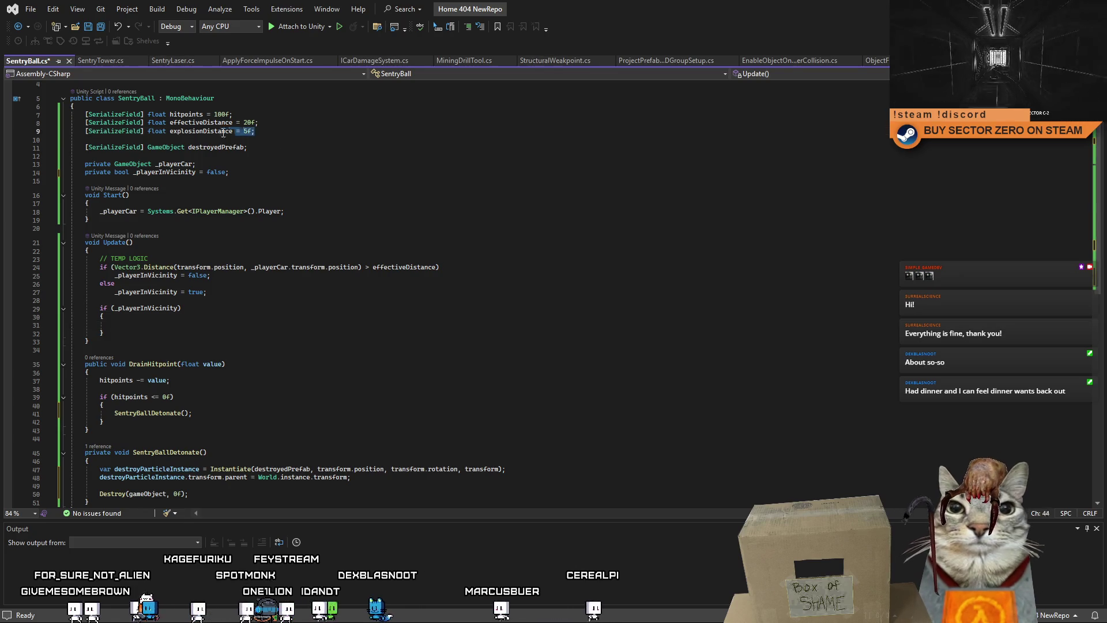
pyautogui.press('Return')
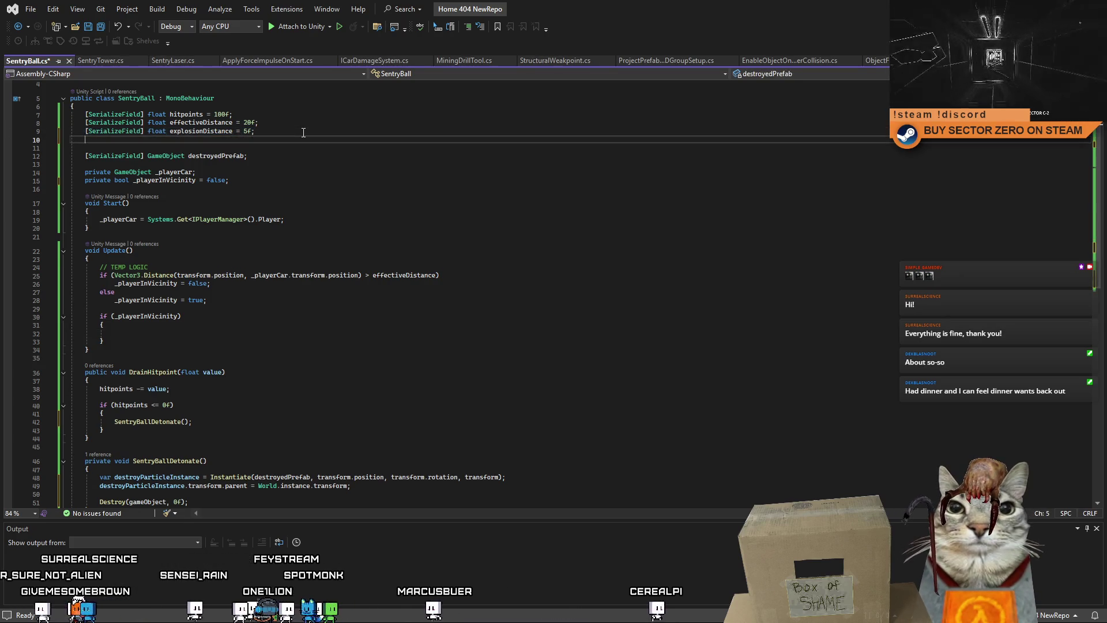
pyautogui.hotkey('ctrl', 'v')
pyautogui.doubleClick(209, 141)
pyautogui.write('move')
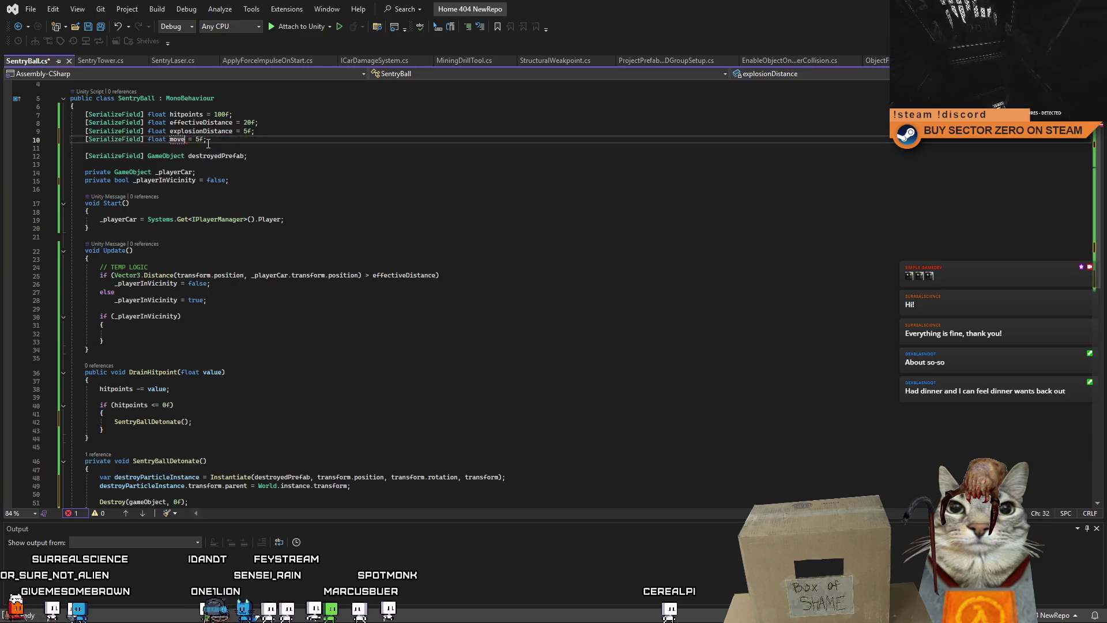
pyautogui.write('mentForce')
pyautogui.click(304, 146)
# Select the player-in-vicinity logic in Update, then the whole script, then clear the selection
pyautogui.click(204, 211)
pyautogui.click(204, 333)
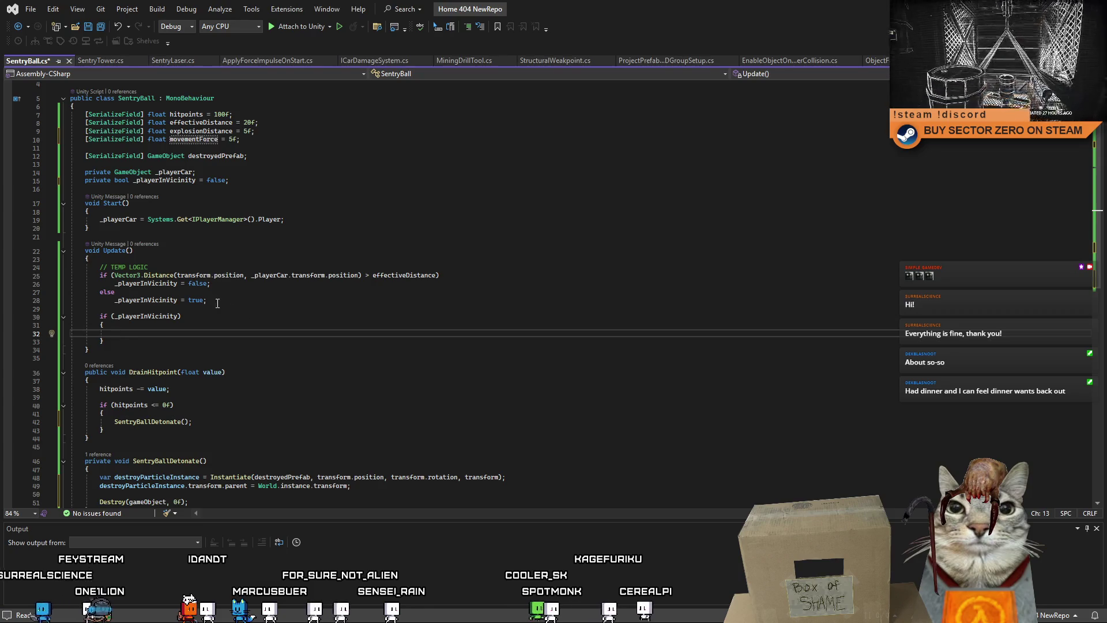
pyautogui.moveTo(89, 350); pyautogui.dragTo(71, 267)
pyautogui.hotkey('ctrl', 'a')
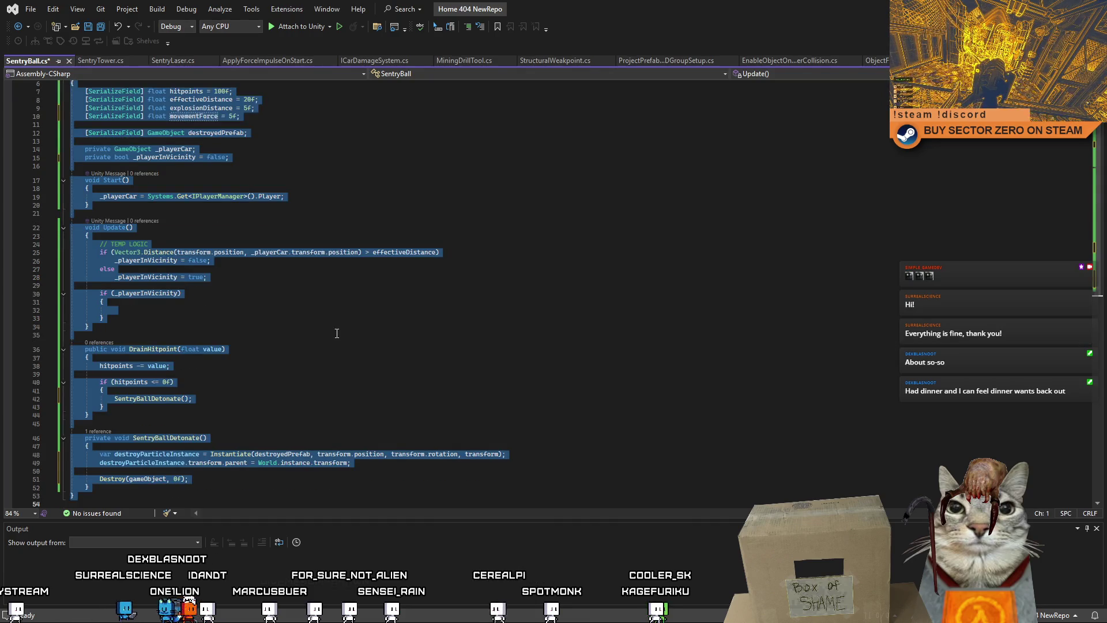
pyautogui.click(337, 333)
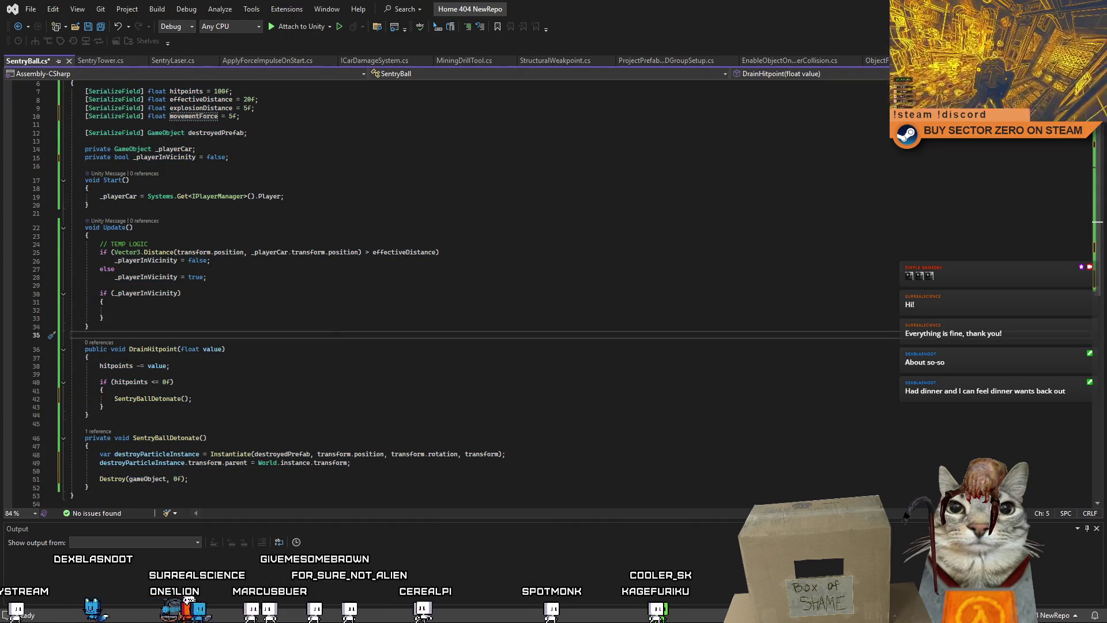